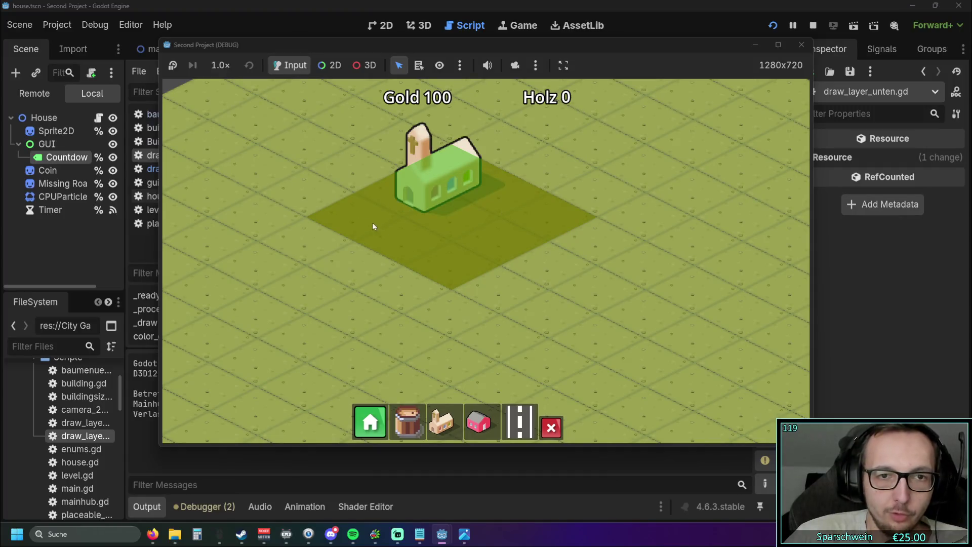
Step: Lay a street from the church plot along tiles (7, 5) to (7, 12), then stop the game
click(445, 213)
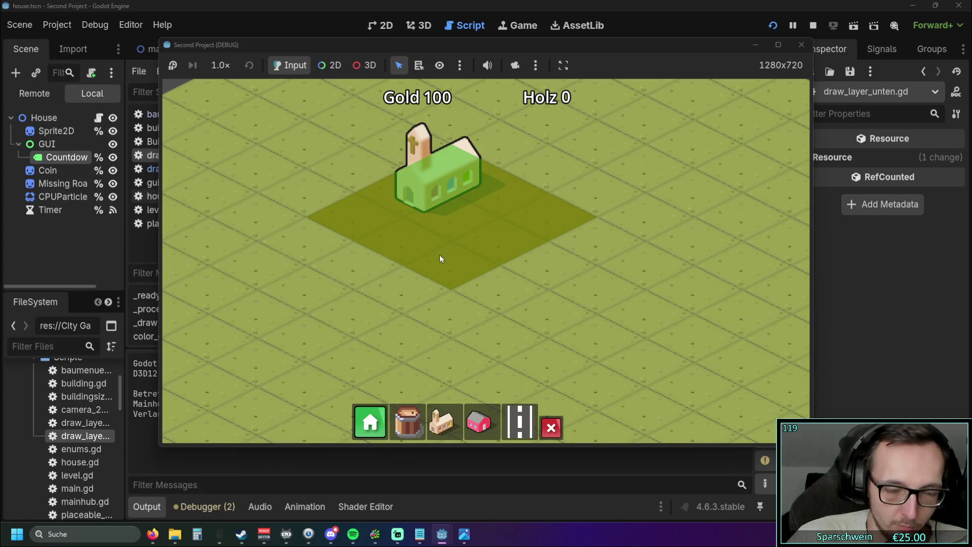
scroll(440, 254, down, 1)
drag(429, 323, 439, 332)
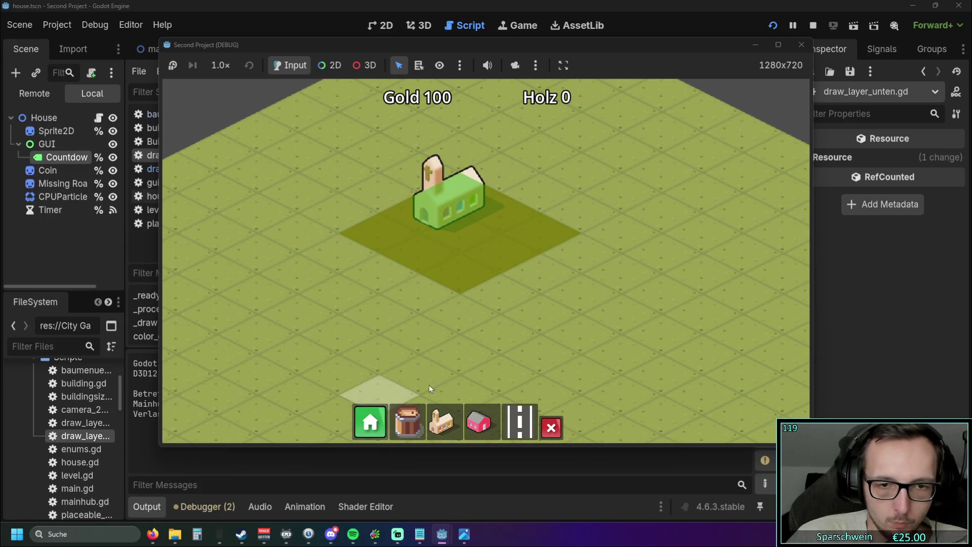
drag(429, 385, 437, 376)
drag(593, 249, 310, 391)
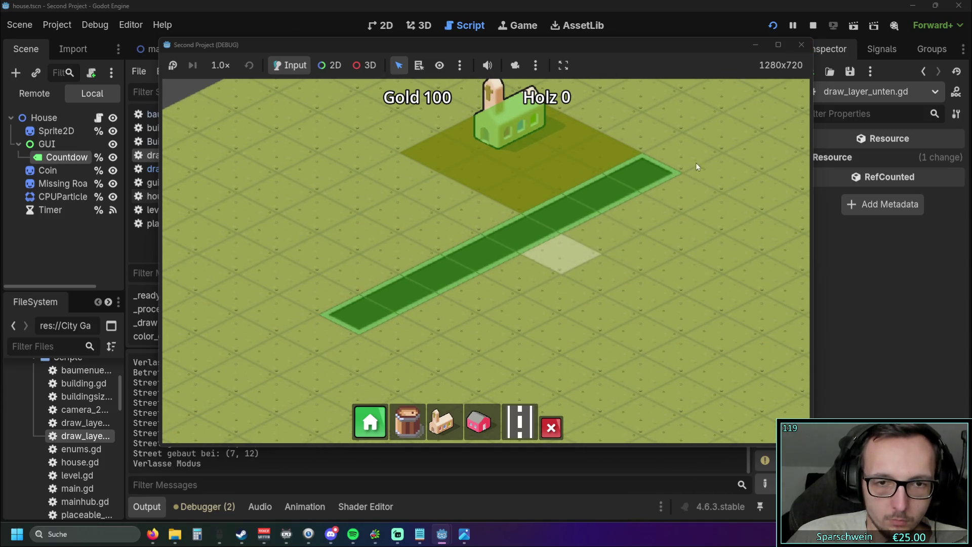
click(799, 46)
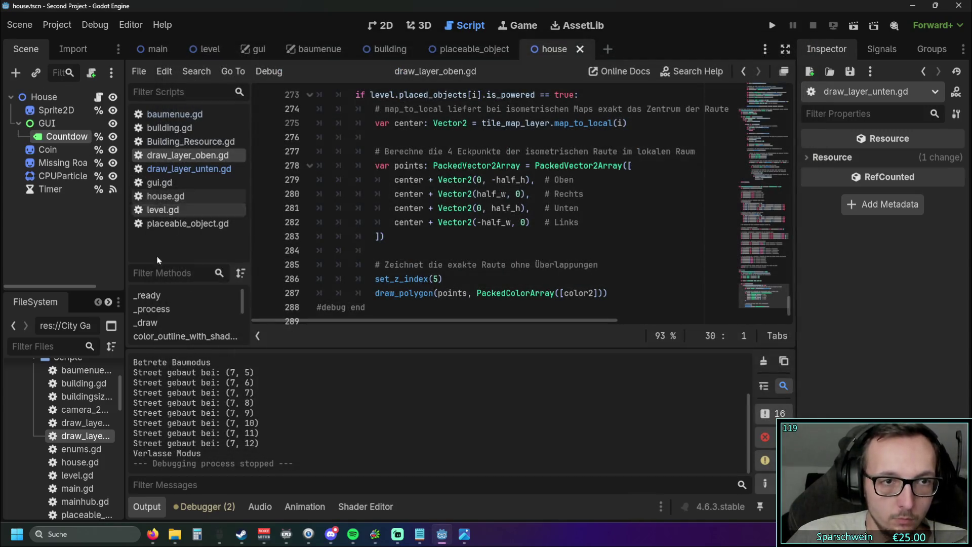
Step: Inspect the is_powered condition on line 273 of draw_layer_oben.gd and relaunch the game
click(208, 169)
click(187, 155)
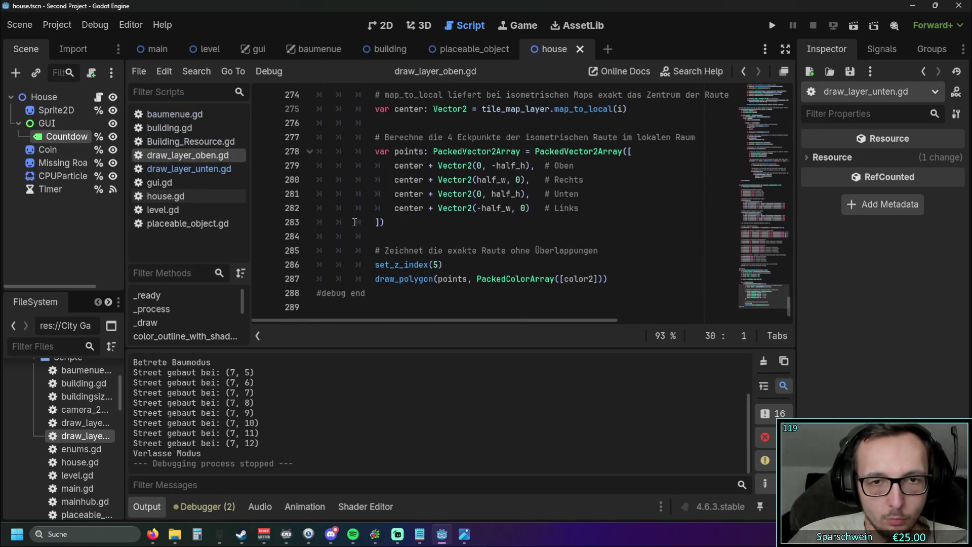
scroll(514, 262, up, 2)
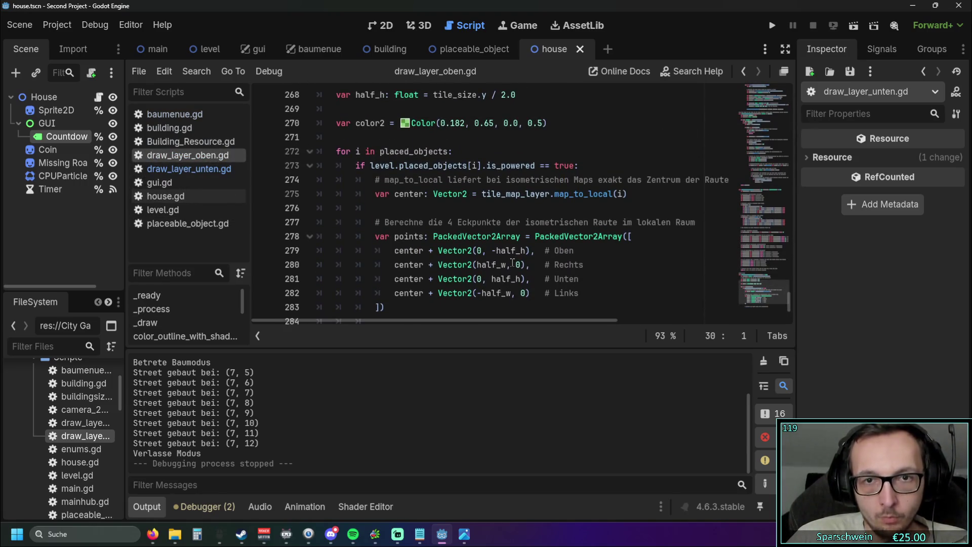
scroll(513, 262, up, 2)
scroll(516, 223, down, 1)
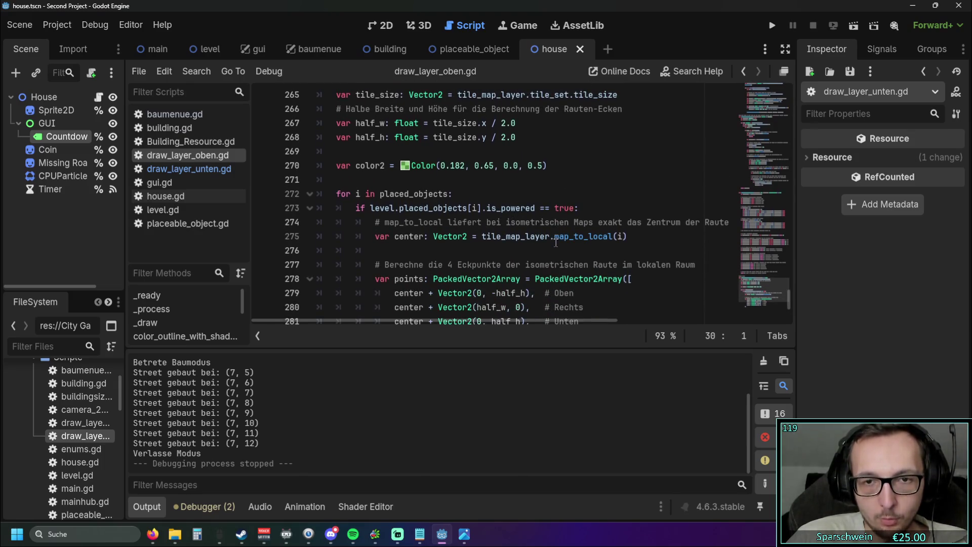
double_click(512, 208)
click(625, 208)
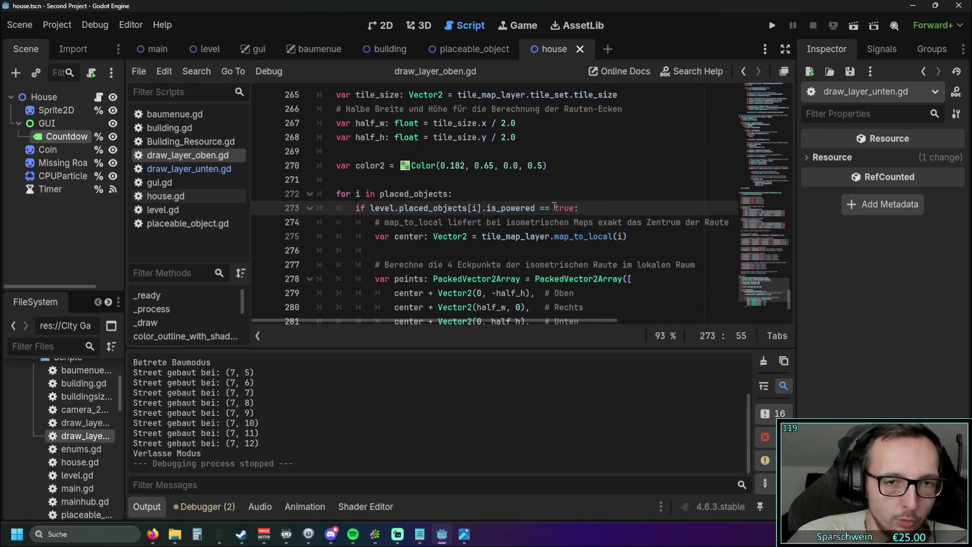
scroll(537, 208, down, 3)
scroll(537, 207, up, 3)
scroll(512, 185, up, 3)
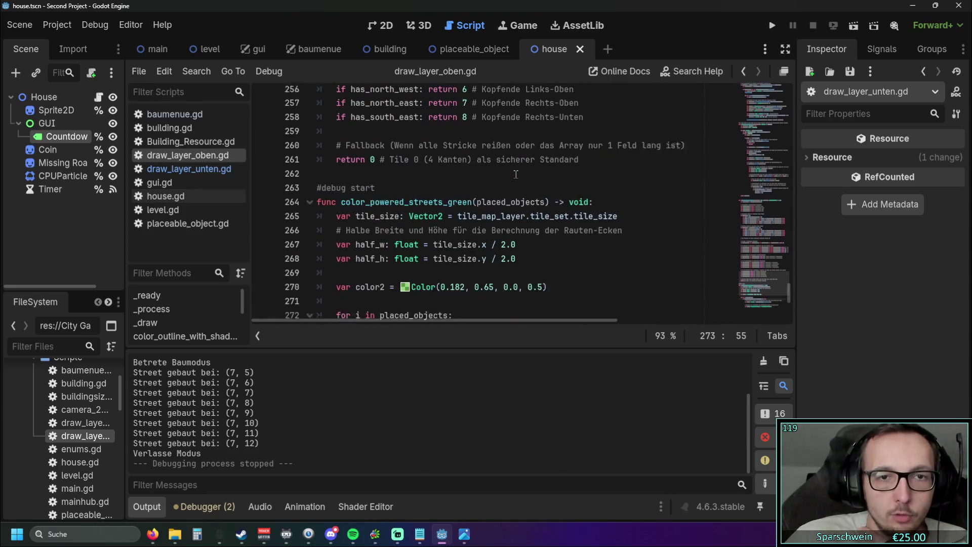
click(765, 26)
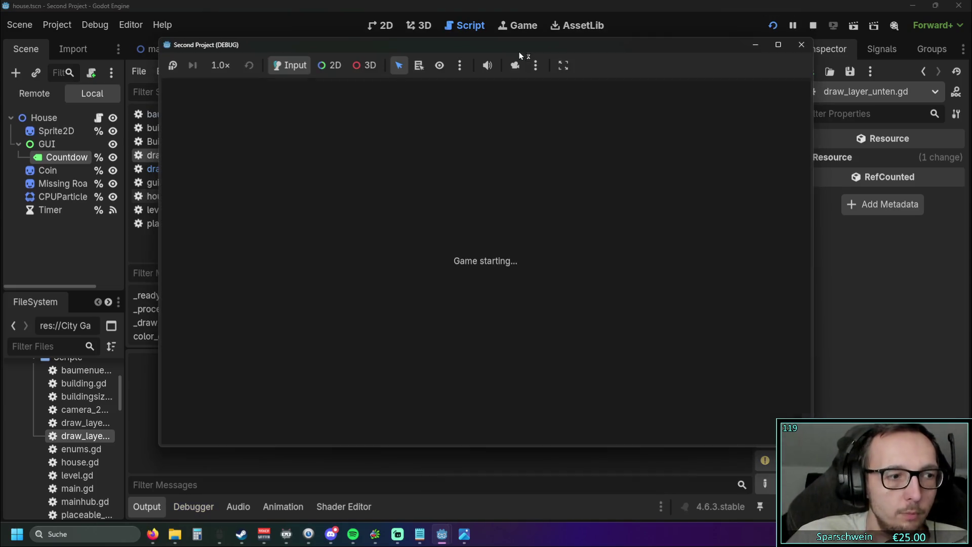
Step: Place the main hub and lay street strips off it, extending one out to (17, 11)
click(511, 304)
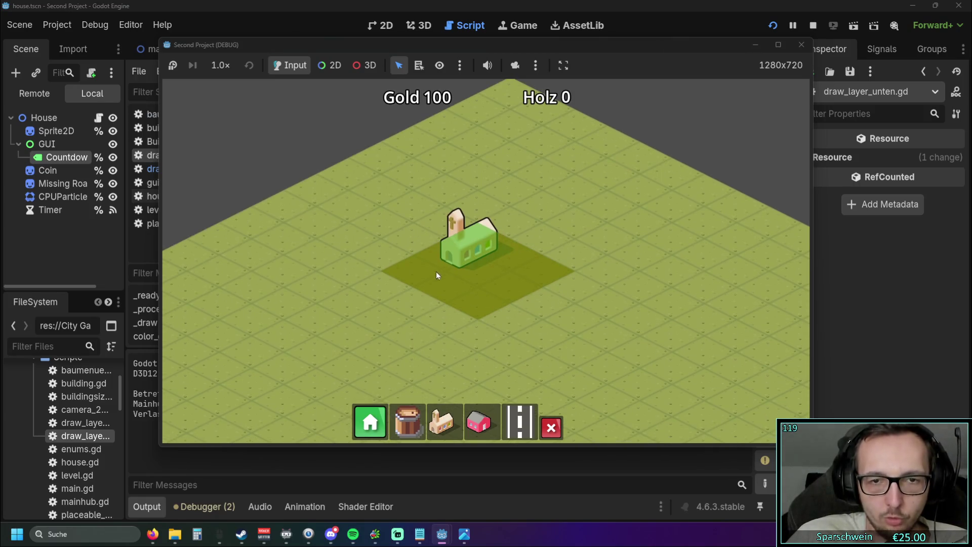
click(511, 436)
drag(628, 228, 381, 311)
drag(321, 254, 519, 370)
scroll(464, 284, down, 3)
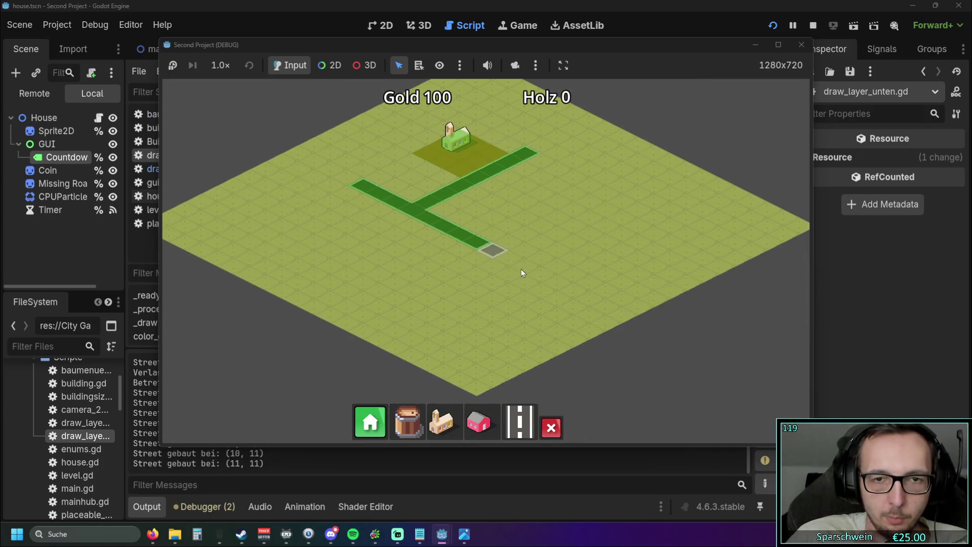
drag(523, 272, 577, 291)
scroll(482, 260, up, 3)
scroll(493, 287, down, 3)
scroll(489, 286, up, 1)
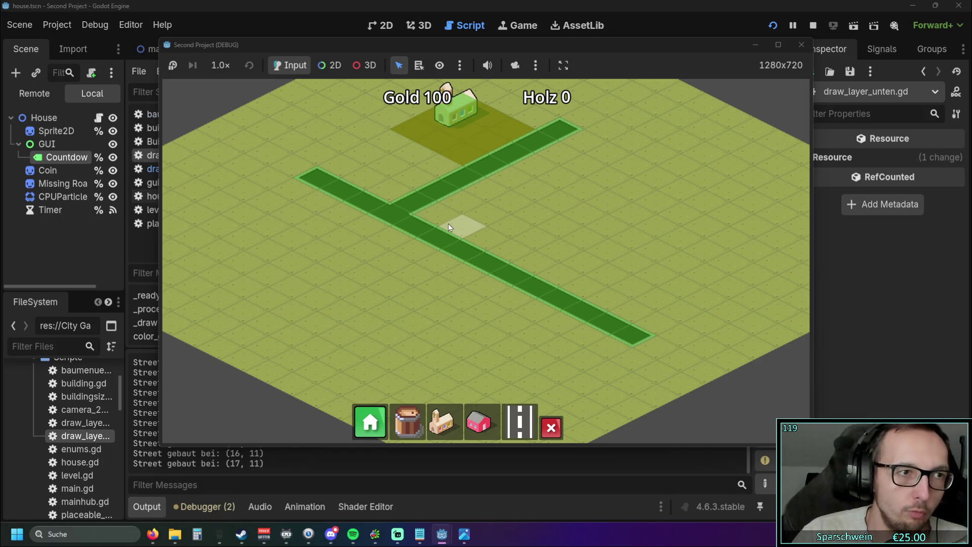
Step: Repeatedly demolish and rebuild road tile (9, 11) to see cut-off road turn grey
click(552, 427)
click(449, 244)
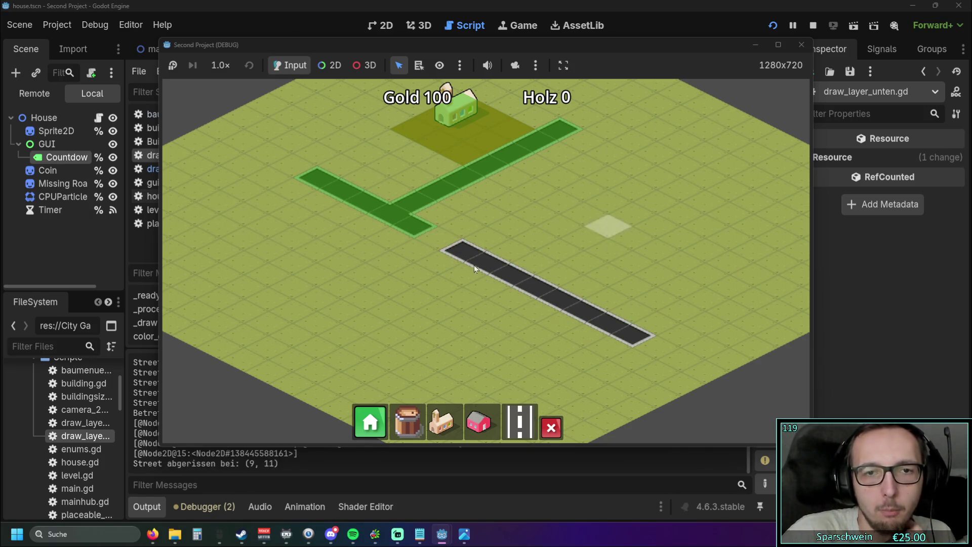
click(520, 422)
click(438, 242)
right_click(416, 302)
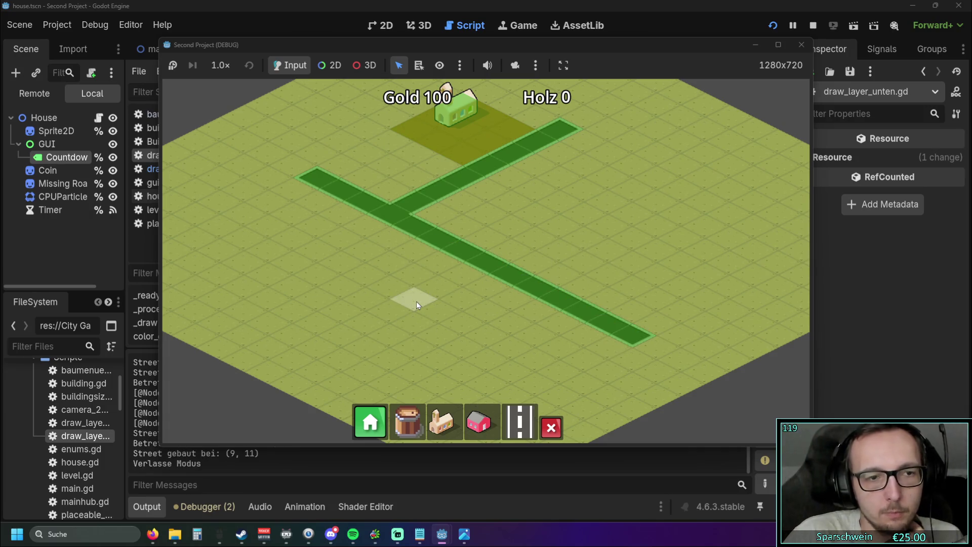
click(552, 427)
click(439, 239)
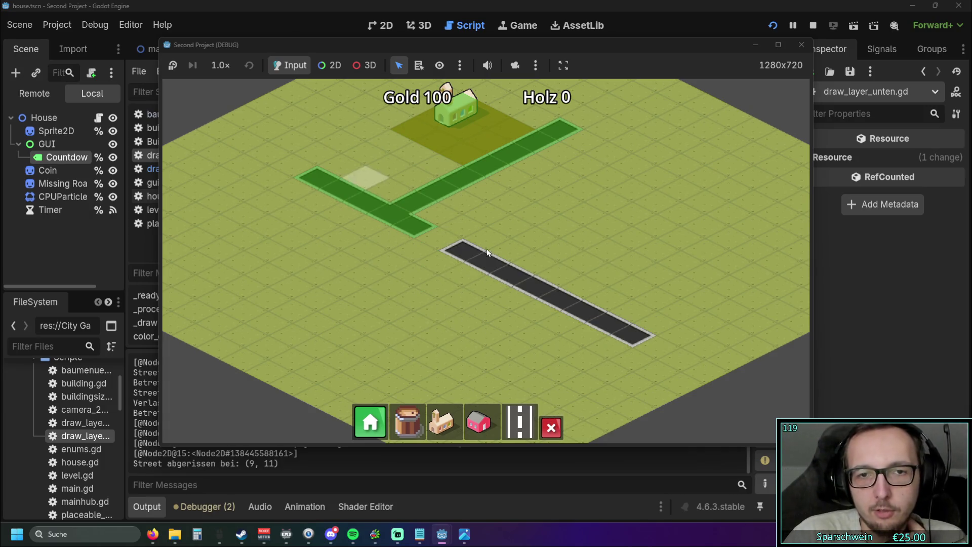
right_click(392, 306)
click(519, 423)
click(435, 238)
click(551, 426)
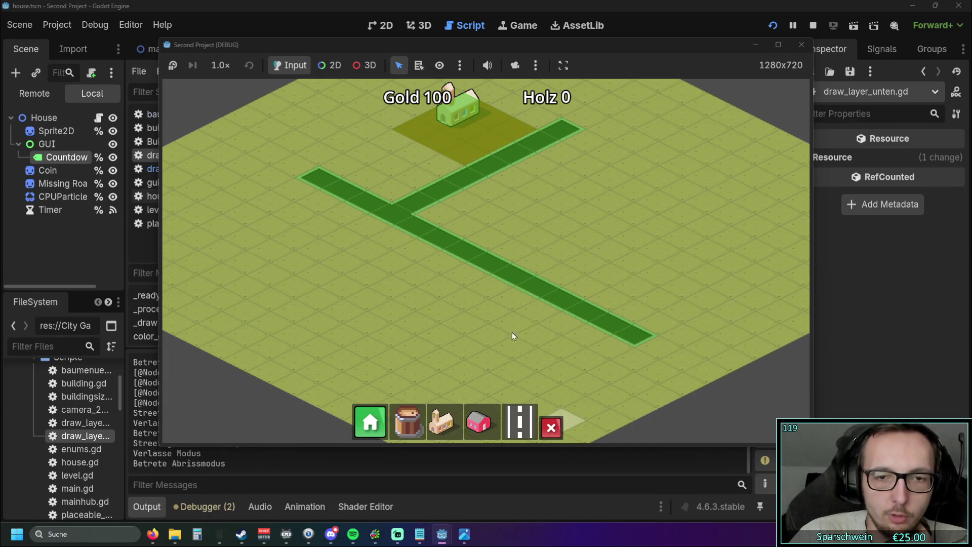
click(434, 238)
right_click(415, 276)
Step: Demolish the disconnected roads, the remaining streets and the main hub
click(552, 427)
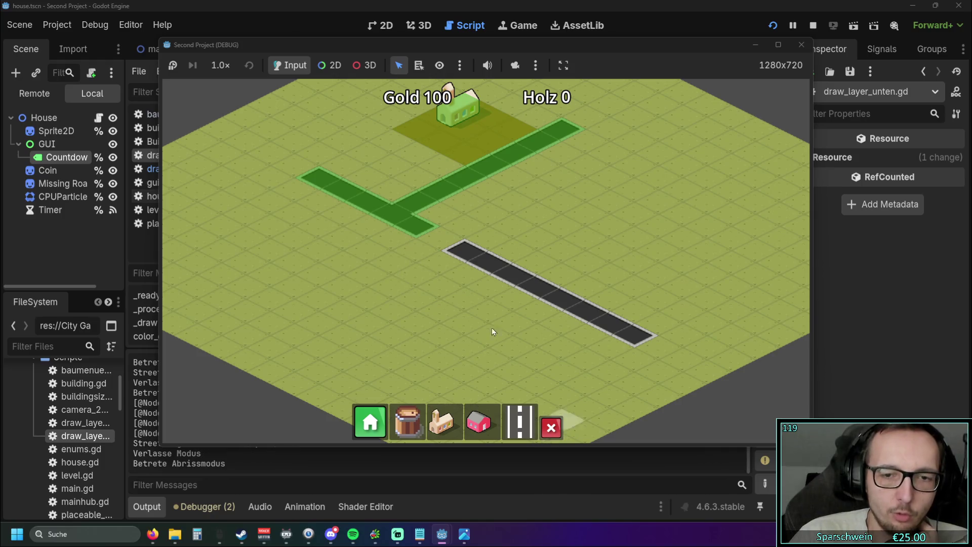
click(578, 306)
scroll(497, 263, down, 2)
mouse_move(385, 215)
mouse_down()
mouse_move(450, 236)
mouse_move(482, 187)
mouse_move(517, 277)
mouse_up()
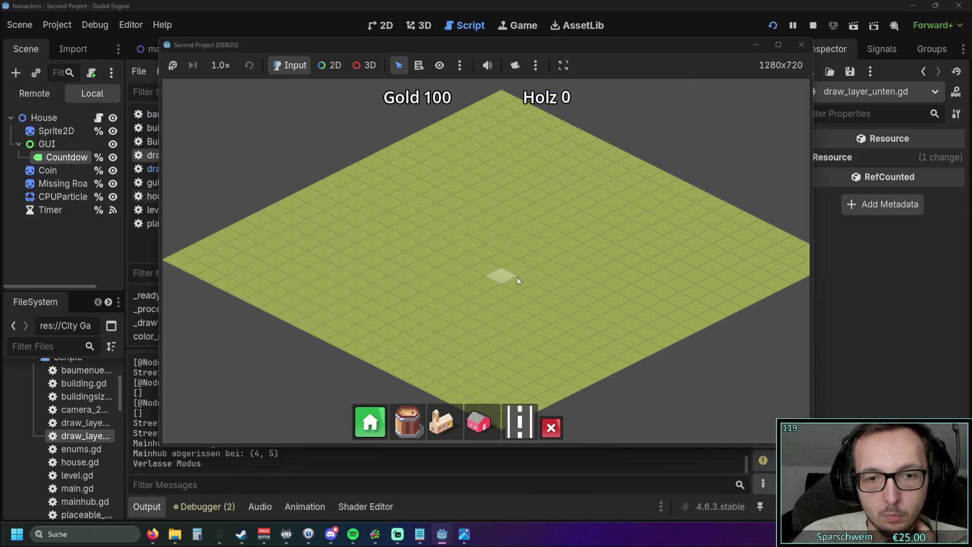
Step: Place the main hub on the top tile and draw zig-zag road strips across the map
click(430, 434)
click(499, 103)
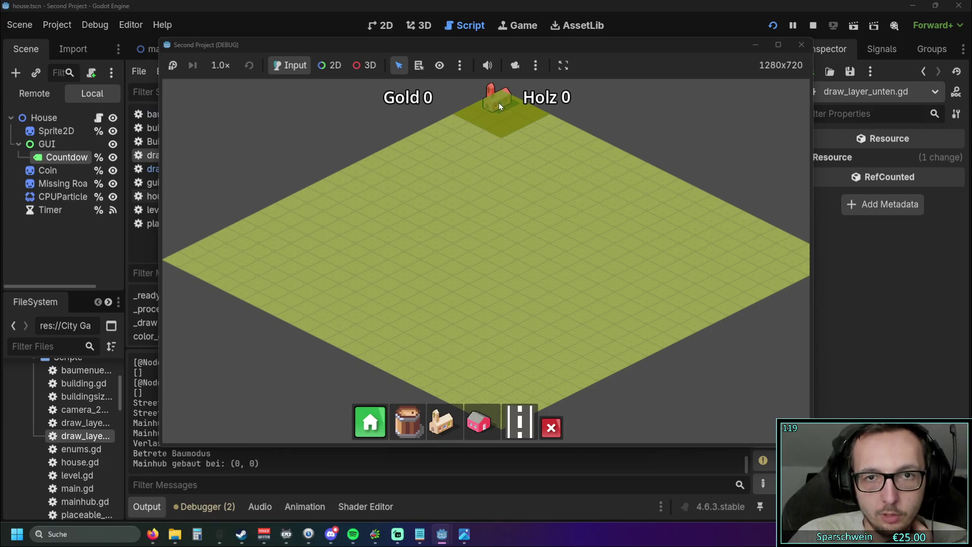
click(526, 423)
mouse_move(452, 120)
mouse_down()
mouse_move(714, 281)
mouse_move(763, 293)
mouse_move(731, 296)
mouse_move(426, 135)
mouse_move(403, 144)
mouse_up()
mouse_move(510, 233)
mouse_down()
mouse_move(699, 324)
mouse_move(672, 339)
mouse_move(661, 321)
mouse_move(360, 174)
mouse_move(337, 176)
mouse_move(629, 355)
mouse_move(379, 252)
mouse_move(296, 205)
mouse_move(261, 217)
mouse_move(581, 360)
mouse_move(592, 379)
mouse_move(558, 395)
mouse_move(202, 231)
mouse_up()
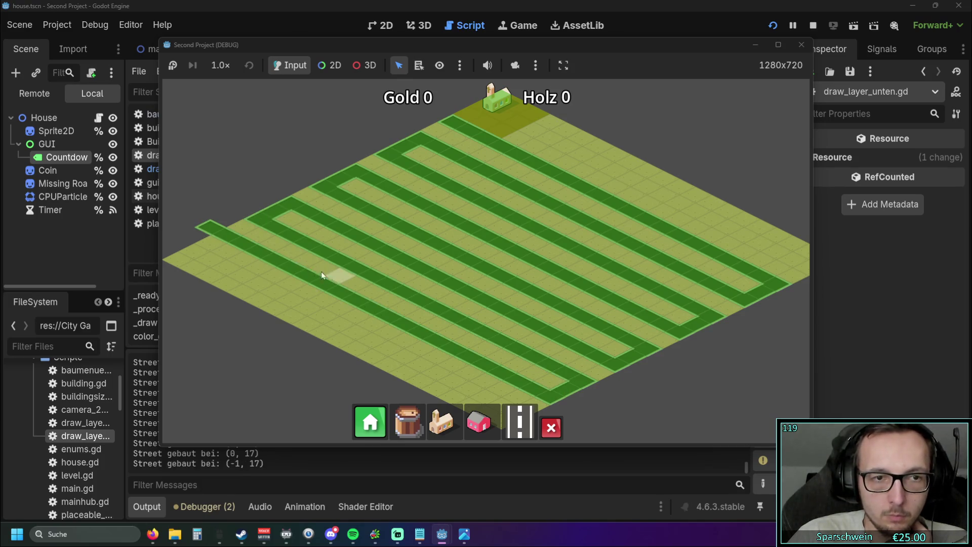
Step: Remove road tile (-1, 17), extend the road from the left corner, and rebuild tile (3, 3)
click(552, 427)
click(210, 228)
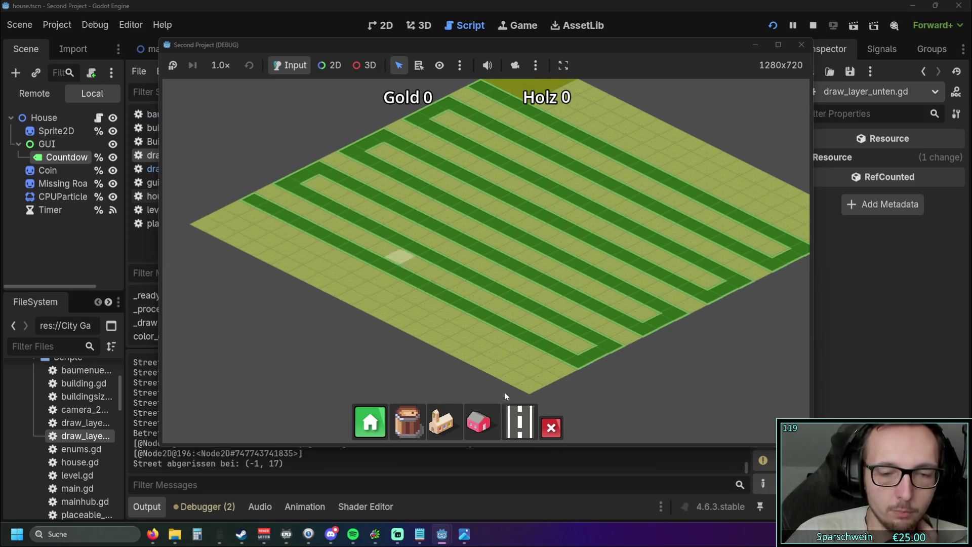
click(519, 423)
drag(234, 216, 552, 385)
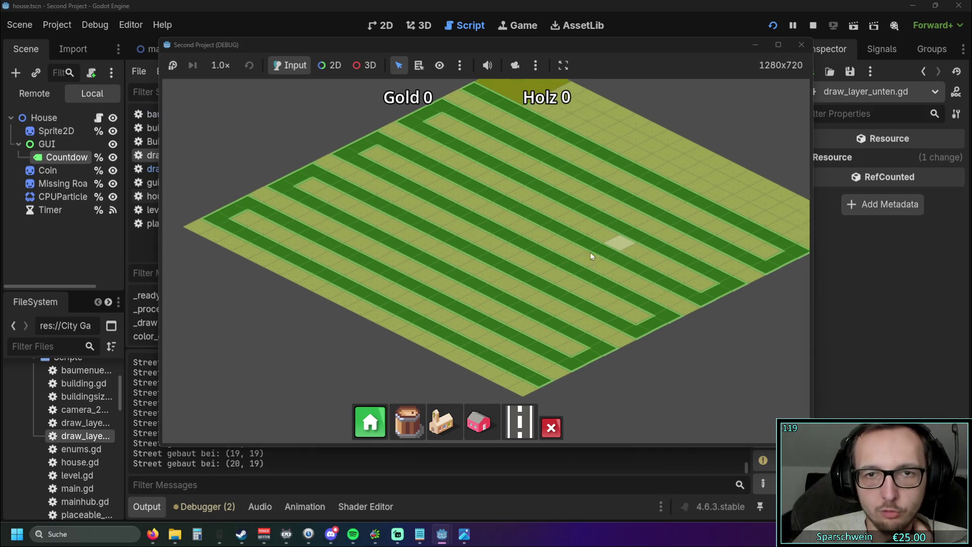
click(552, 428)
click(481, 138)
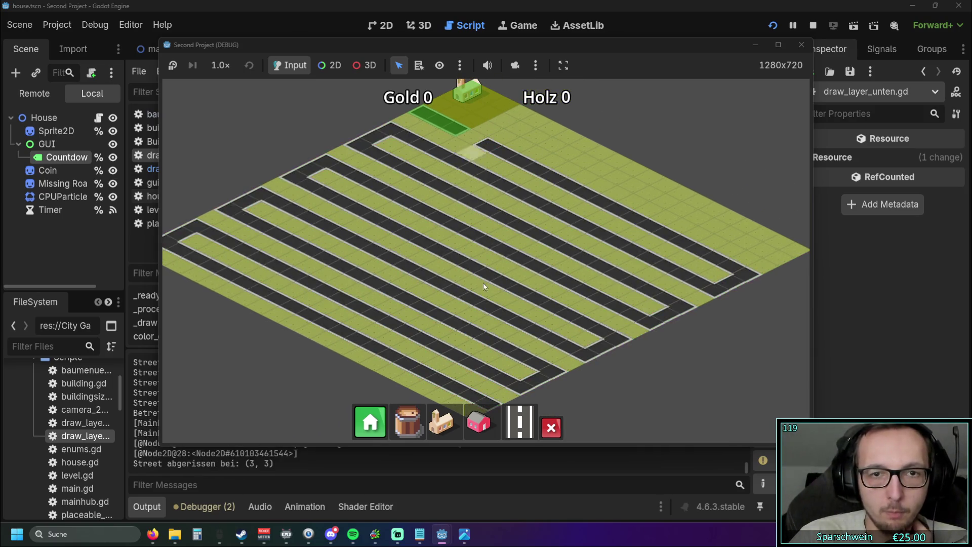
click(519, 422)
click(480, 150)
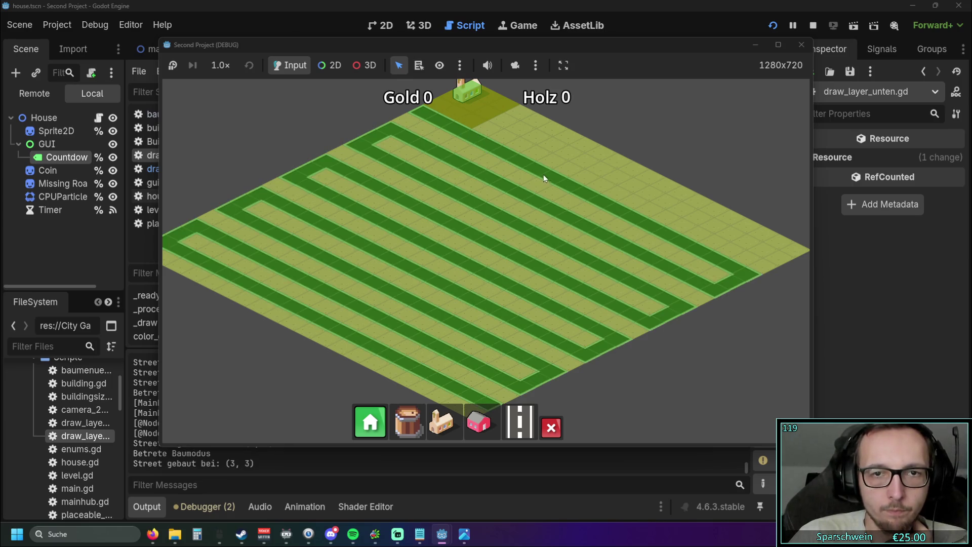
Step: Demolish and rebuild road tile (3, 3) several times until the serpentine network shows green
drag(543, 178, 580, 174)
click(551, 428)
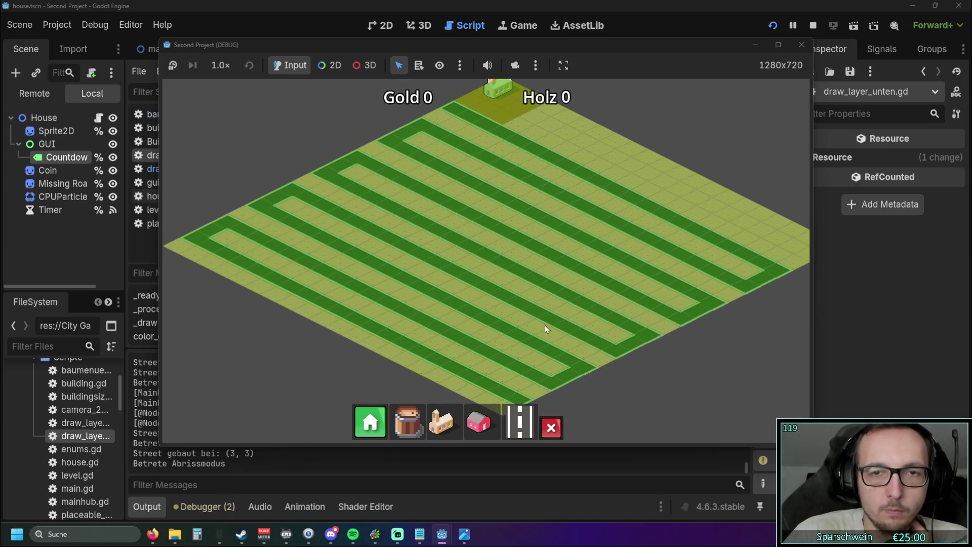
click(508, 133)
click(504, 130)
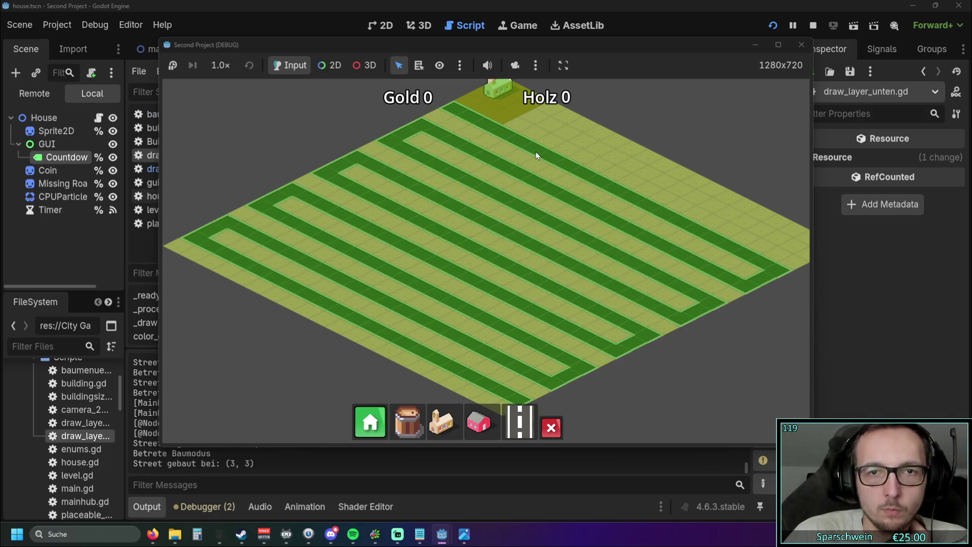
click(551, 428)
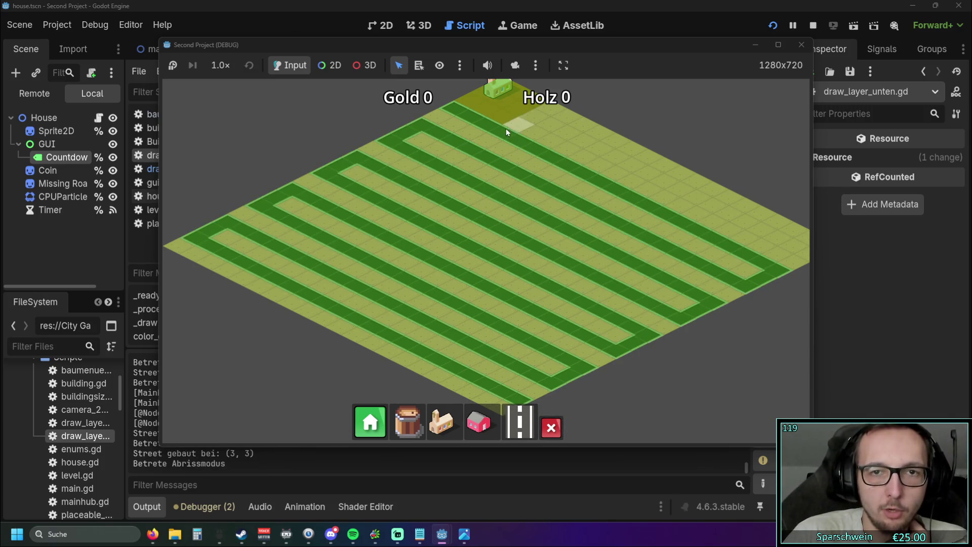
click(506, 130)
click(516, 427)
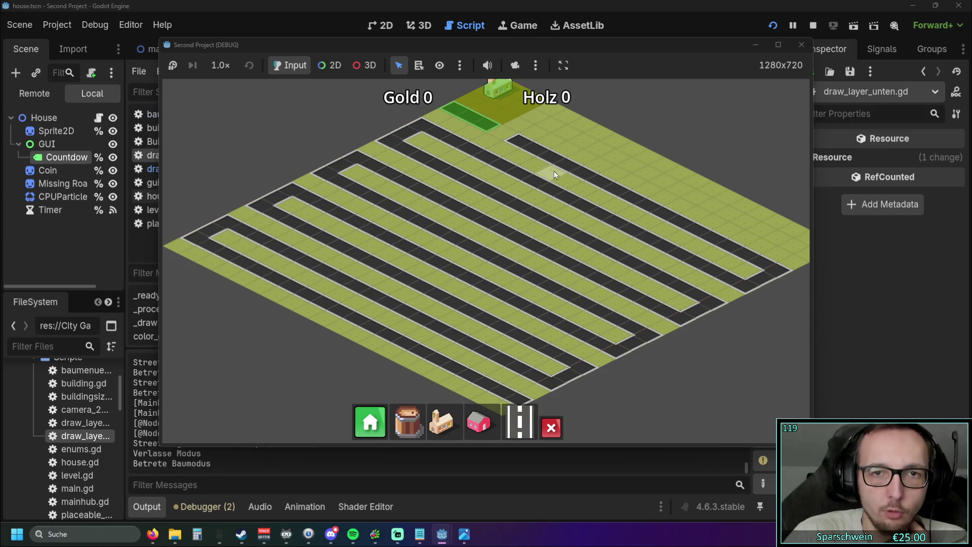
click(506, 131)
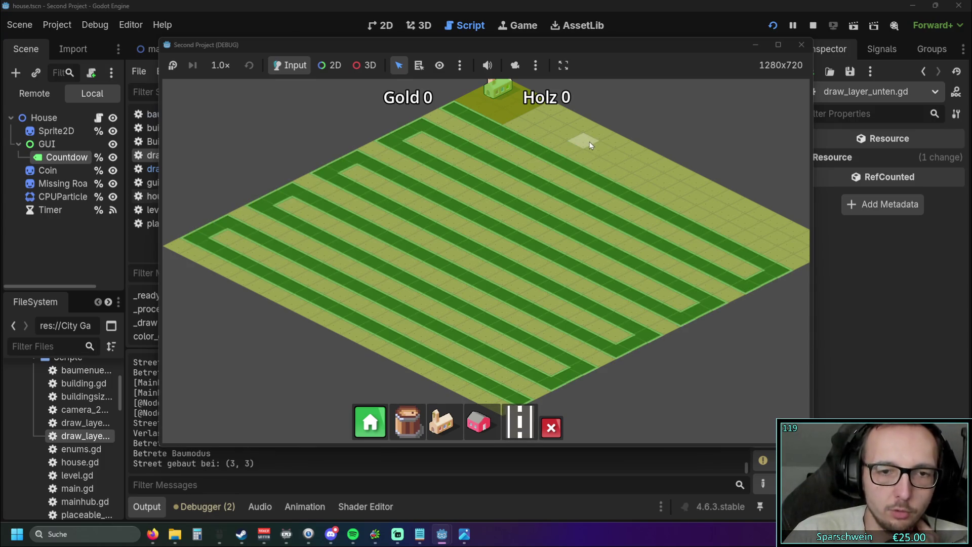
Step: Stop the game, select draw_layer_unten.gd, and relaunch the project
click(802, 46)
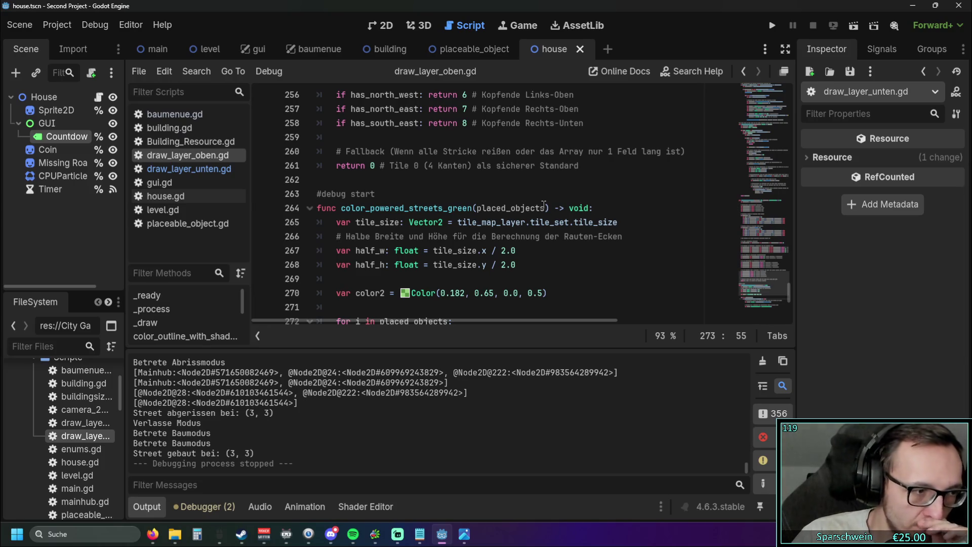
click(188, 169)
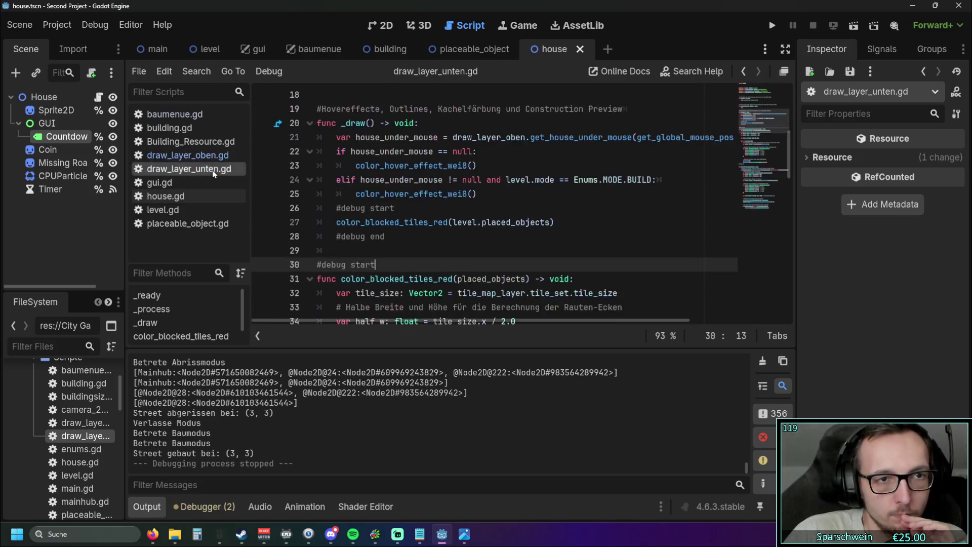
click(188, 155)
click(771, 26)
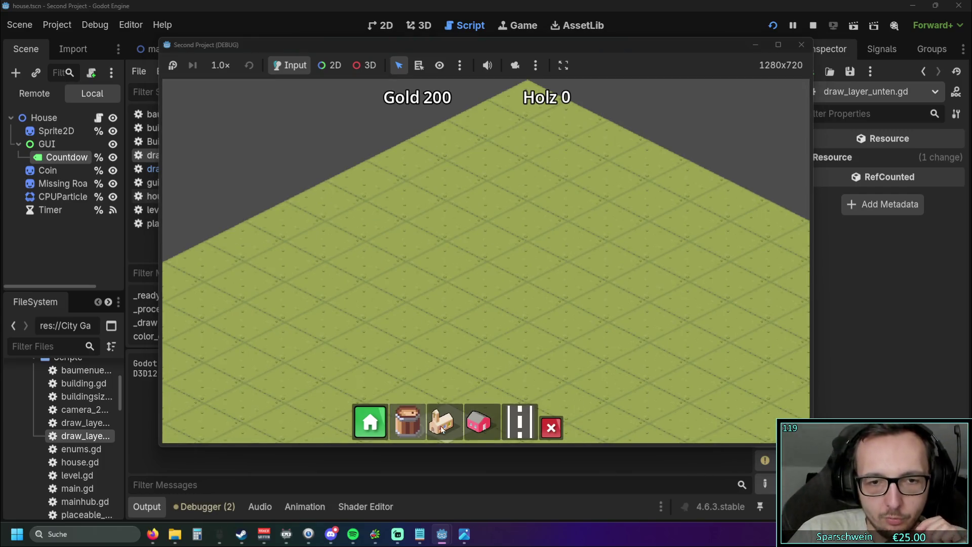
Step: Place a red house and a barrel building beside it on the map
click(442, 429)
click(463, 303)
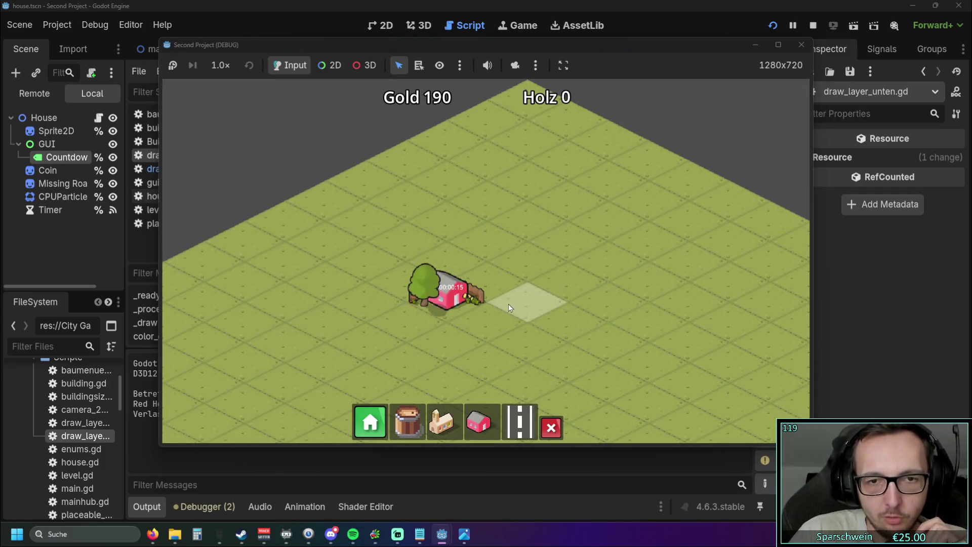
scroll(509, 303, up, 3)
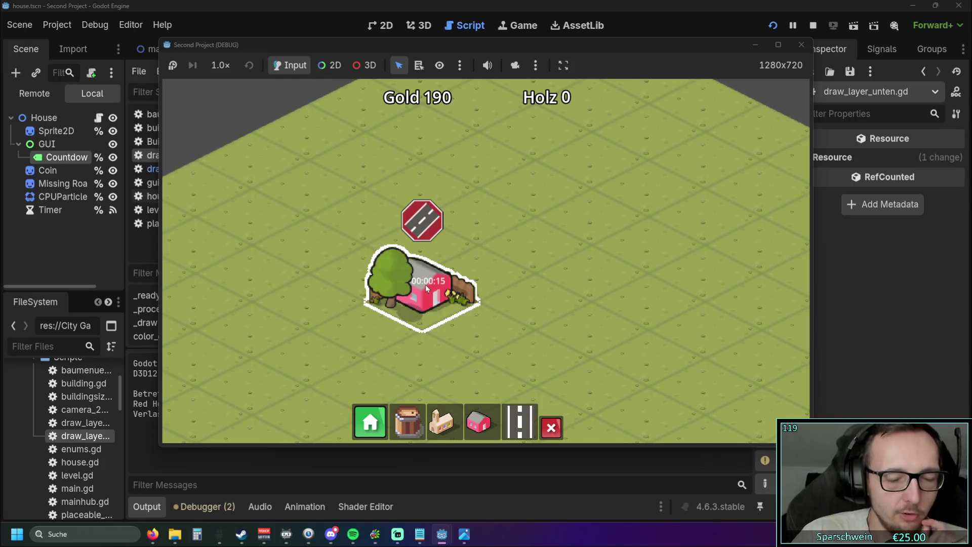
click(409, 419)
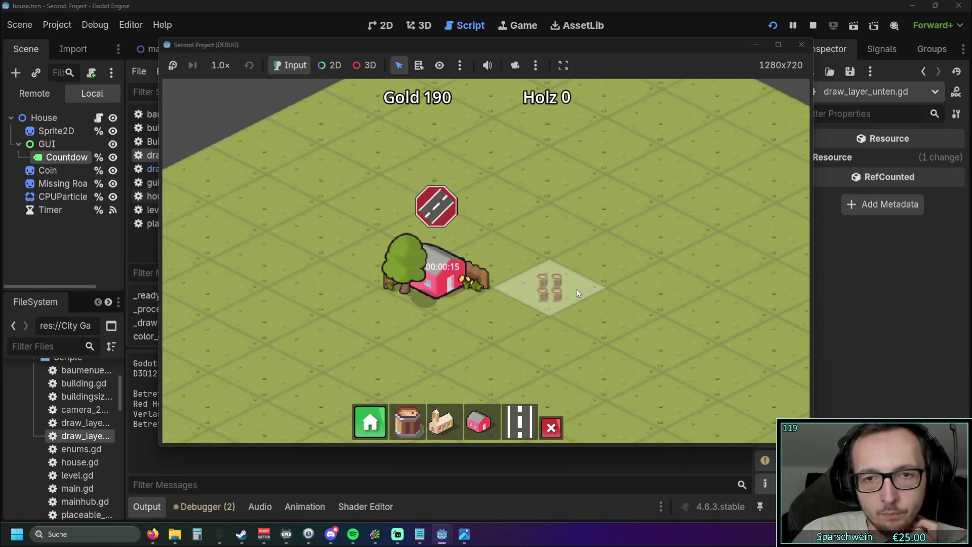
click(576, 290)
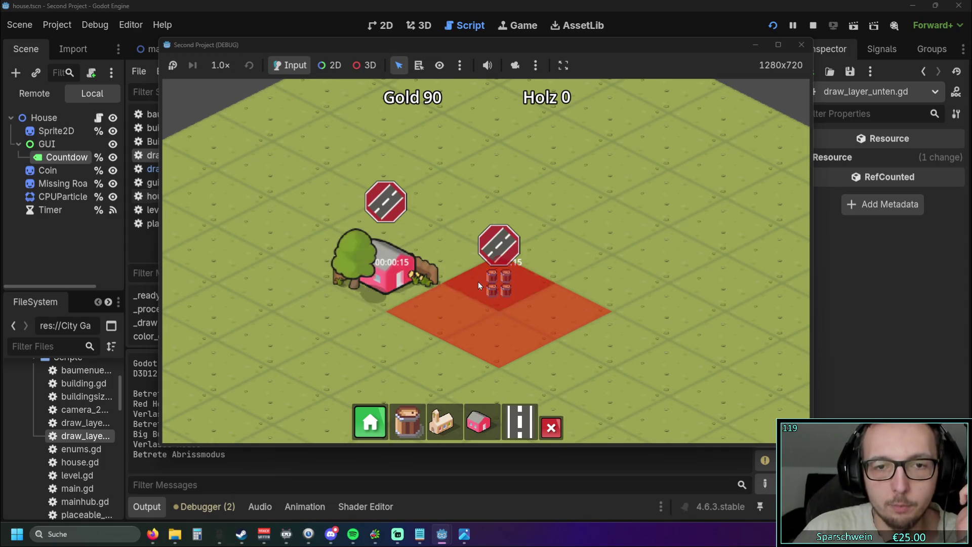
Step: Demolish the red house and the barrel building, pan the map, and stop the game
click(434, 271)
click(491, 283)
right_click(488, 256)
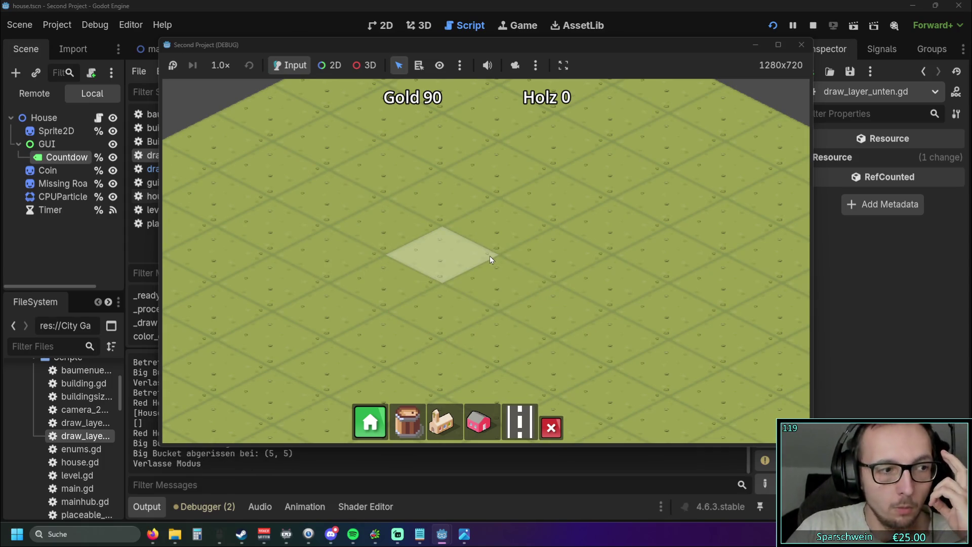
scroll(458, 251, down, 1)
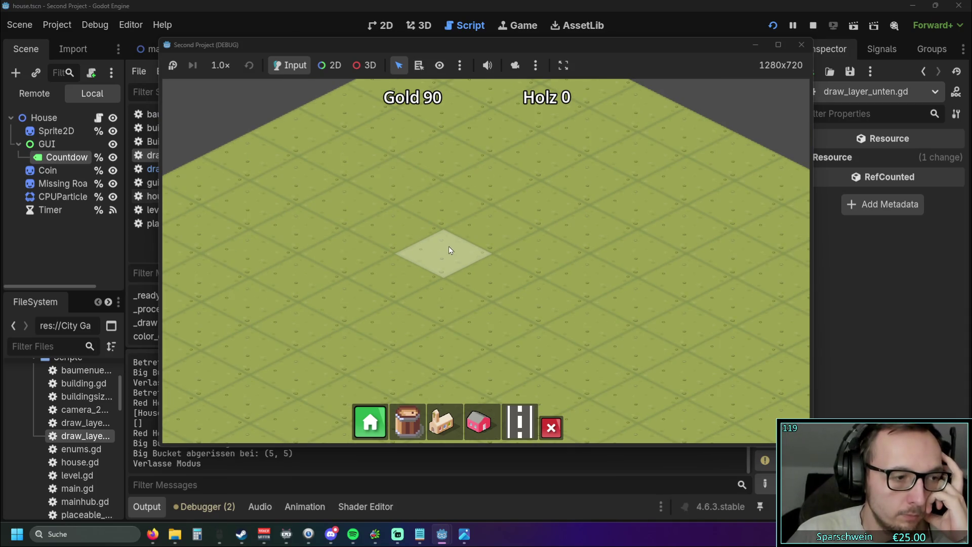
scroll(444, 242, down, 1)
scroll(449, 245, down, 2)
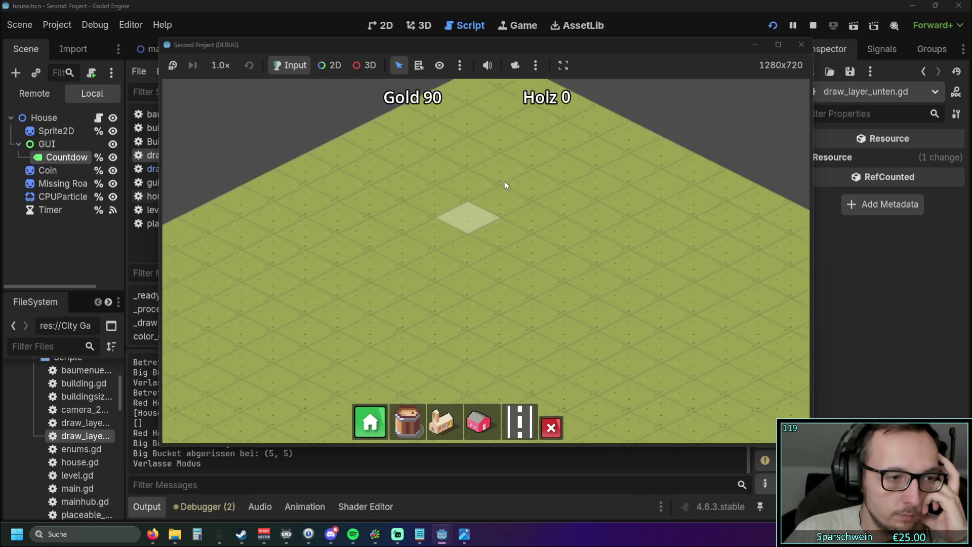
drag(488, 221, 467, 178)
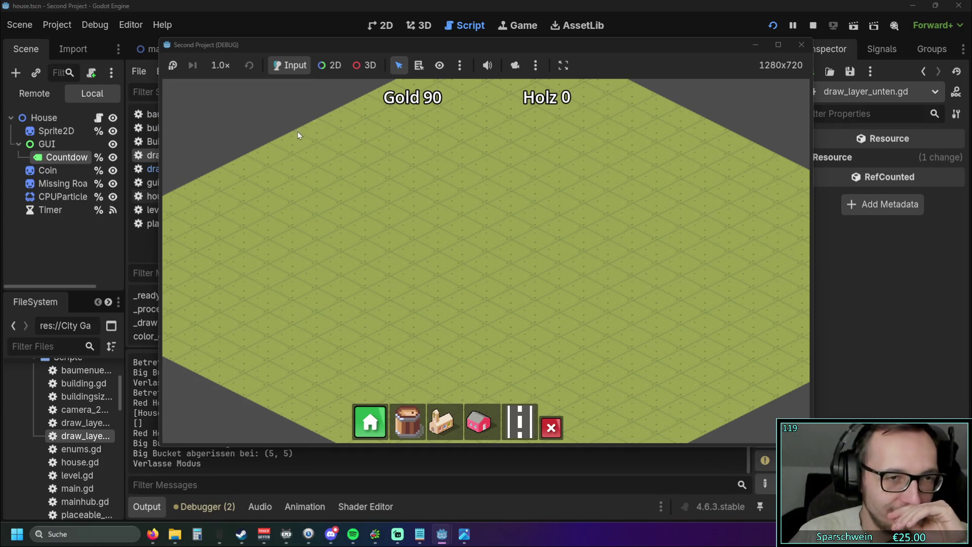
click(799, 45)
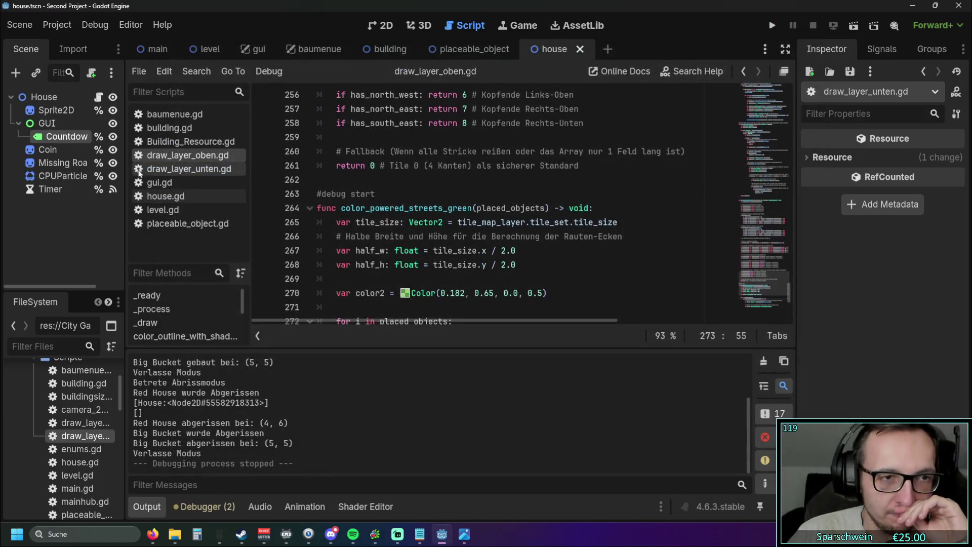
Step: Save the scene with Ctrl+S and close the draw_layer_unten script
click(201, 169)
right_click(201, 169)
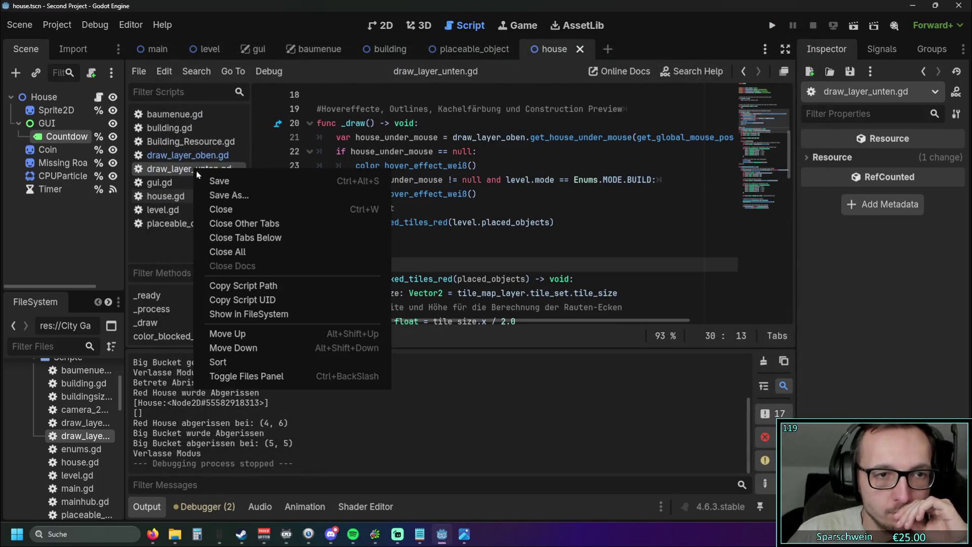
key(Escape)
key(ctrl+s)
right_click(172, 169)
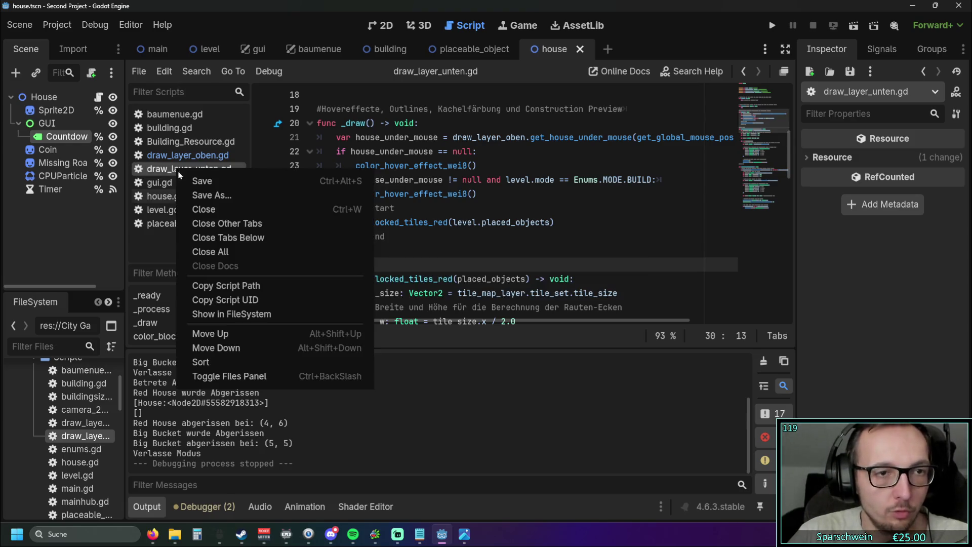
click(213, 207)
Step: Close the draw_layer_oben script from the script list
right_click(168, 146)
key(Escape)
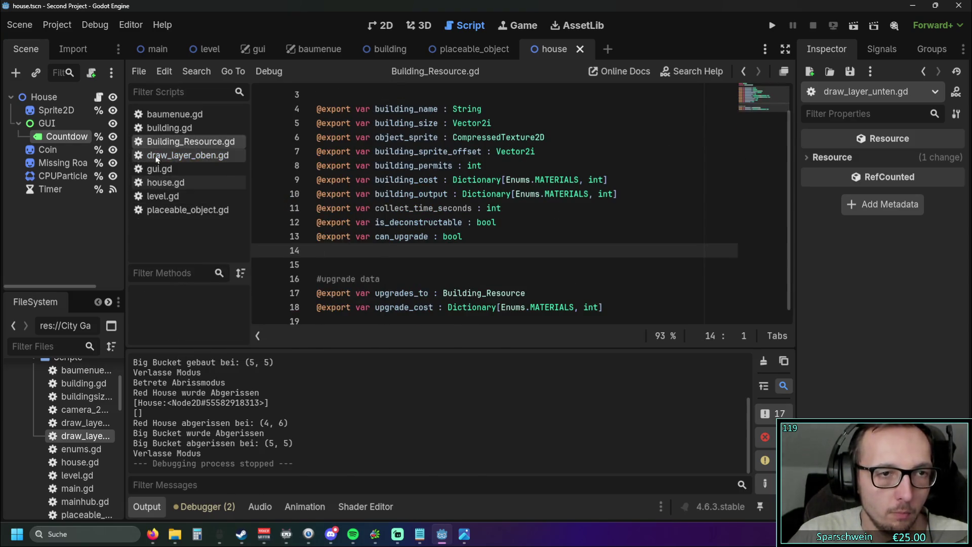
right_click(168, 154)
key(Escape)
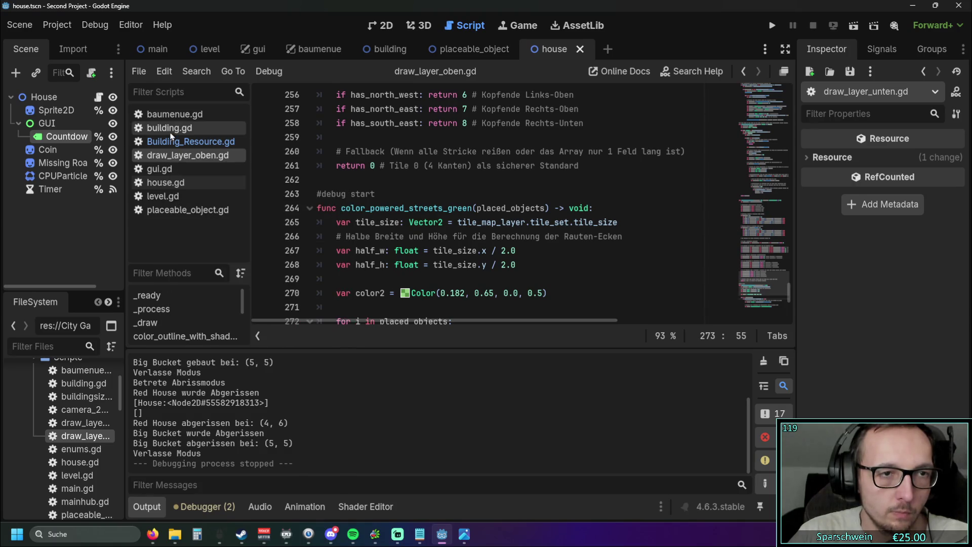
right_click(177, 155)
click(204, 197)
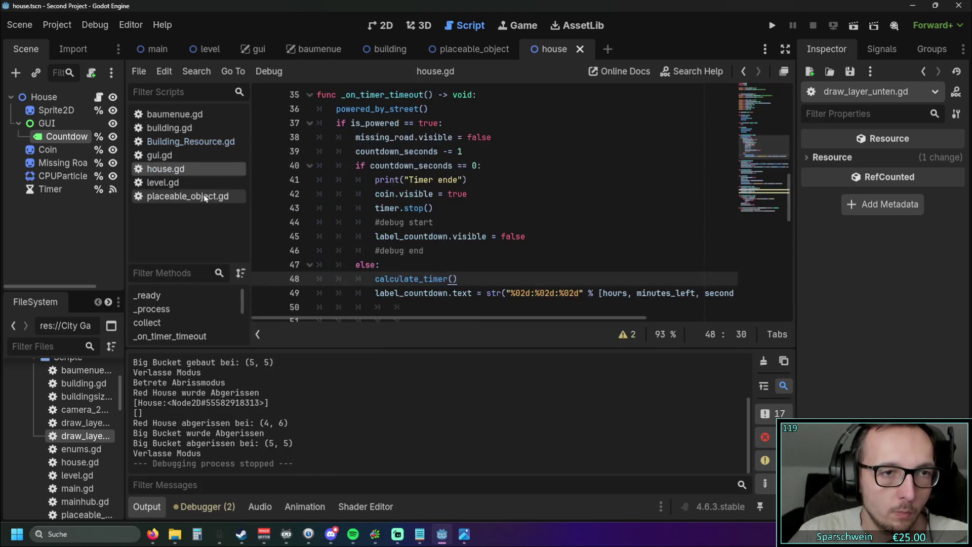
Step: Show placeable_object.gd at its object_size line and switch to the to-do notes
click(169, 155)
click(187, 183)
click(194, 198)
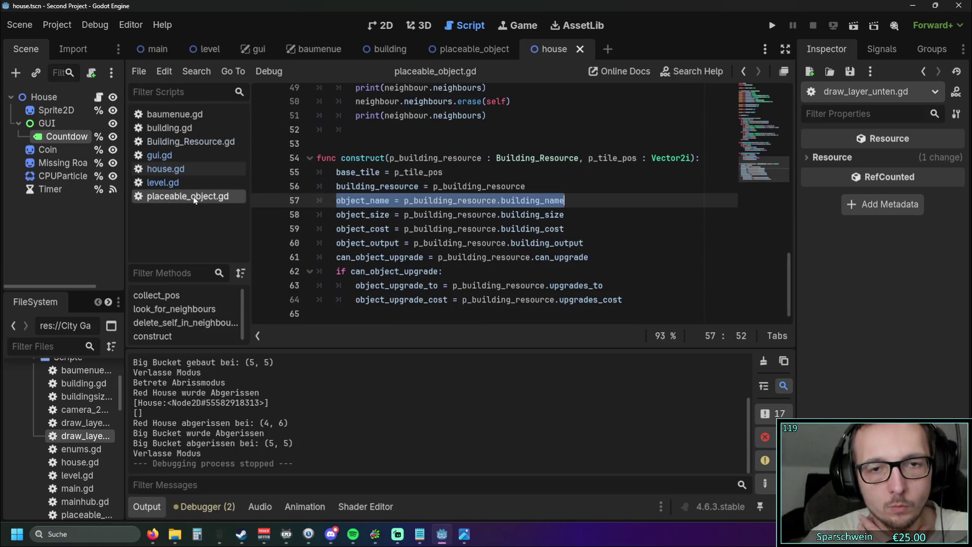
click(374, 214)
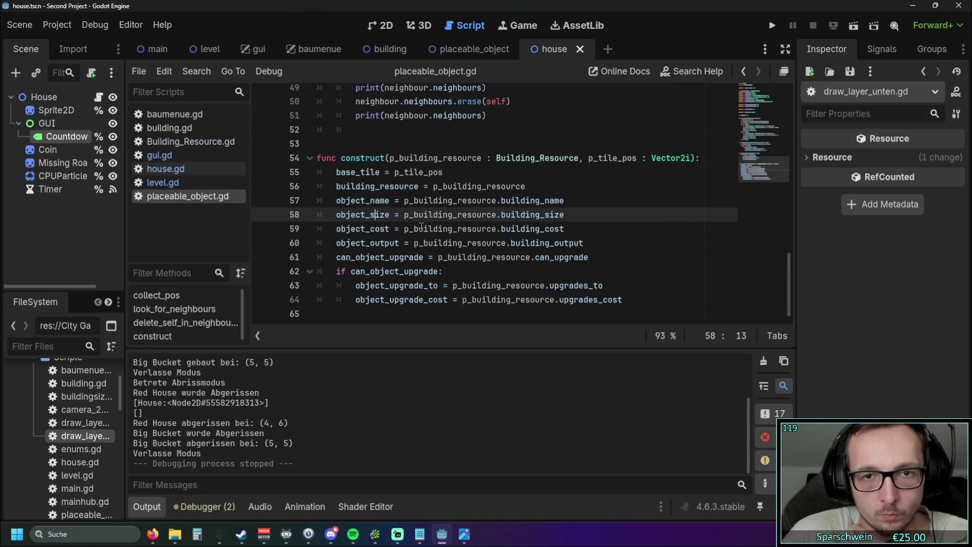
right_click(163, 196)
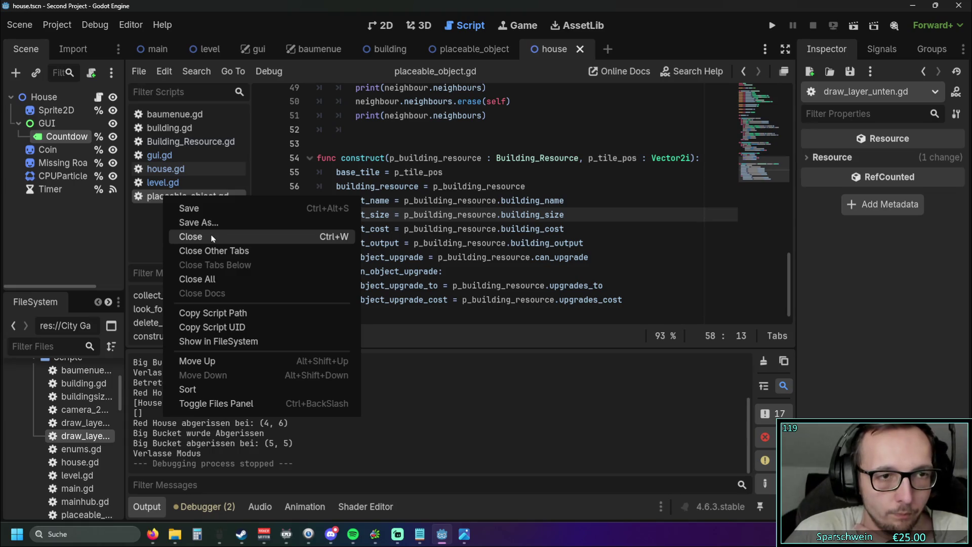
key(alt+Tab)
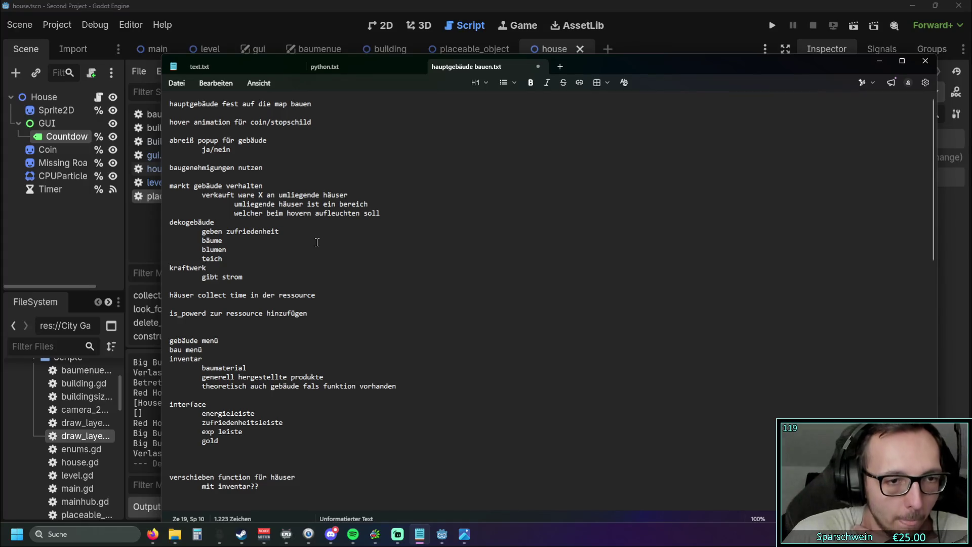
Step: Delete the to-do line 'häuser collect time in der ressource' and its blank line, then return to Godot
scroll(316, 240, down, 1)
triple_click(212, 262)
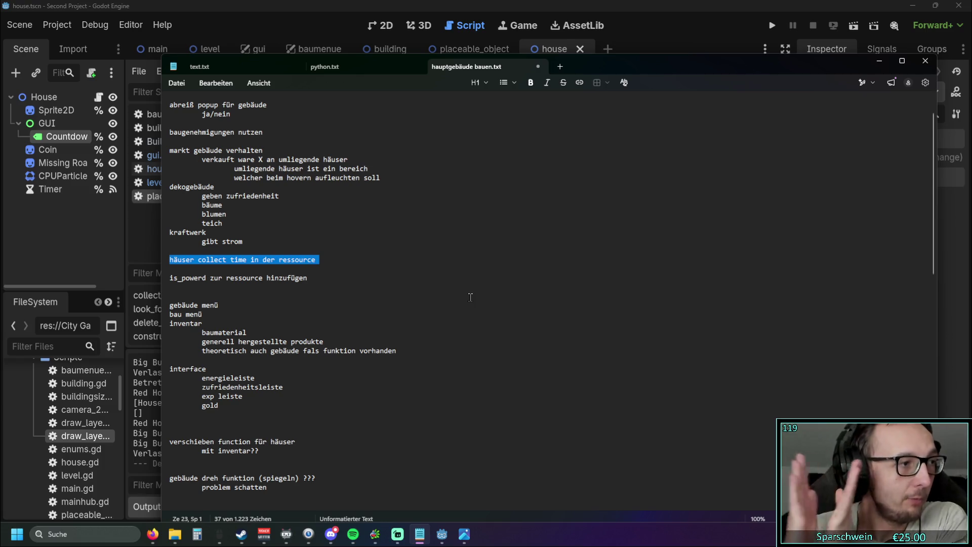
key(BackSpace)
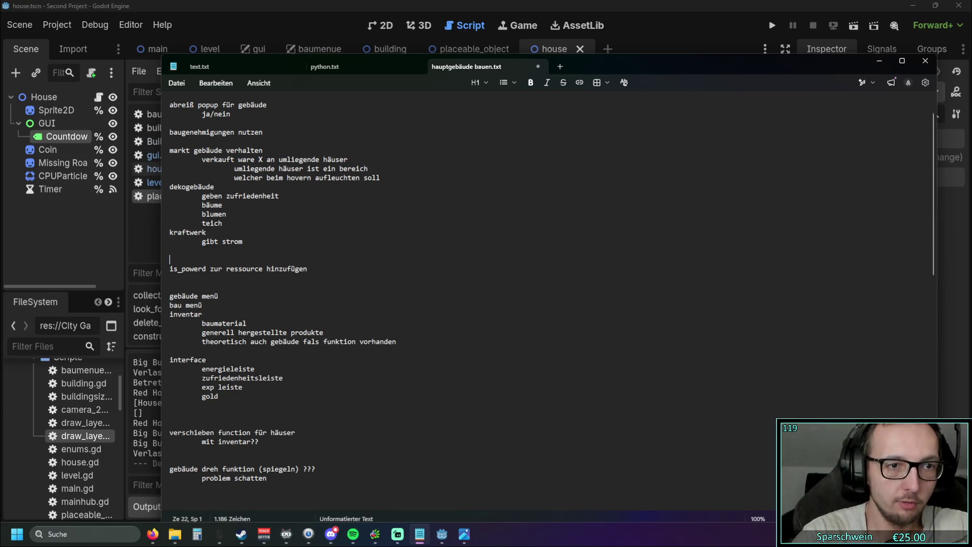
key(BackSpace)
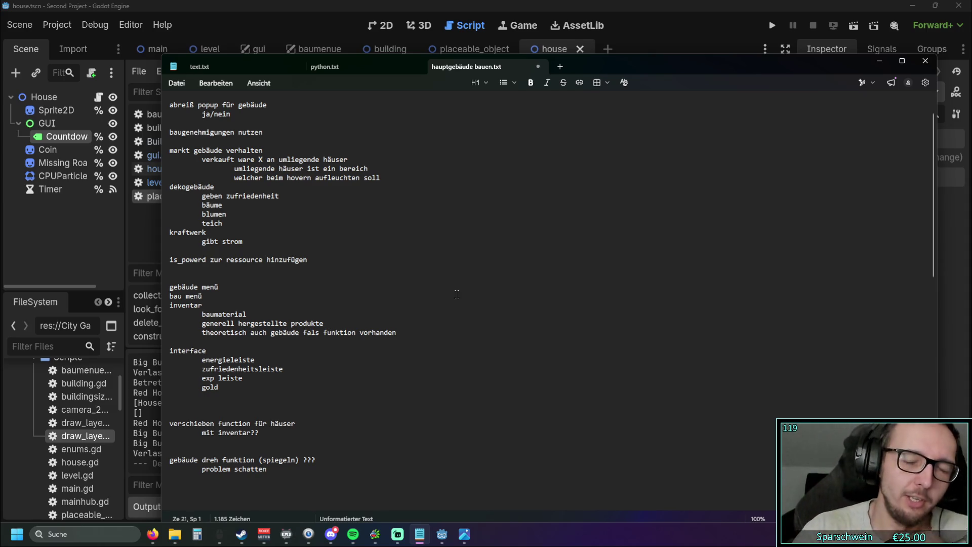
click(879, 61)
click(539, 291)
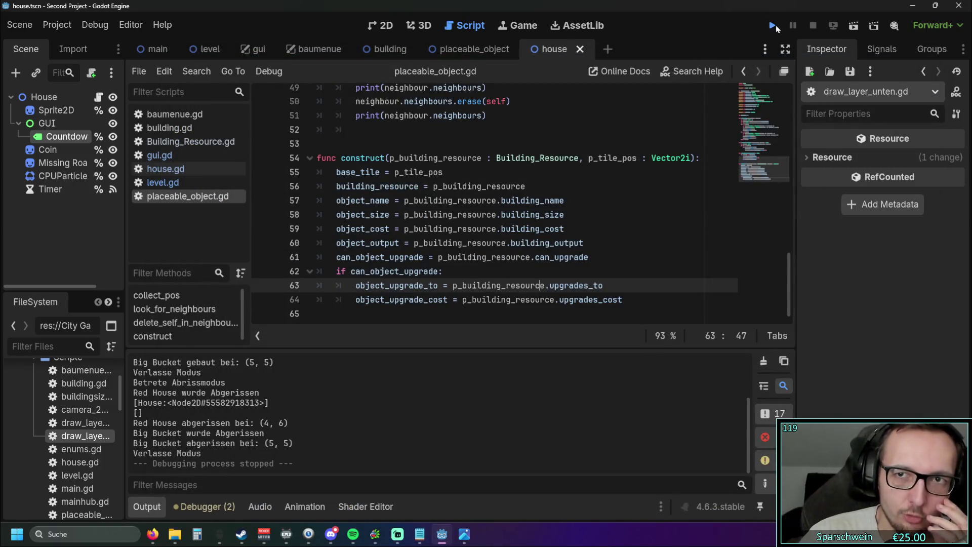
Step: Run the game, place a church, and lay a long diagonal road past it
click(775, 25)
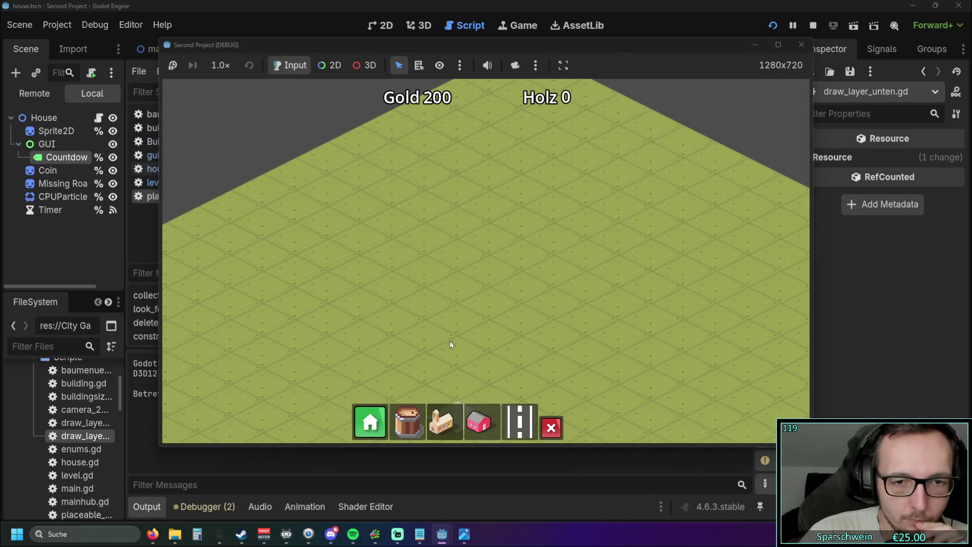
click(445, 422)
click(505, 314)
click(520, 422)
drag(304, 387, 628, 237)
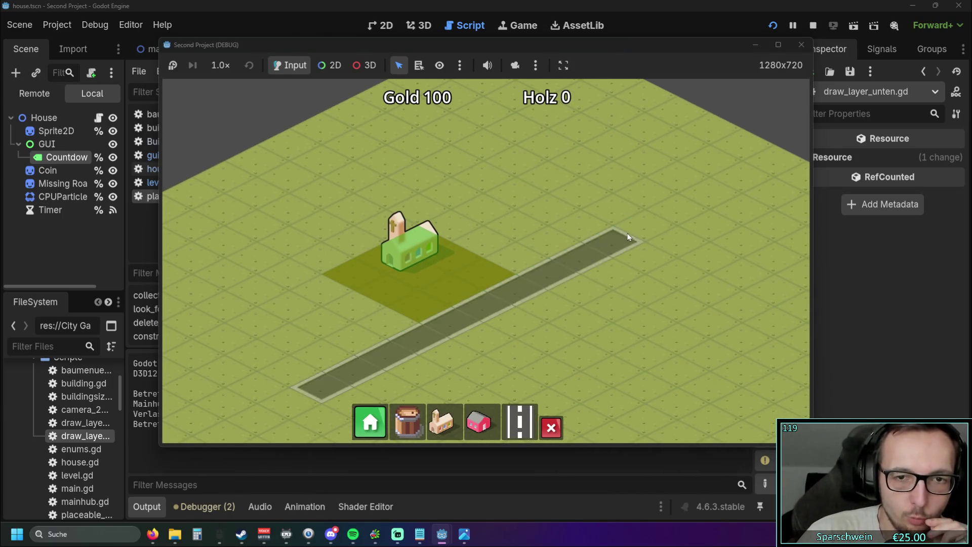
Step: Demolish one road tile beside the church and rebuild it
click(551, 427)
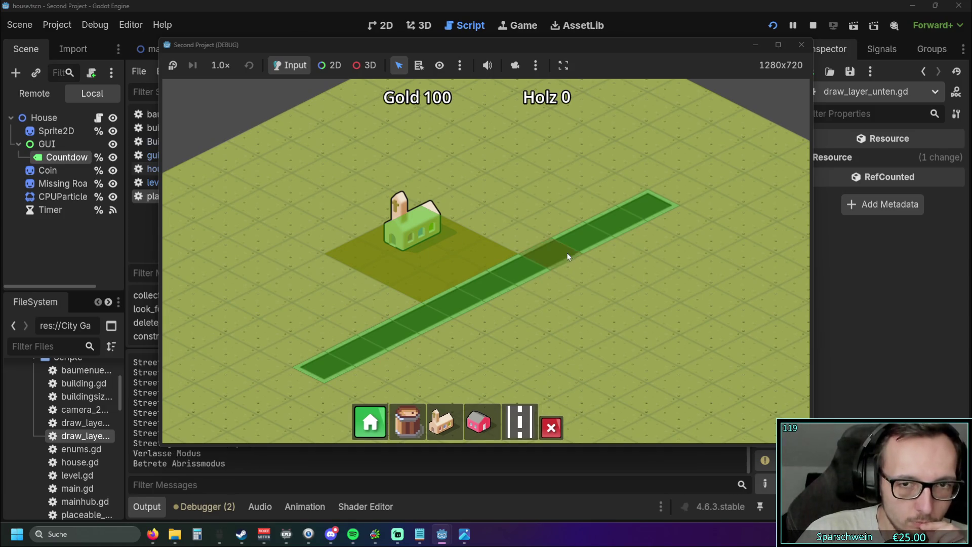
click(567, 256)
click(520, 422)
click(551, 255)
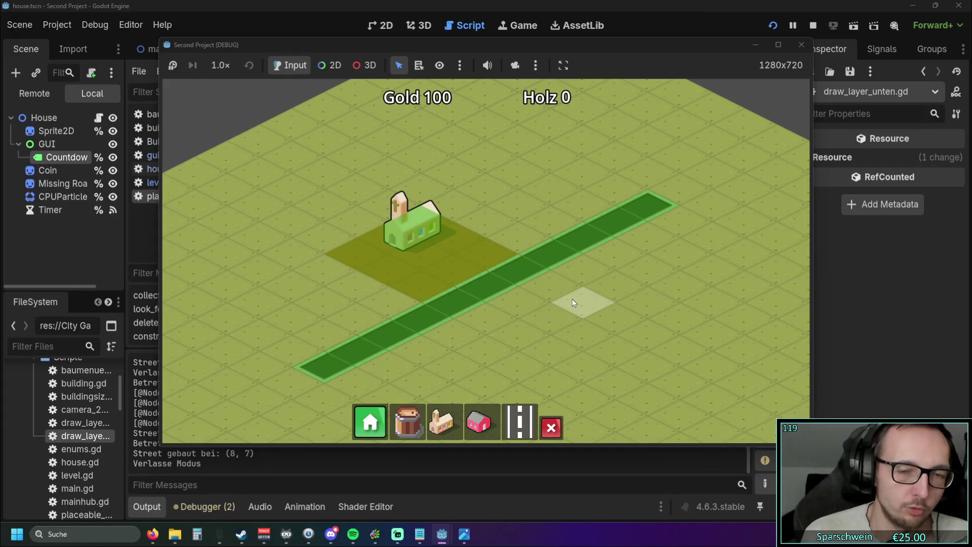
Step: Demolish and rebuild road tile (8, 7) and build the planned road as a street
click(551, 427)
click(551, 257)
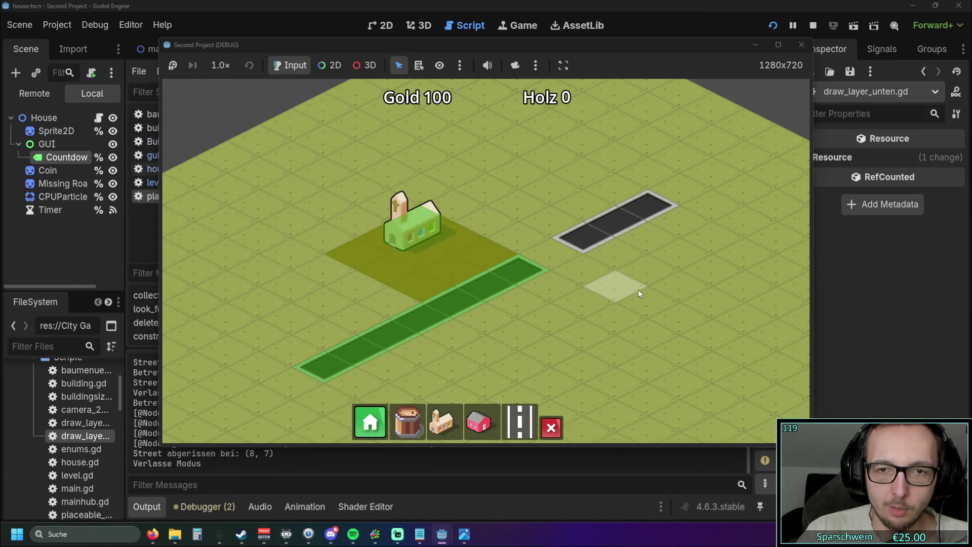
drag(639, 294, 574, 273)
scroll(574, 273, up, 3)
mouse_move(568, 205)
mouse_down()
mouse_move(598, 220)
mouse_move(634, 211)
mouse_up()
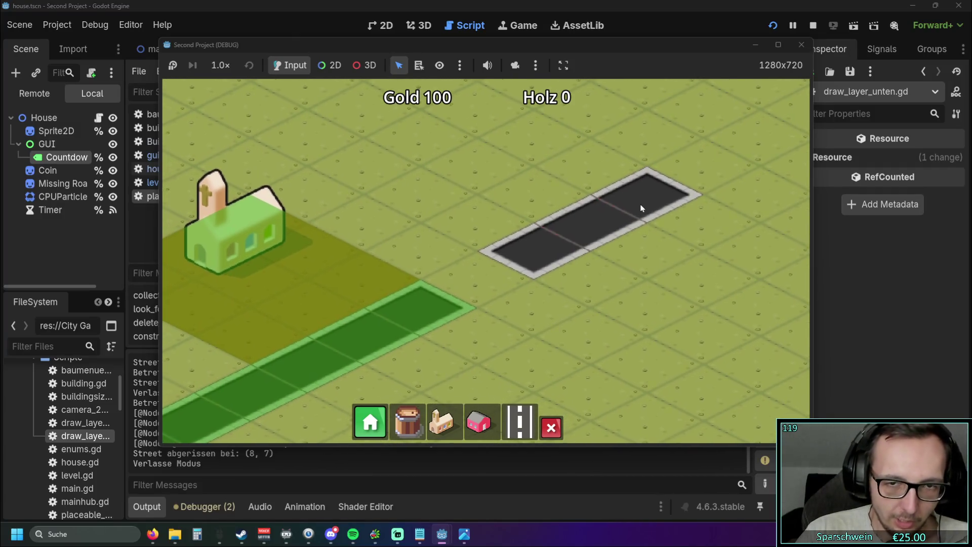
click(520, 421)
click(495, 277)
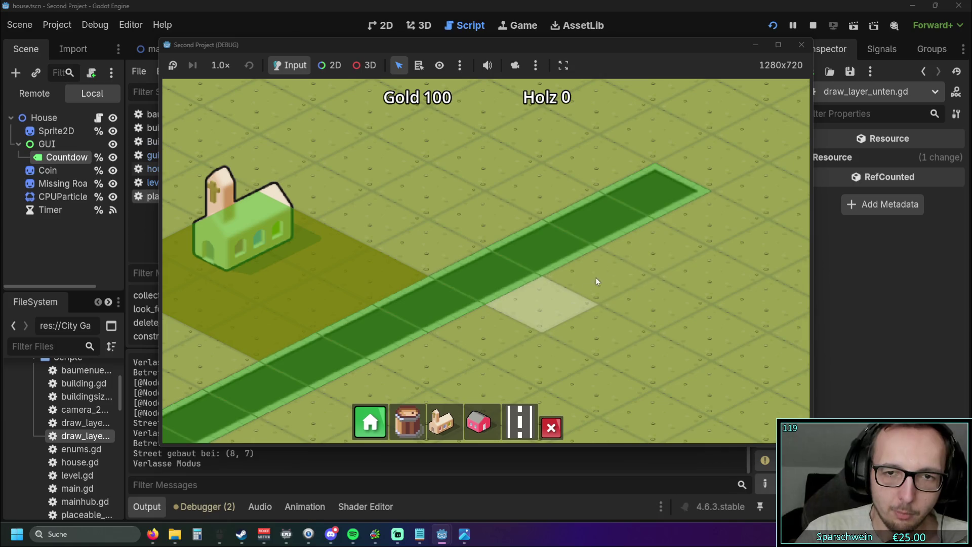
Step: Pan and zoom the game view along the street toward the church
mouse_move(666, 208)
mouse_down()
mouse_move(596, 231)
mouse_move(691, 193)
mouse_up()
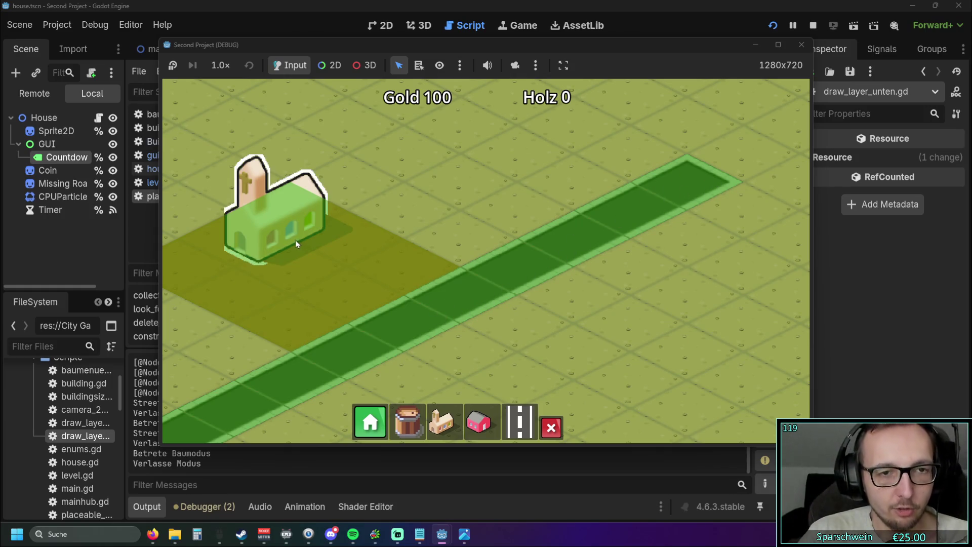
key(Left)
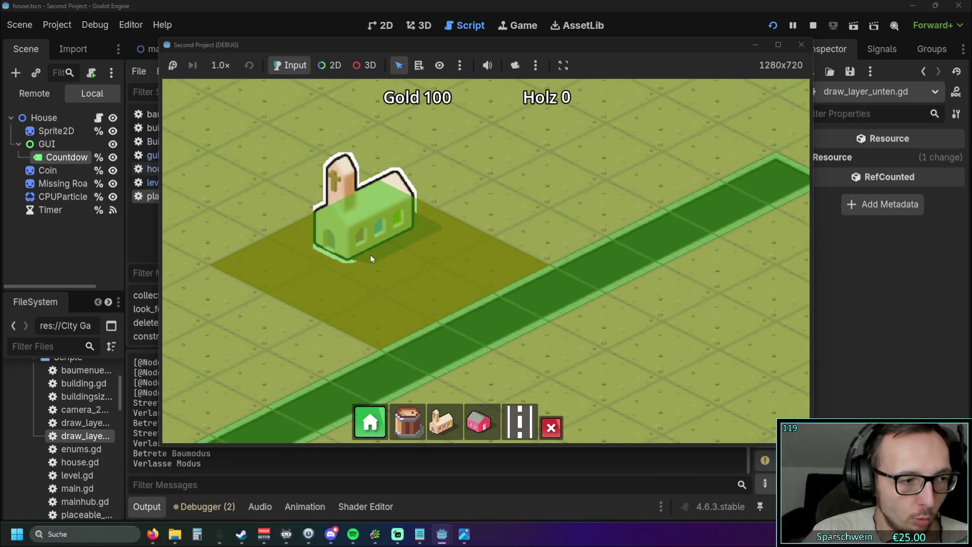
scroll(472, 264, down, 1)
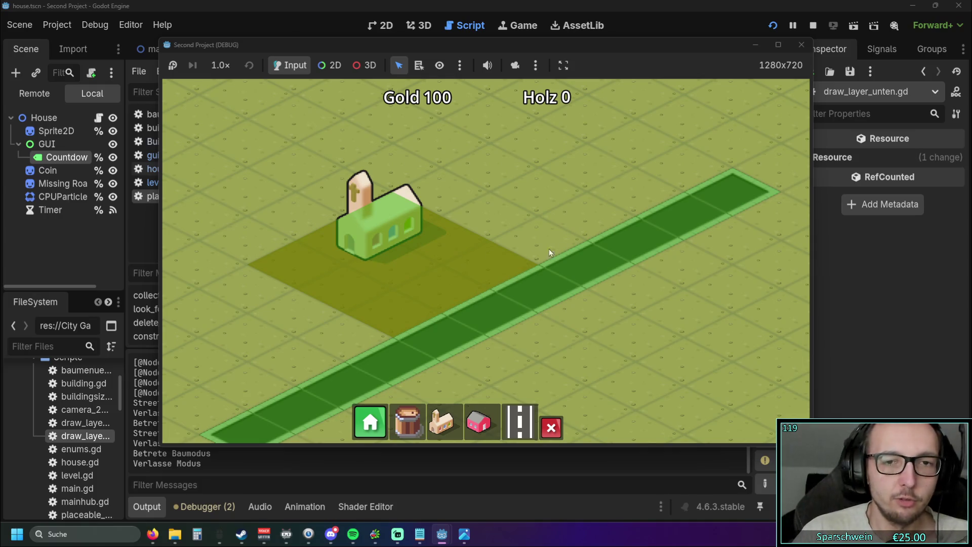
drag(549, 248, 453, 242)
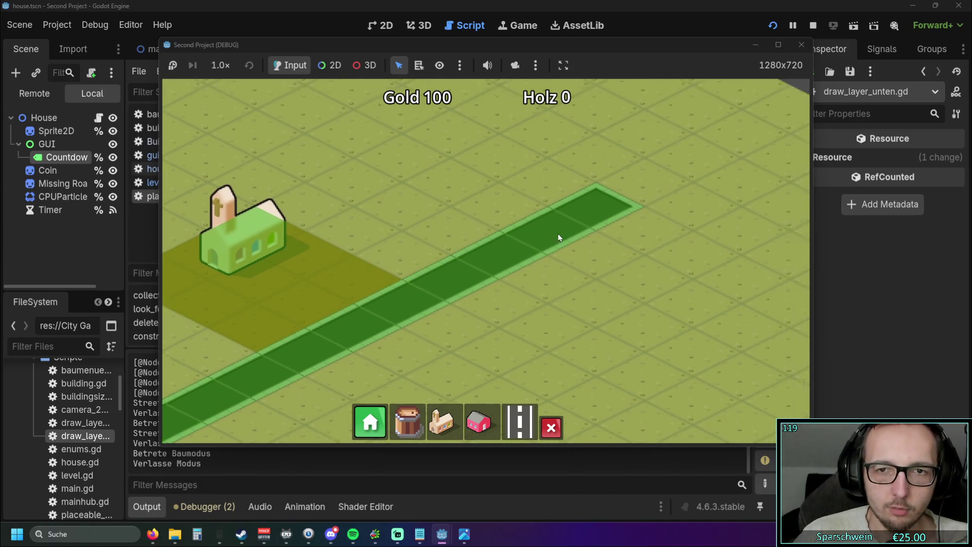
mouse_move(558, 233)
mouse_down()
mouse_move(519, 259)
mouse_move(497, 229)
mouse_move(563, 232)
mouse_up()
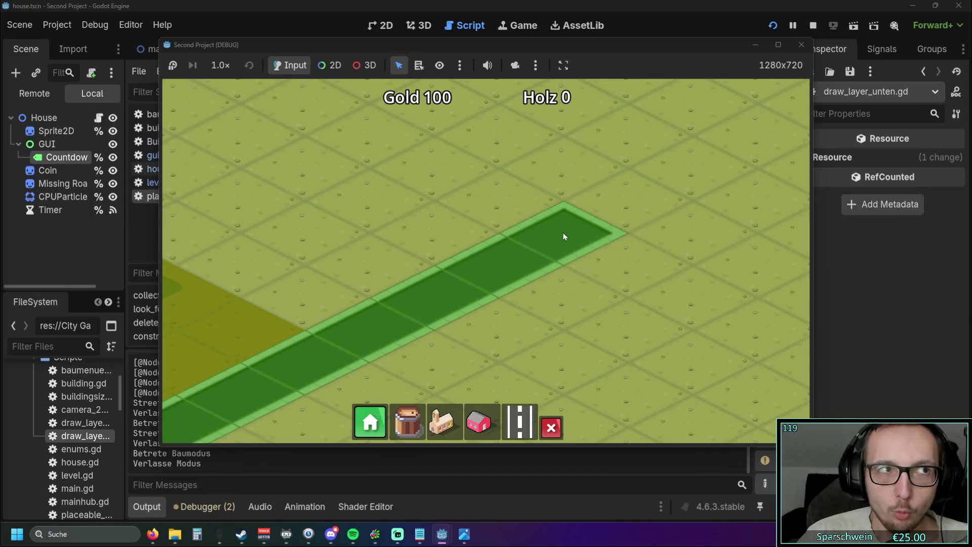
Step: Add a street tile at (8, 3) on the road's upper-right end, then pan toward its lower-left end
click(519, 410)
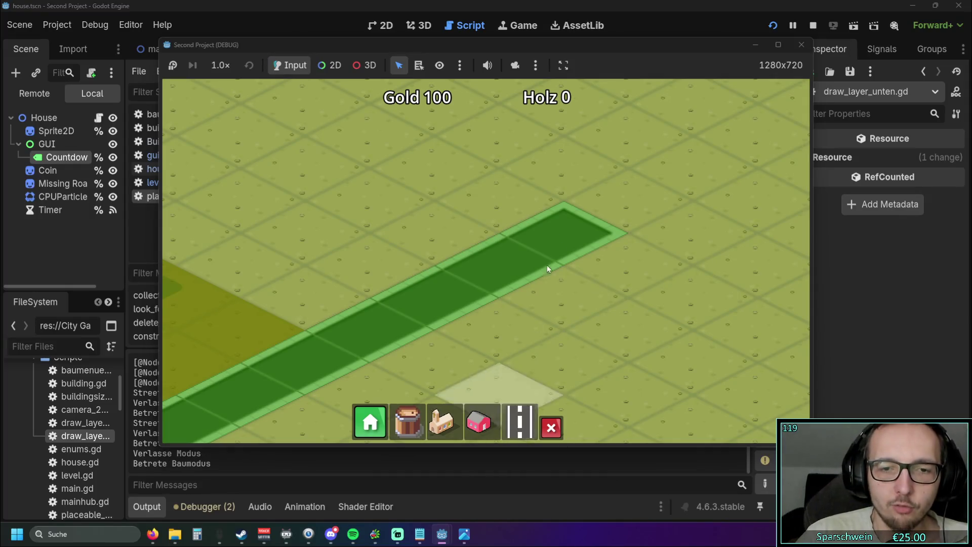
click(633, 200)
mouse_move(640, 198)
mouse_down()
mouse_move(667, 149)
mouse_move(697, 134)
mouse_up()
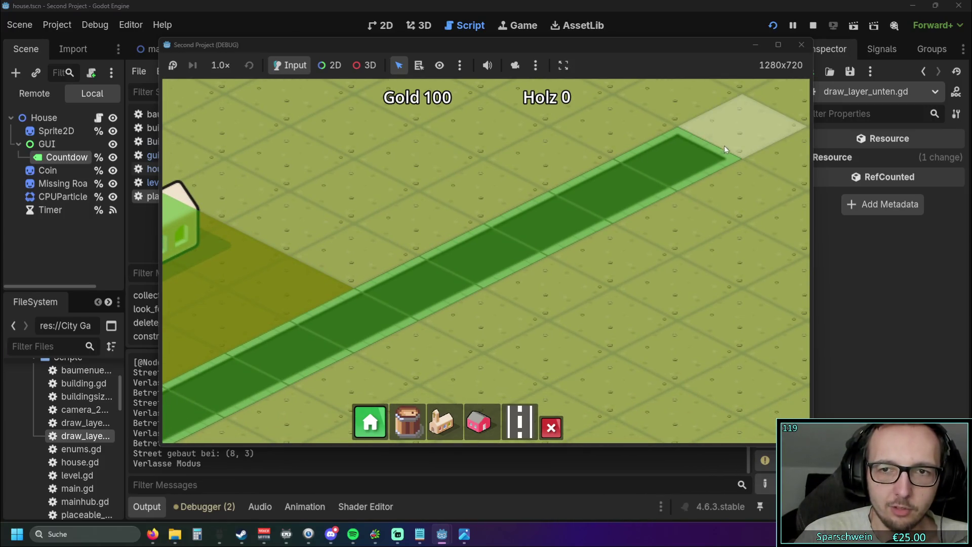
drag(521, 258, 730, 141)
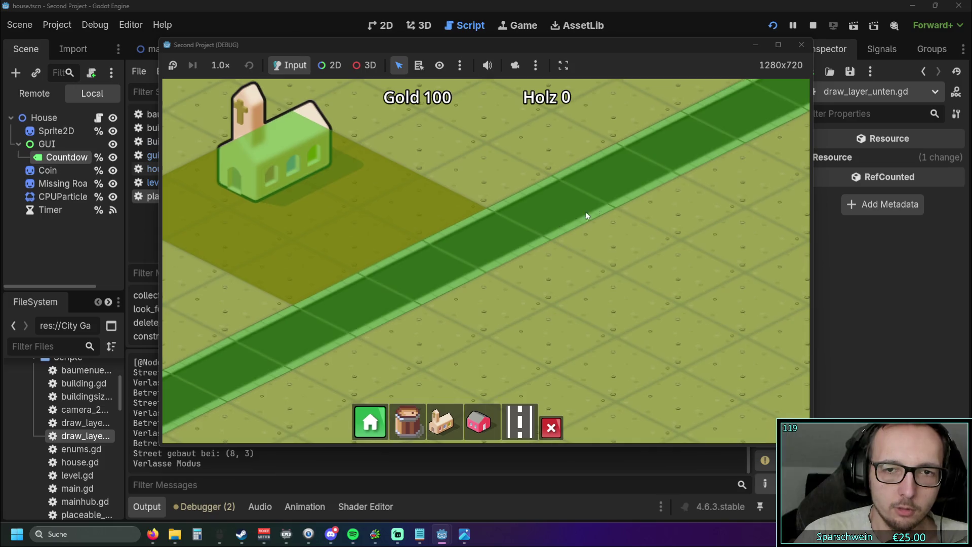
drag(587, 212, 614, 210)
drag(491, 272, 566, 265)
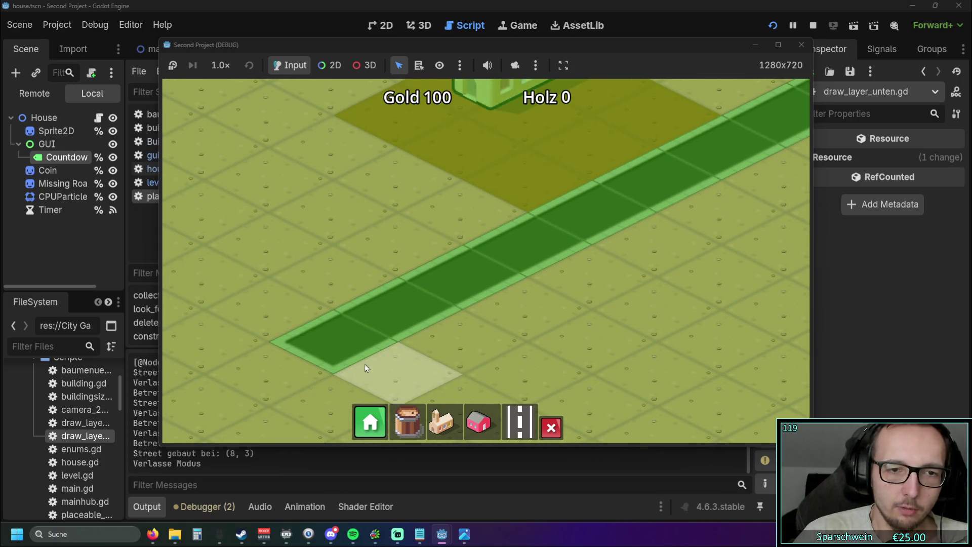
Step: Pan and zoom the game view to frame the house and the whole road
drag(573, 201, 391, 190)
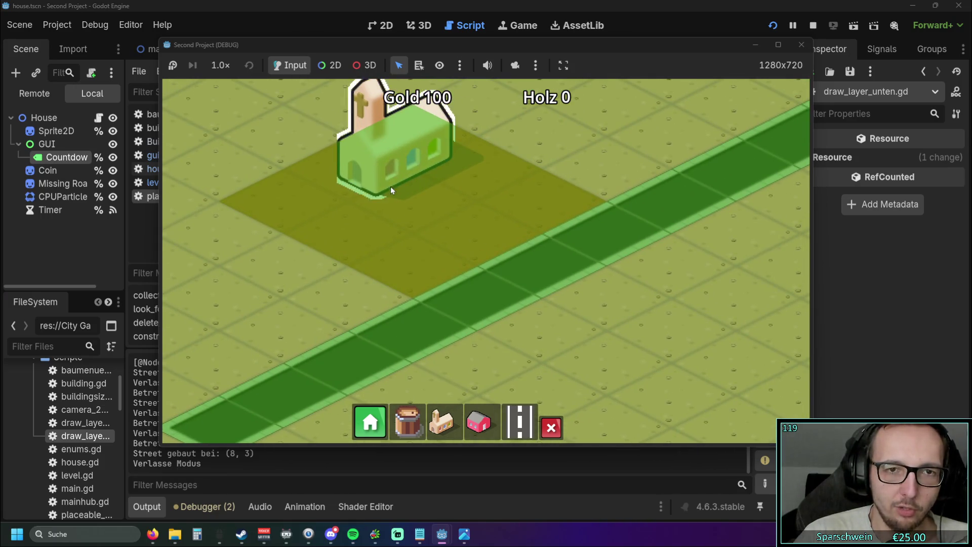
scroll(478, 269, down, 3)
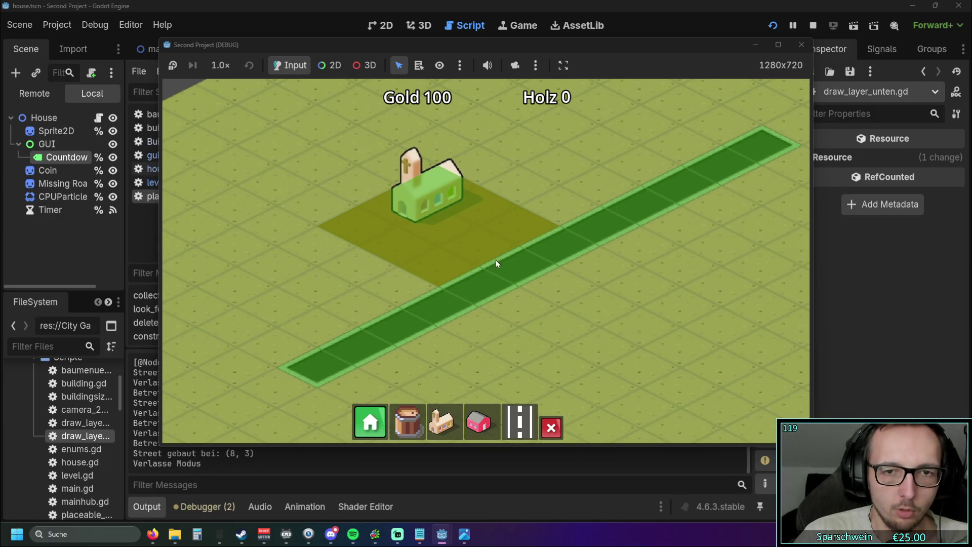
drag(503, 254, 390, 314)
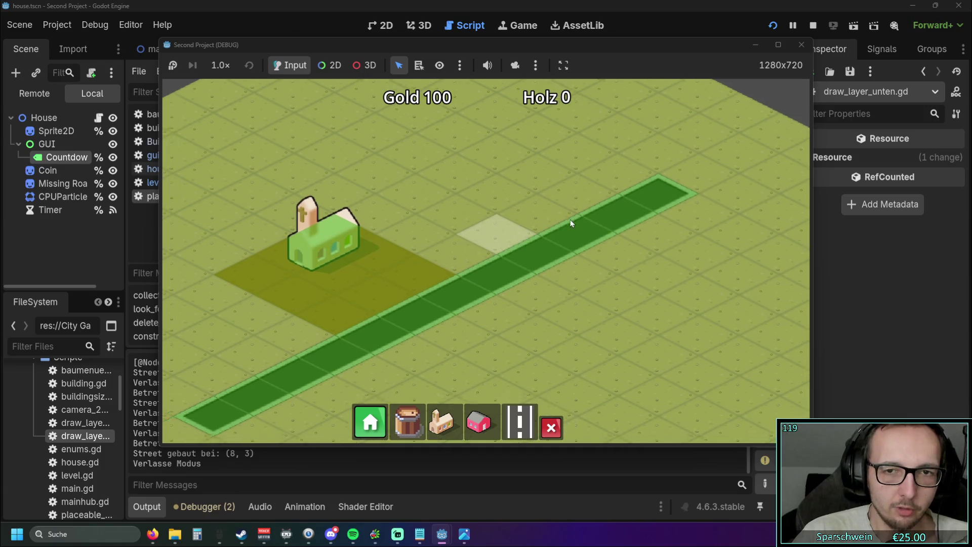
drag(570, 220, 725, 163)
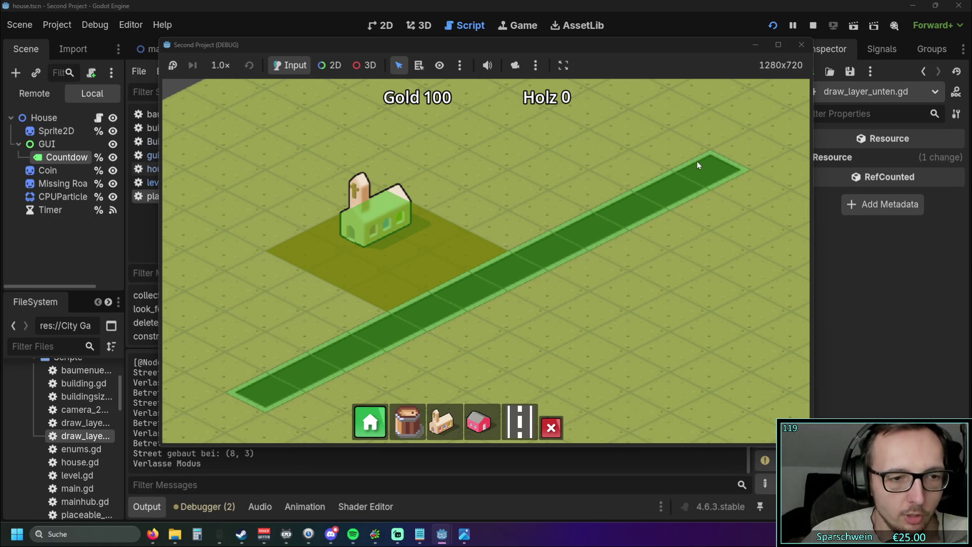
mouse_move(697, 164)
mouse_down()
mouse_move(707, 178)
mouse_move(732, 162)
mouse_up()
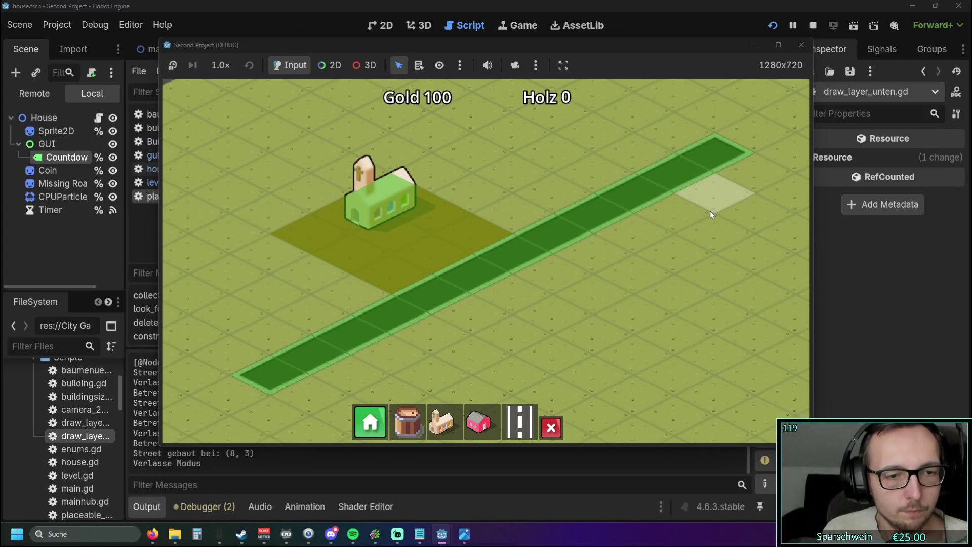
scroll(710, 210, up, 3)
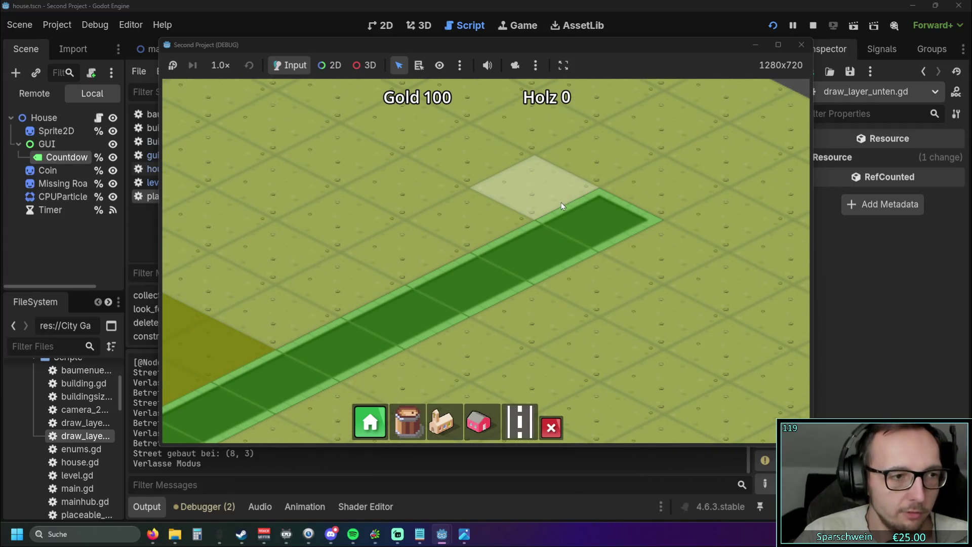
scroll(557, 278, down, 3)
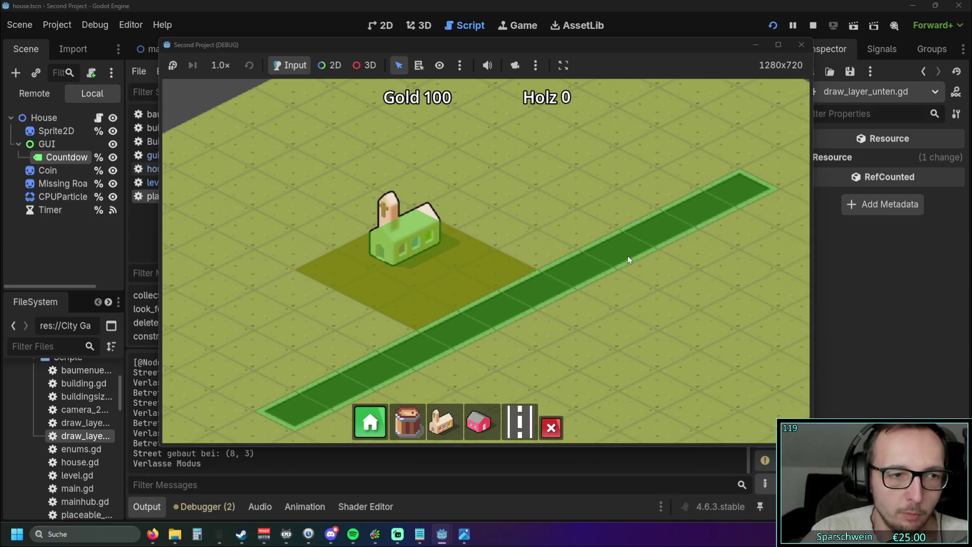
key(s)
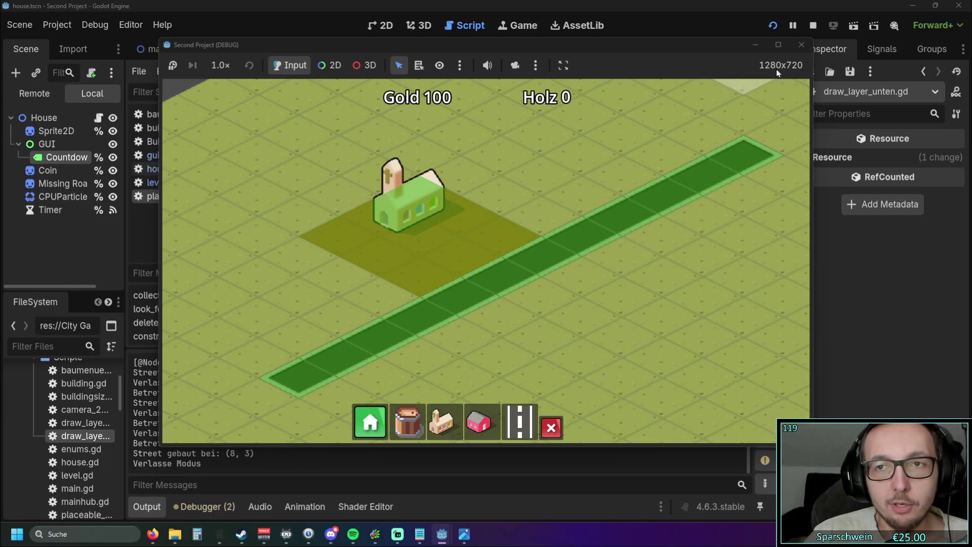
Step: Stop the running game and review house.gd, Building_Resource.gd and baumenue.gd
click(803, 48)
scroll(459, 206, up, 3)
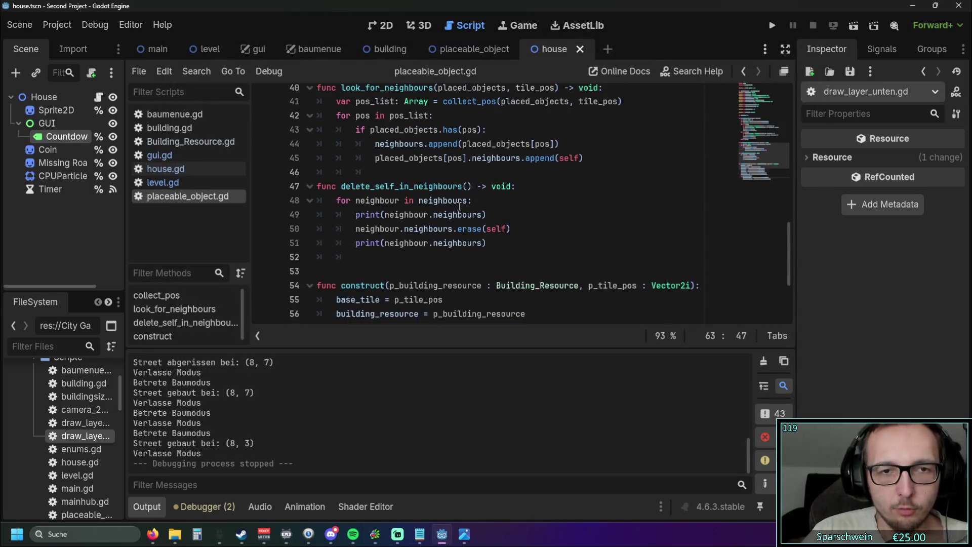
scroll(459, 206, up, 1)
click(168, 169)
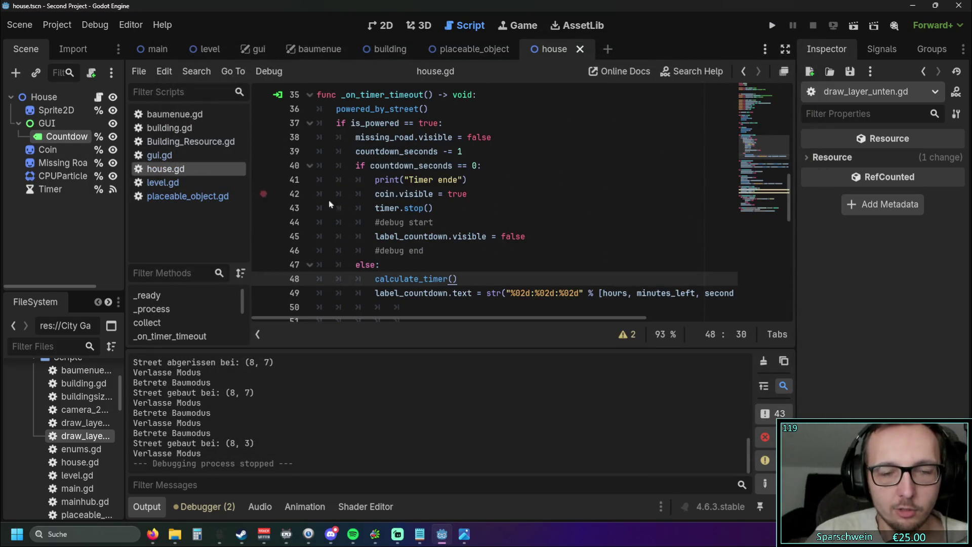
scroll(329, 204, down, 12)
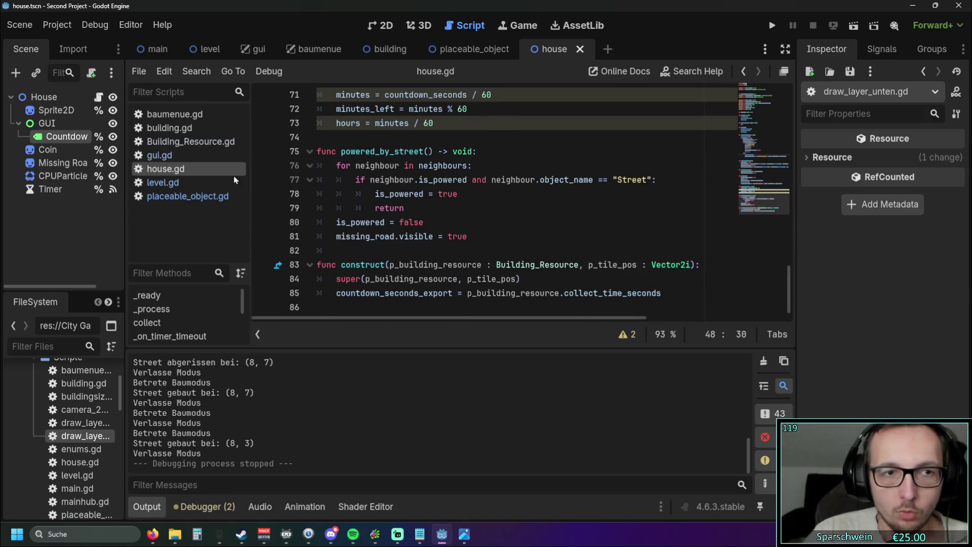
click(187, 141)
click(175, 114)
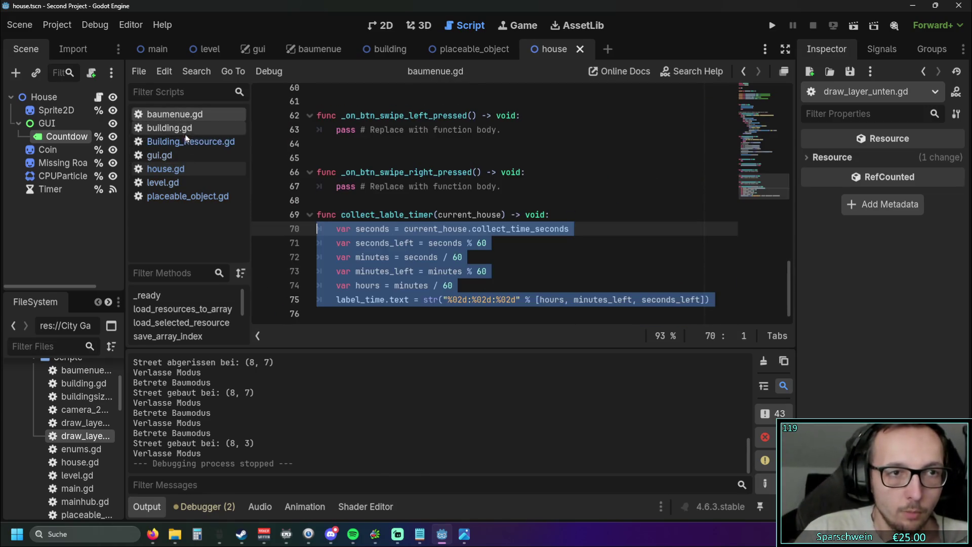
click(500, 218)
Step: Widen the left dock, review street.gd, and open level.gd
drag(126, 413, 186, 401)
scroll(87, 447, down, 3)
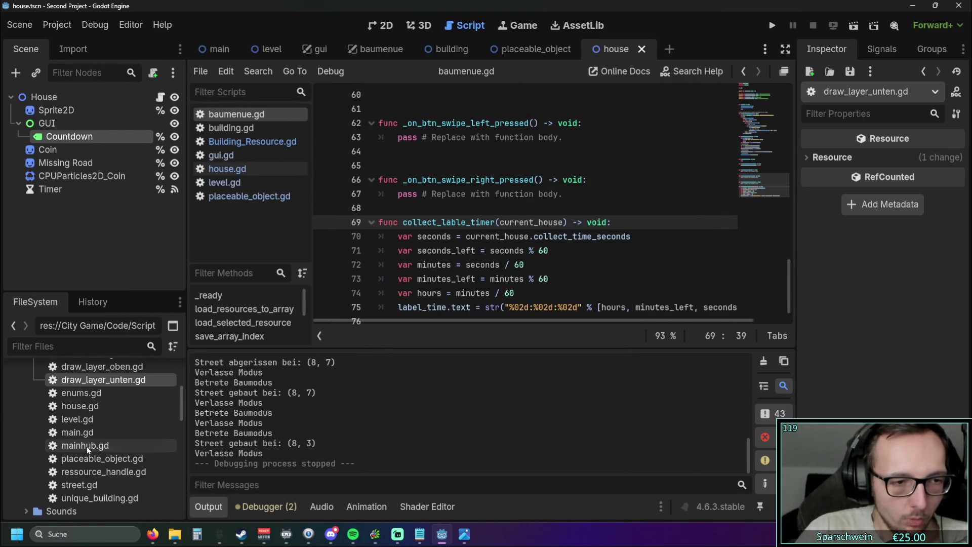
double_click(87, 465)
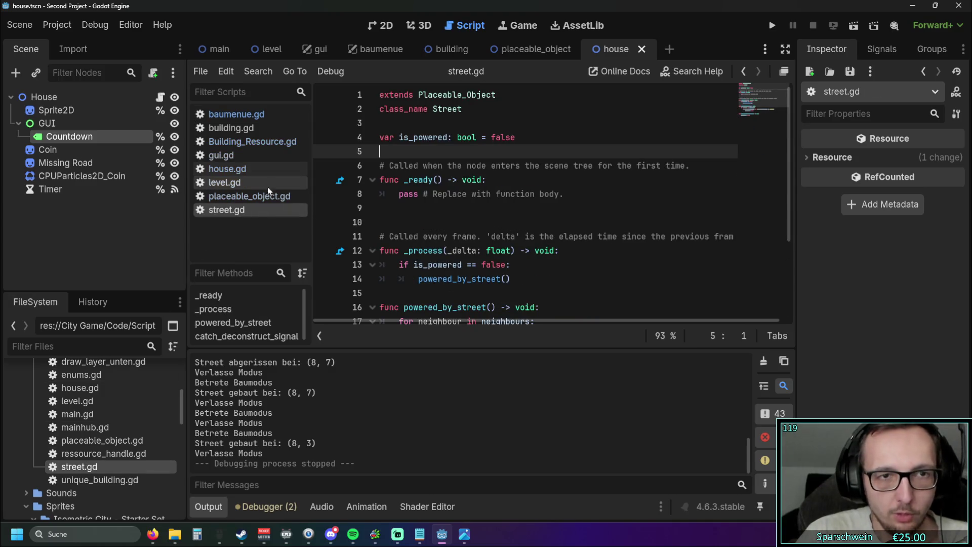
right_click(72, 467)
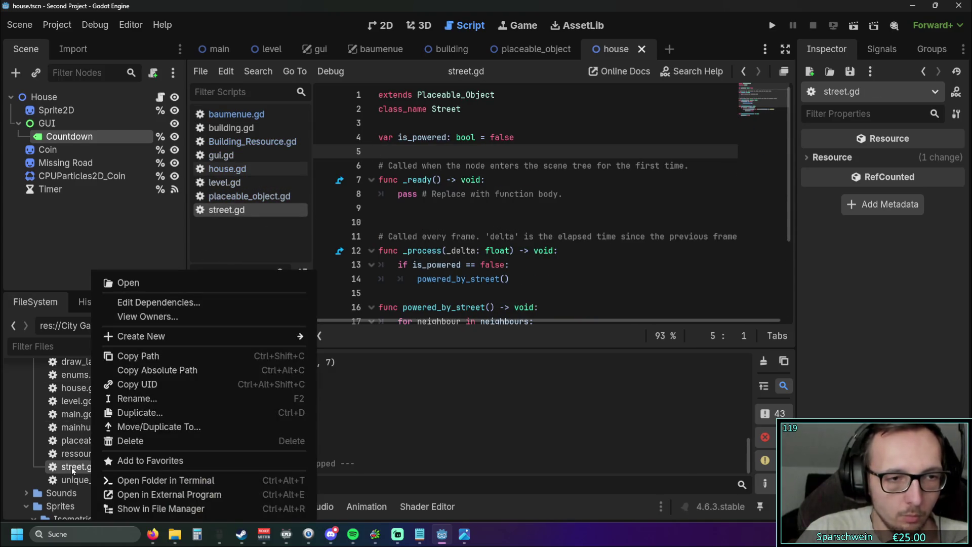
click(84, 251)
scroll(474, 217, down, 3)
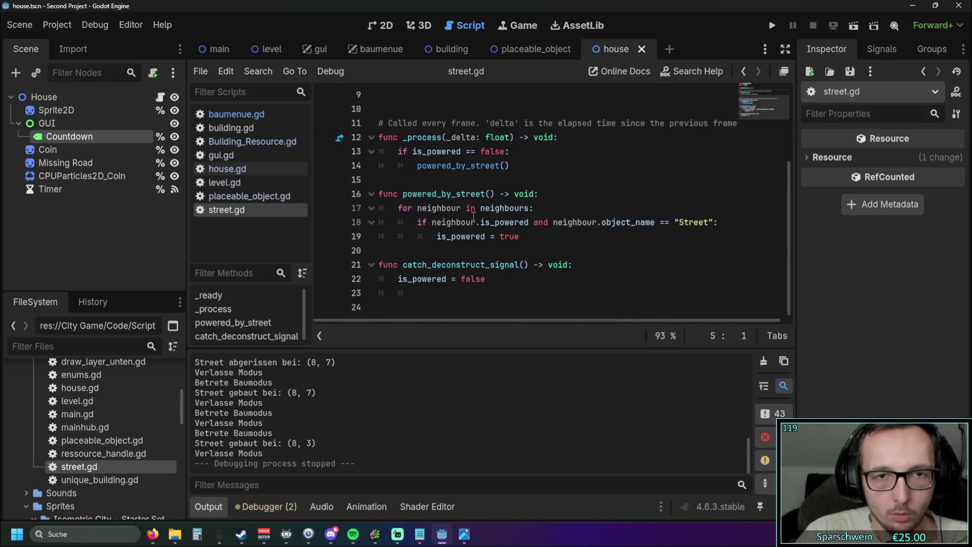
scroll(489, 242, up, 2)
scroll(489, 241, down, 3)
click(224, 182)
scroll(500, 218, down, 20)
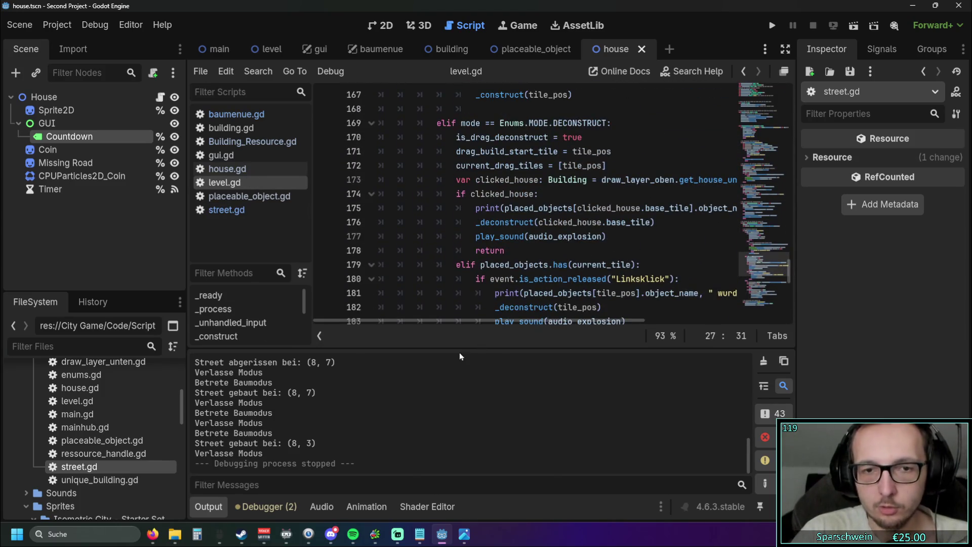
Step: Collapse the output panel and locate the signal_on_deconstruct declaration in level.gd
click(208, 507)
scroll(540, 282, up, 15)
scroll(540, 282, up, 20)
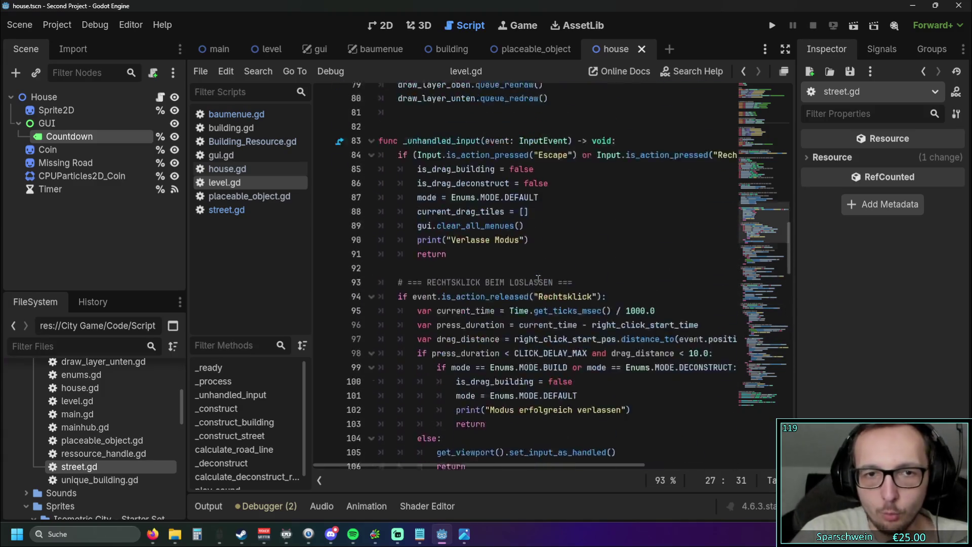
scroll(528, 262, down, 6)
click(518, 238)
scroll(550, 231, down, 4)
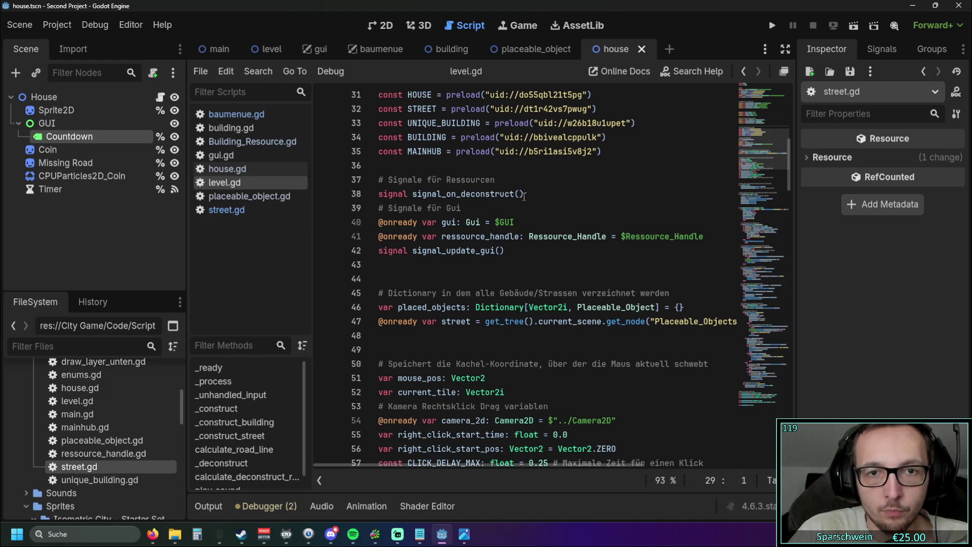
drag(527, 195, 371, 196)
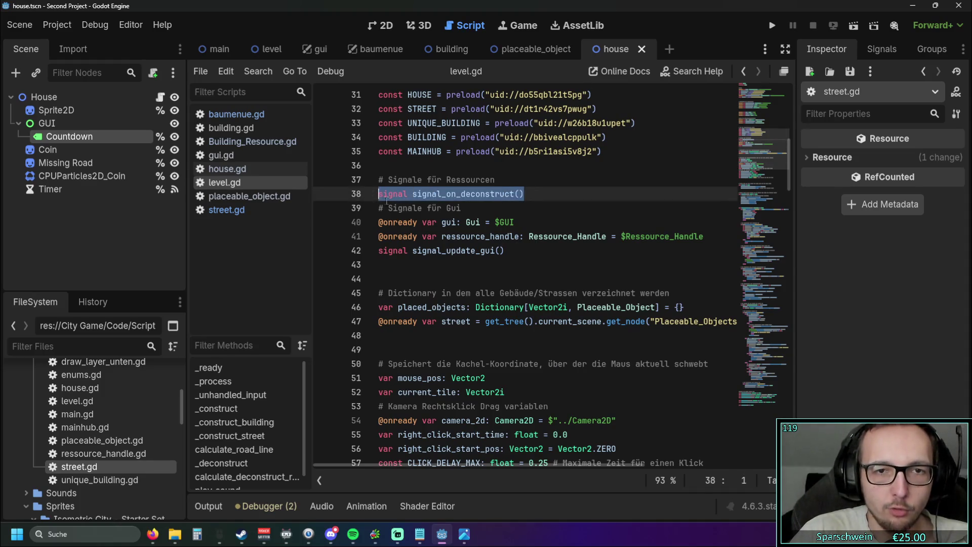
click(580, 216)
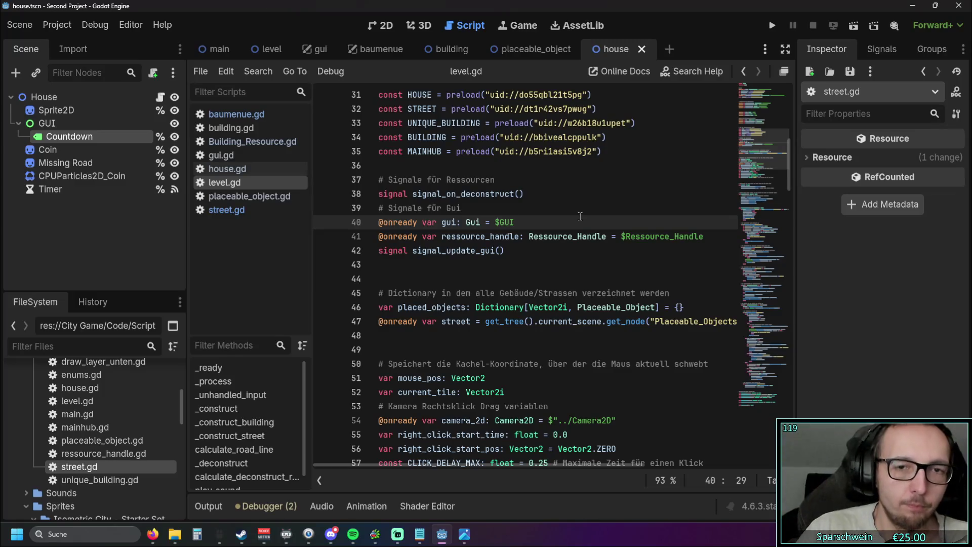
drag(526, 195, 371, 195)
click(567, 243)
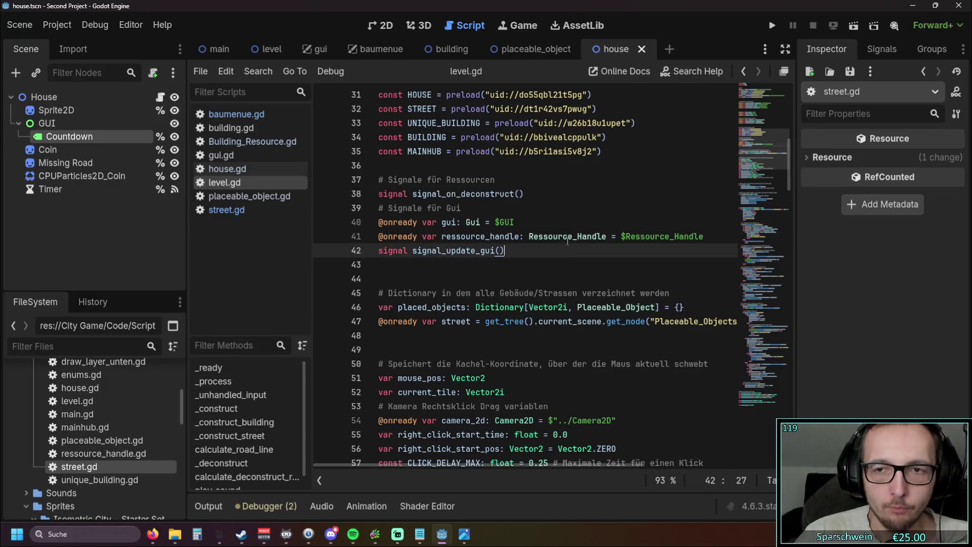
Step: Highlight the signal_on_deconstruct declaration on line 38 to point it out
scroll(567, 241, down, 20)
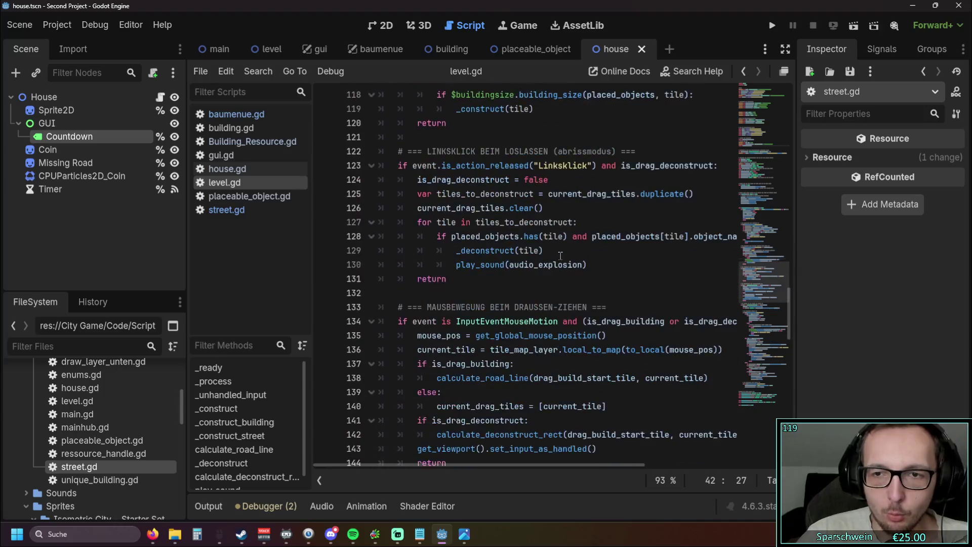
scroll(560, 256, down, 7)
scroll(556, 255, down, 1)
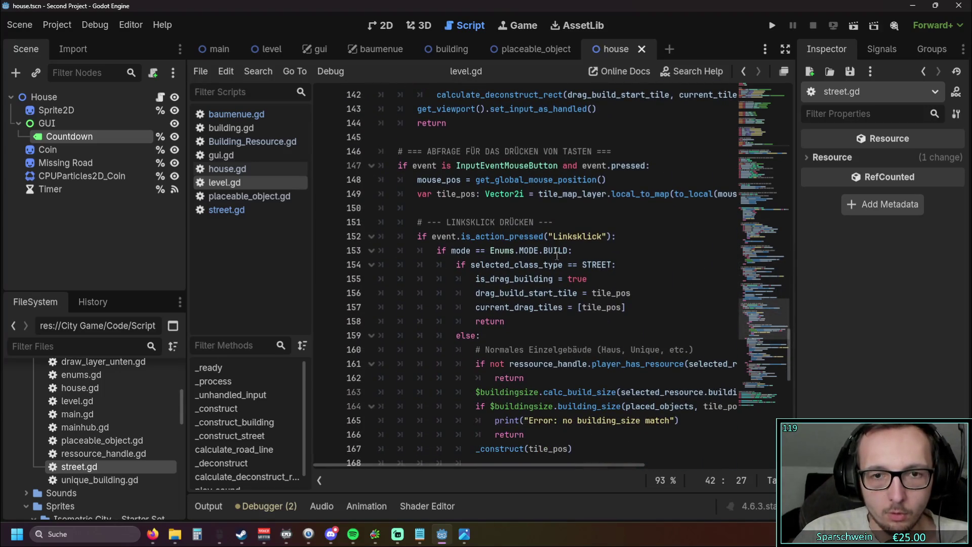
drag(788, 352, 802, 151)
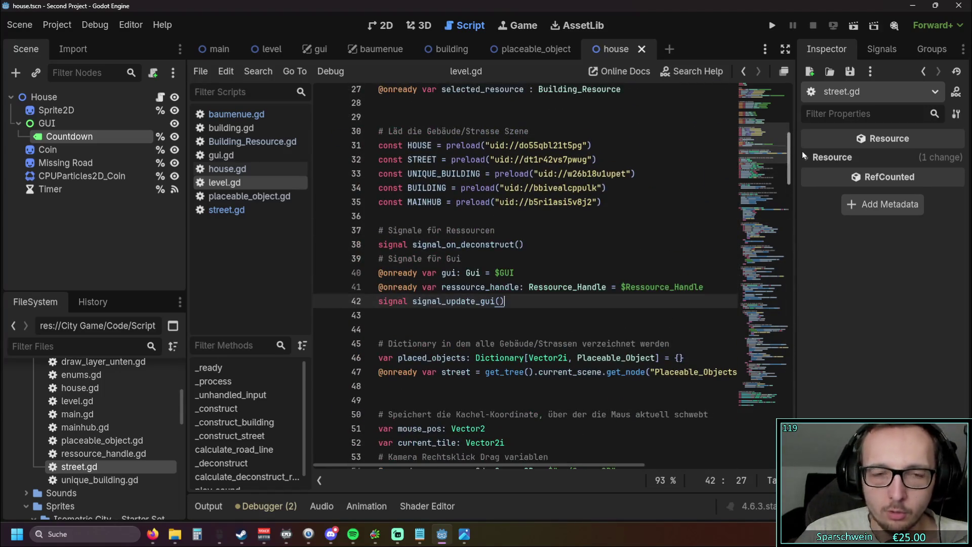
drag(527, 240, 378, 240)
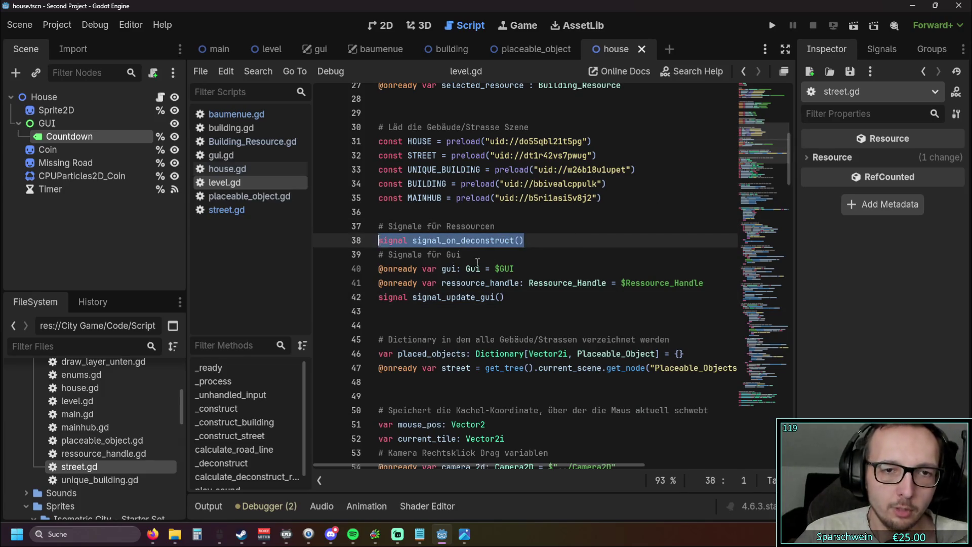
click(495, 269)
click(533, 258)
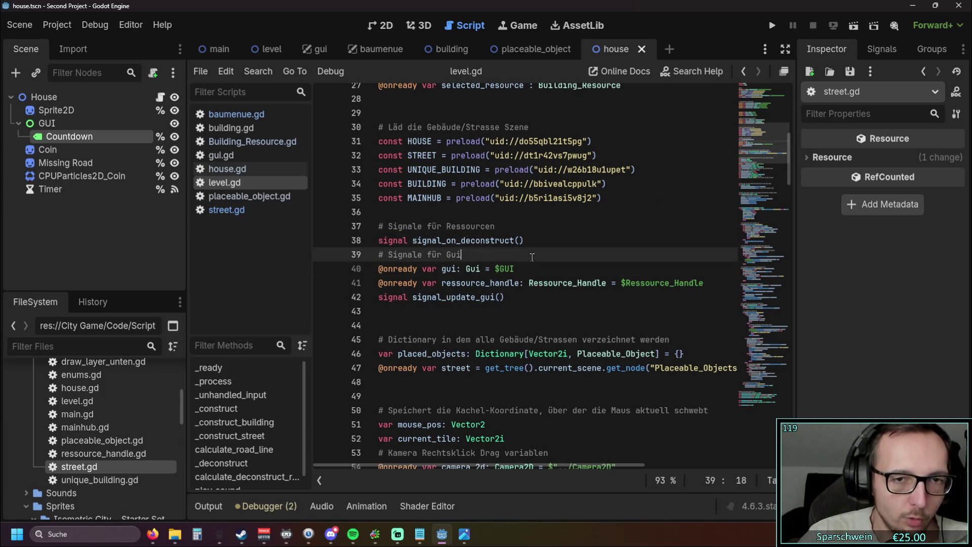
drag(527, 240, 378, 240)
click(567, 282)
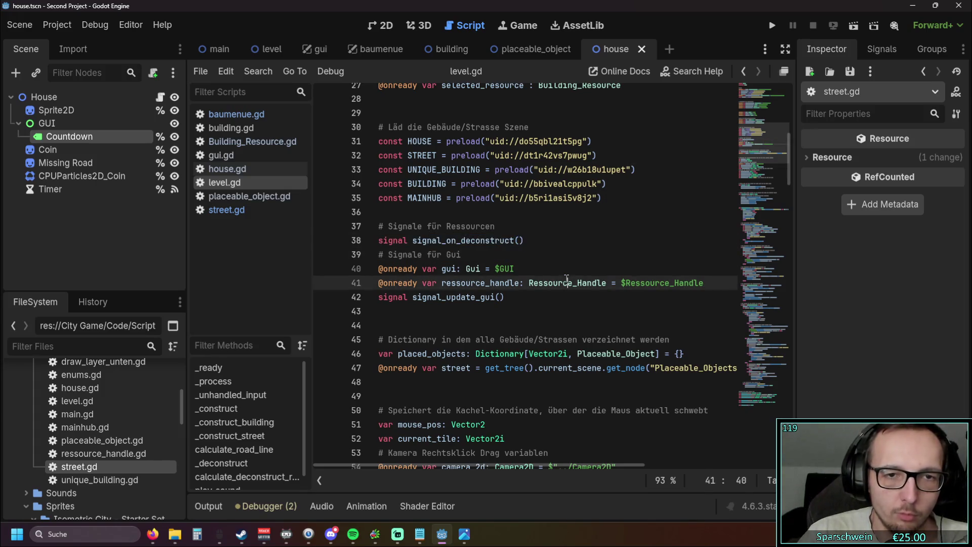
mouse_move(527, 240)
mouse_down()
mouse_move(379, 240)
mouse_move(370, 266)
mouse_move(359, 236)
mouse_up()
click(529, 283)
drag(524, 240, 378, 240)
click(529, 283)
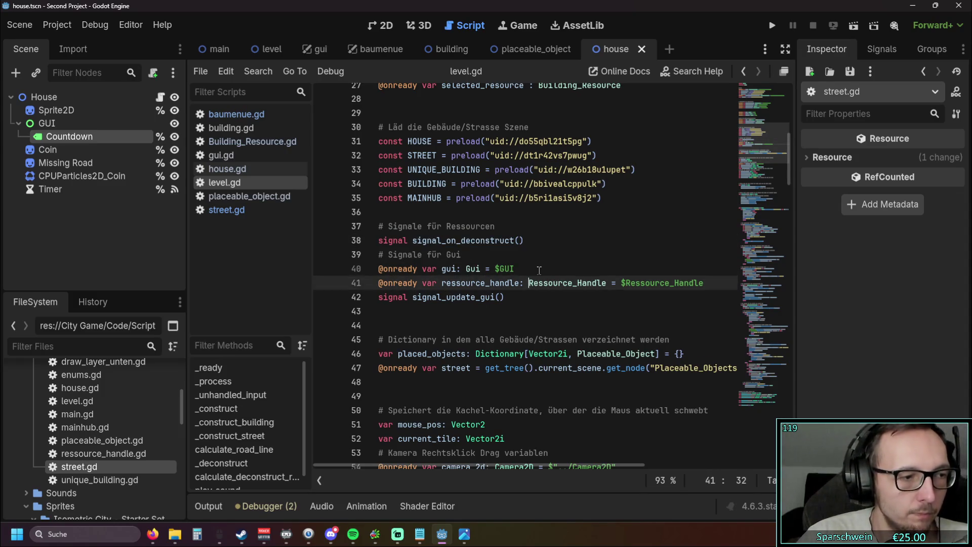
drag(526, 240, 379, 240)
Step: Scroll down to line 224 and unfold the _construct_street function
scroll(570, 281, down, 15)
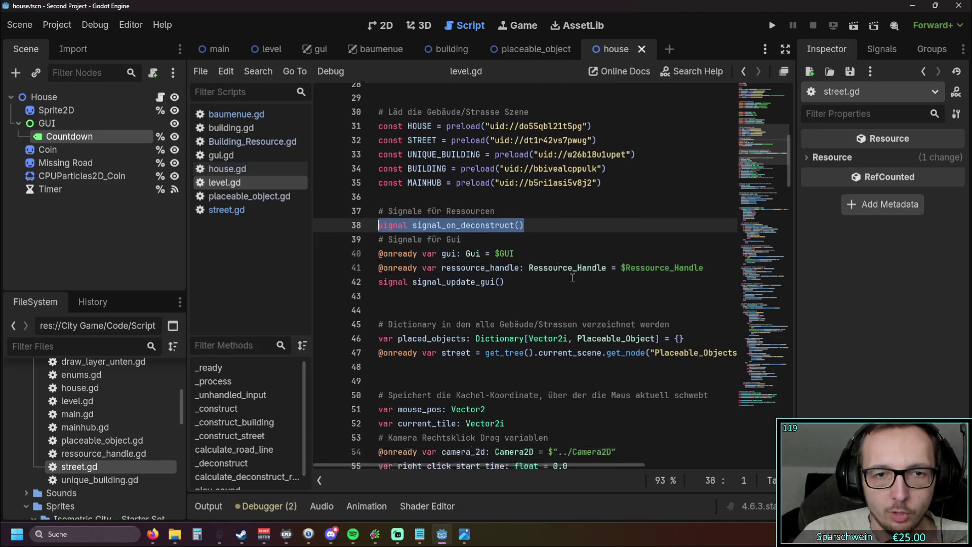
scroll(570, 281, down, 11)
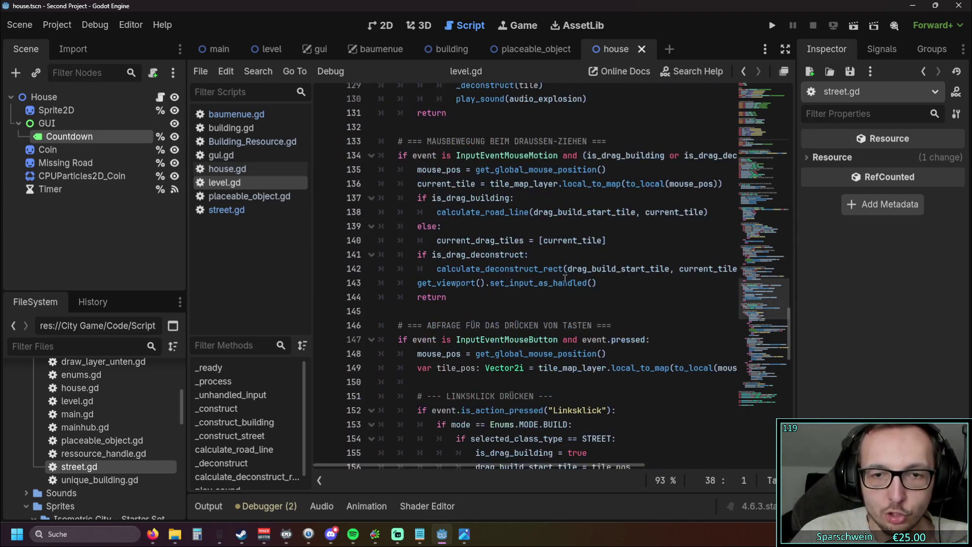
scroll(564, 278, down, 5)
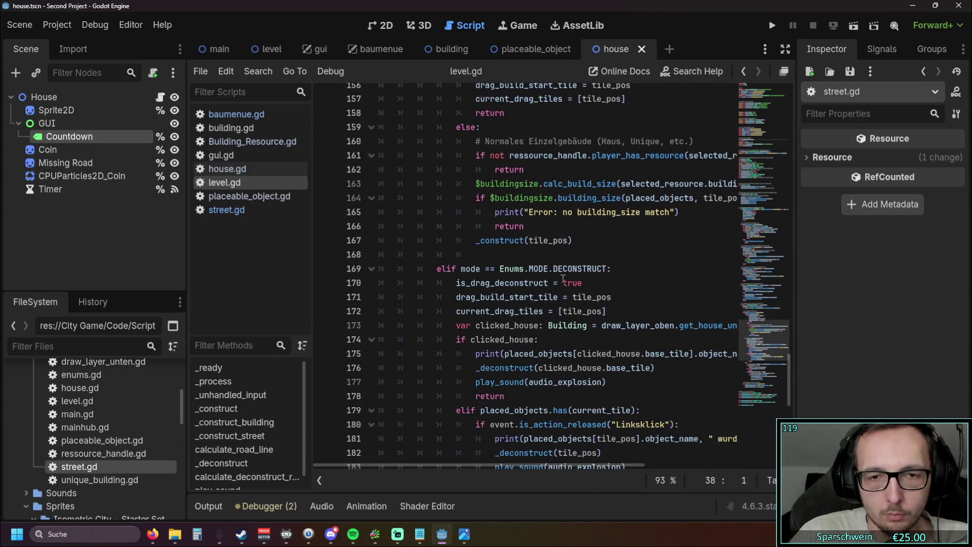
scroll(564, 282, down, 6)
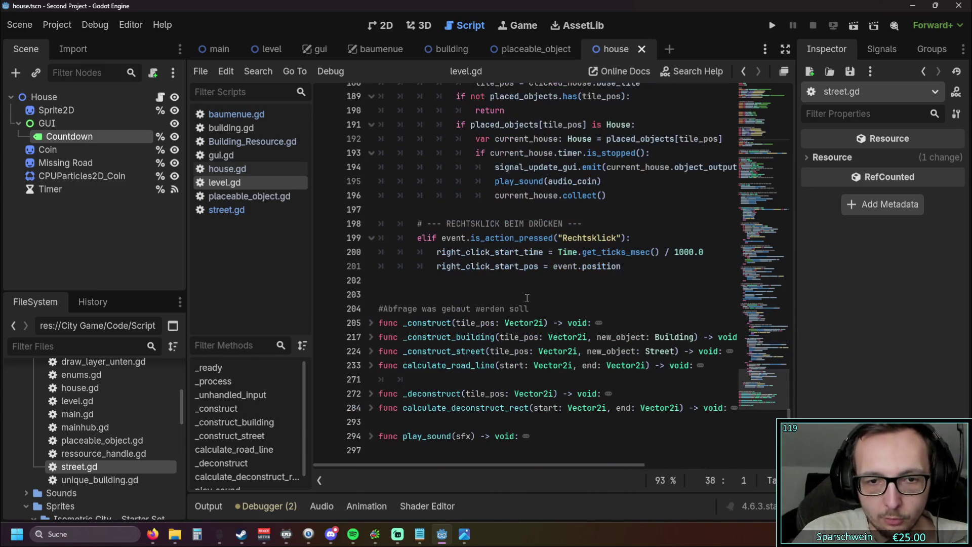
click(372, 352)
scroll(457, 315, down, 2)
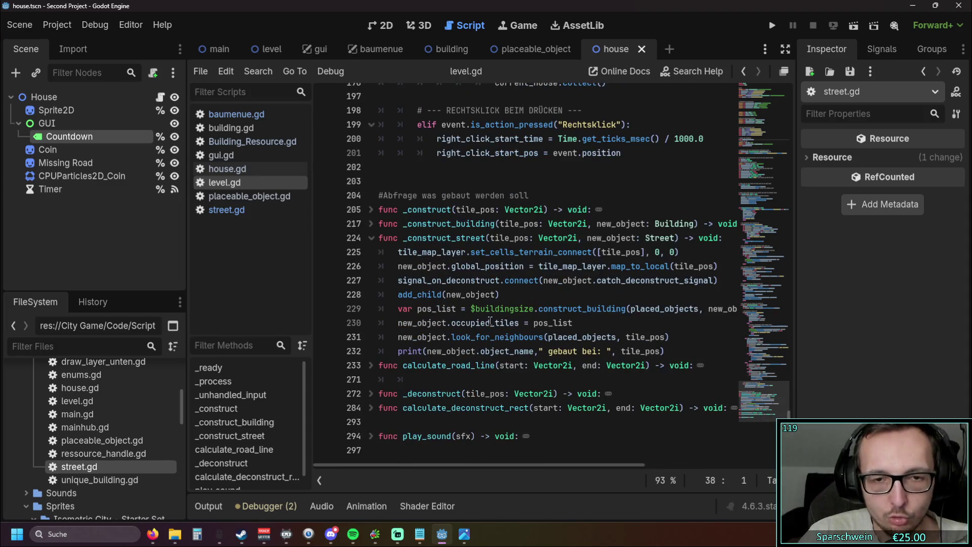
Step: Highlight the signal_on_deconstruct connection on line 227
scroll(443, 465, right, 1)
click(387, 280)
drag(386, 280, 458, 280)
click(534, 298)
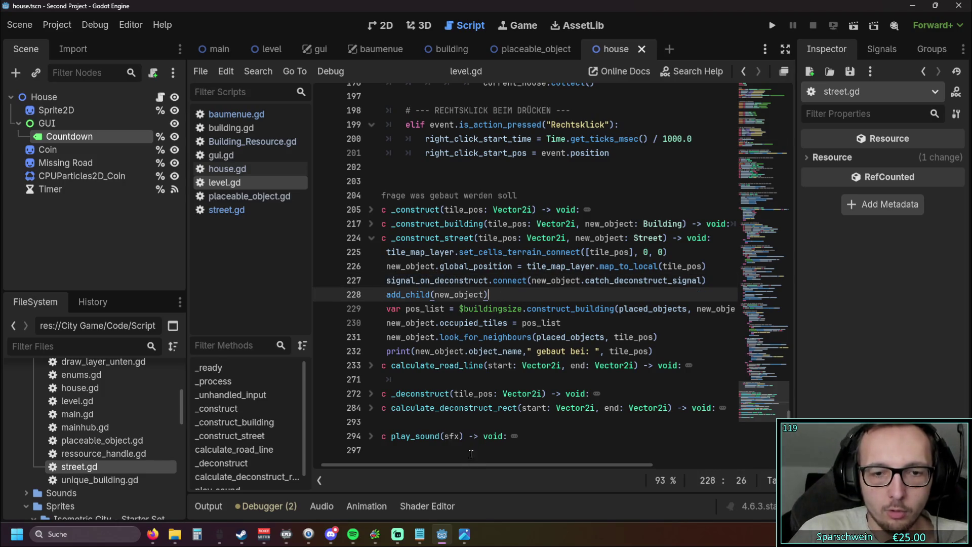
scroll(471, 454, left, 1)
drag(398, 280, 506, 280)
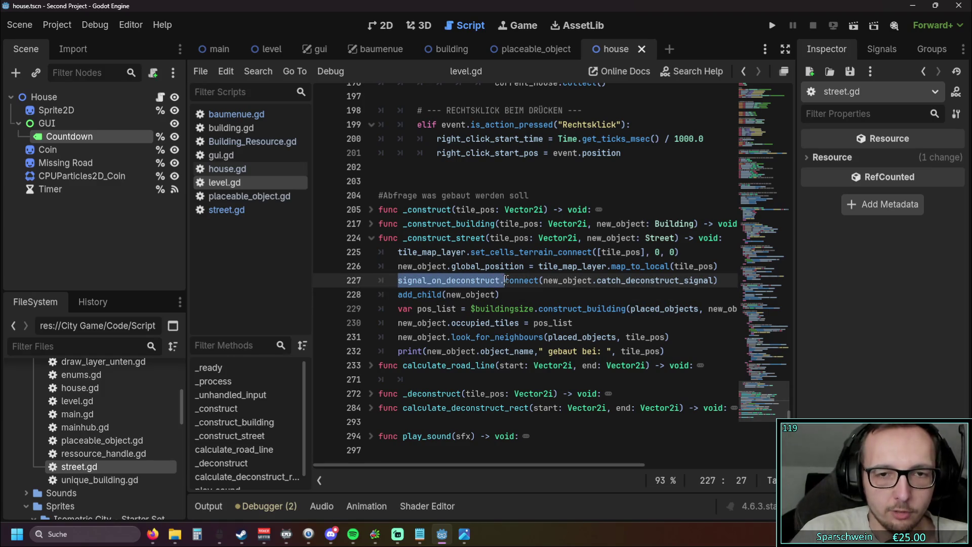
click(541, 298)
drag(400, 280, 536, 282)
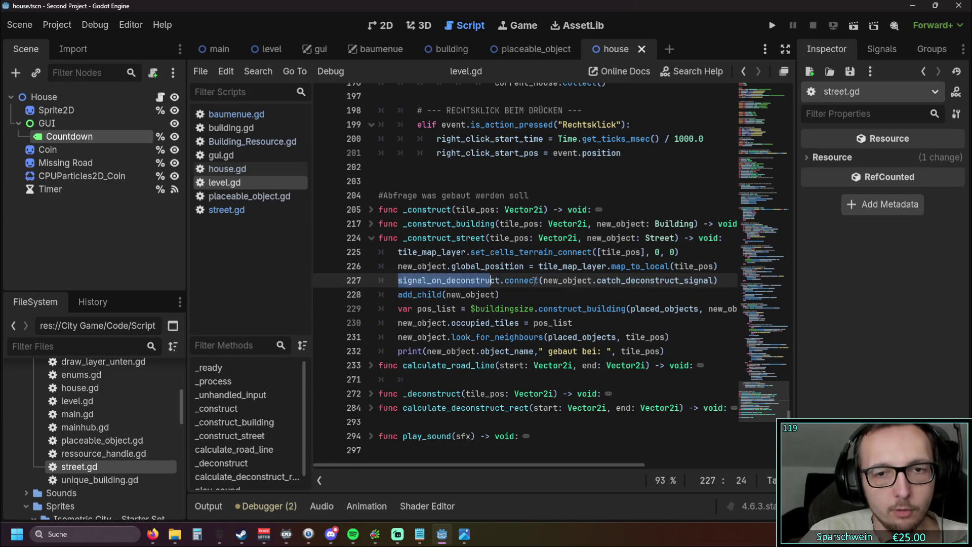
click(534, 294)
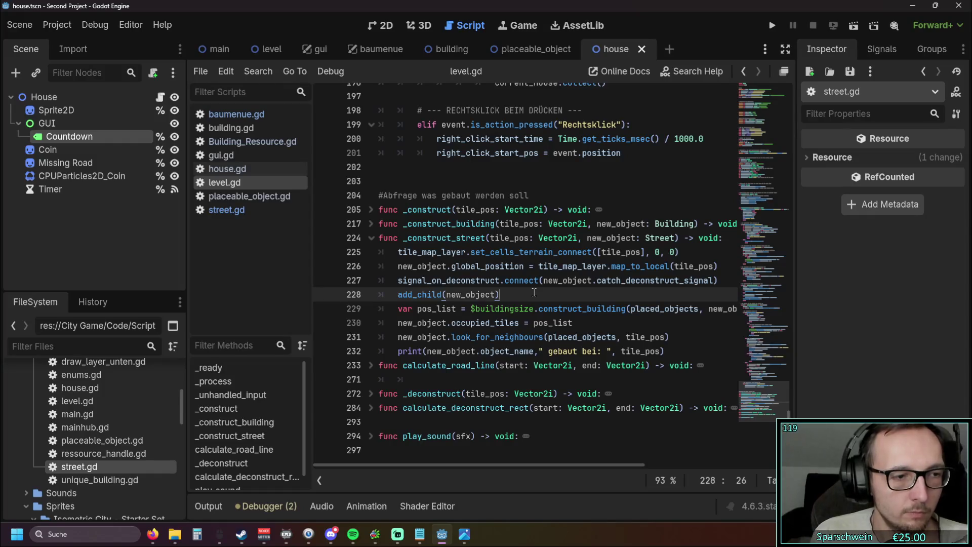
Step: Fold _construct_street again, scroll through level.gd, and open street.gd
click(371, 238)
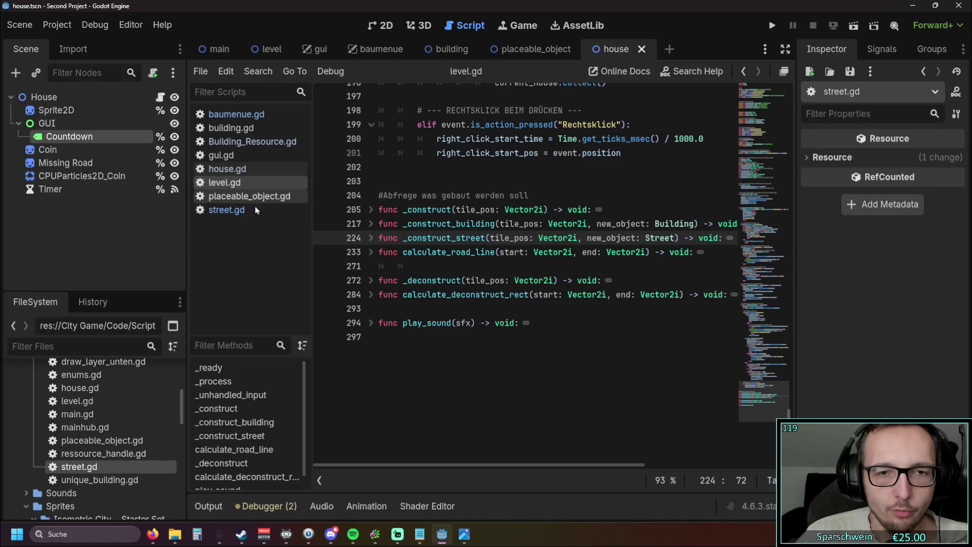
scroll(461, 255, up, 6)
scroll(460, 256, up, 15)
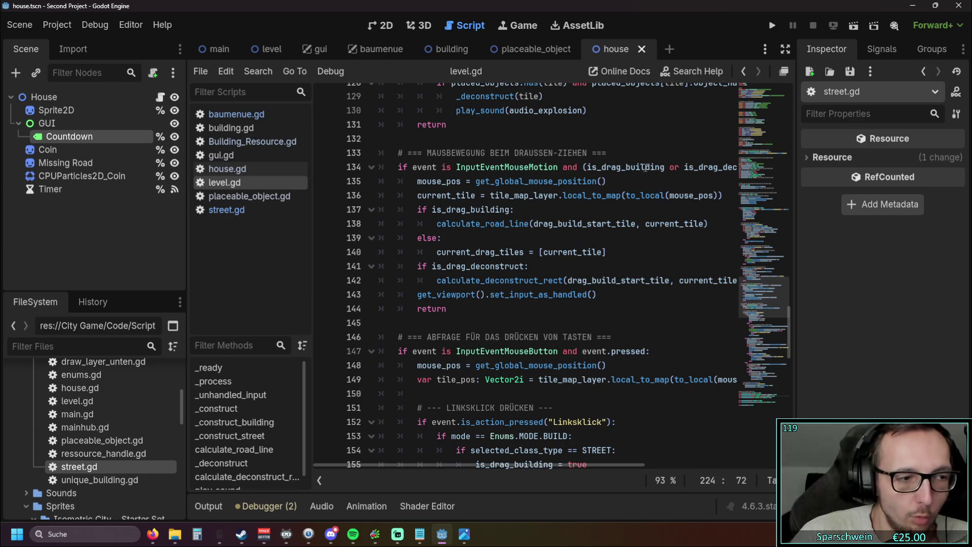
scroll(534, 276, down, 1)
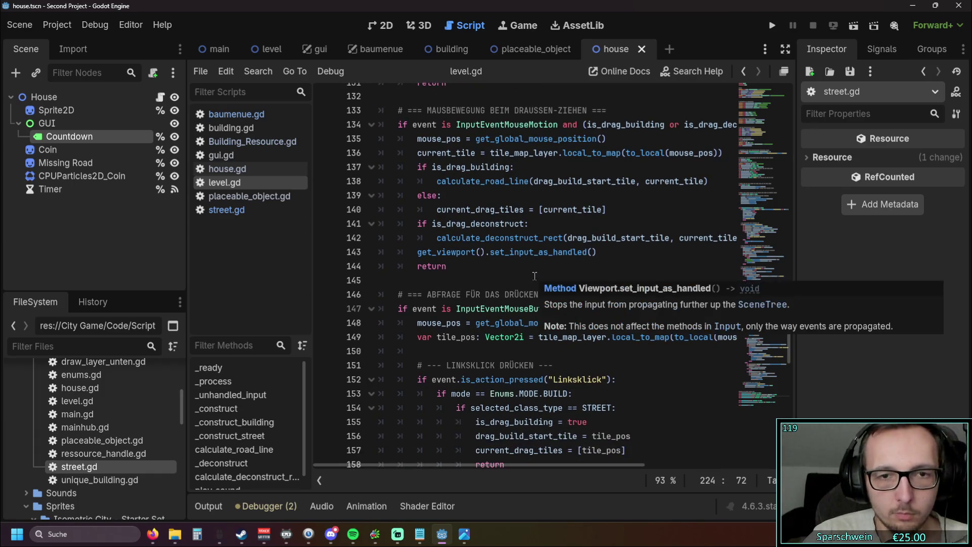
scroll(532, 276, up, 5)
scroll(524, 276, down, 20)
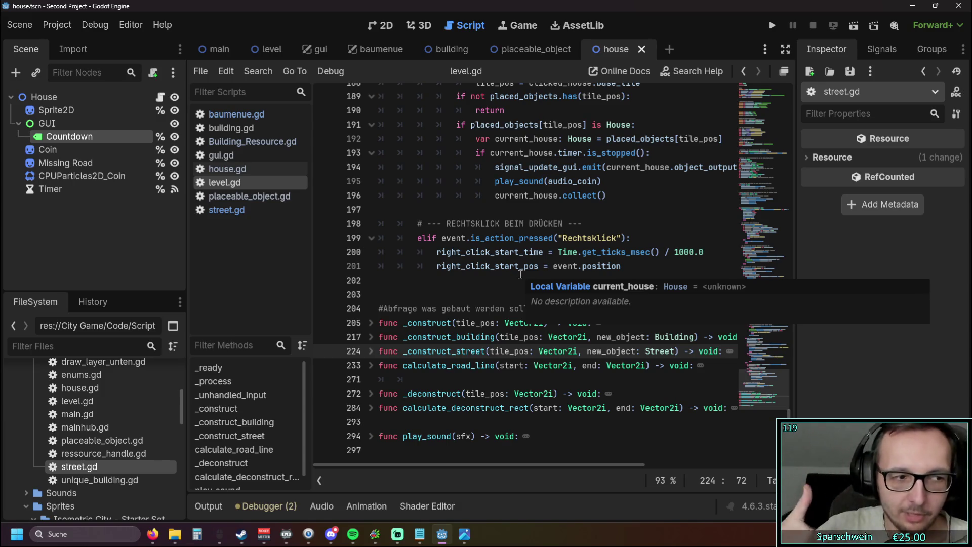
click(227, 210)
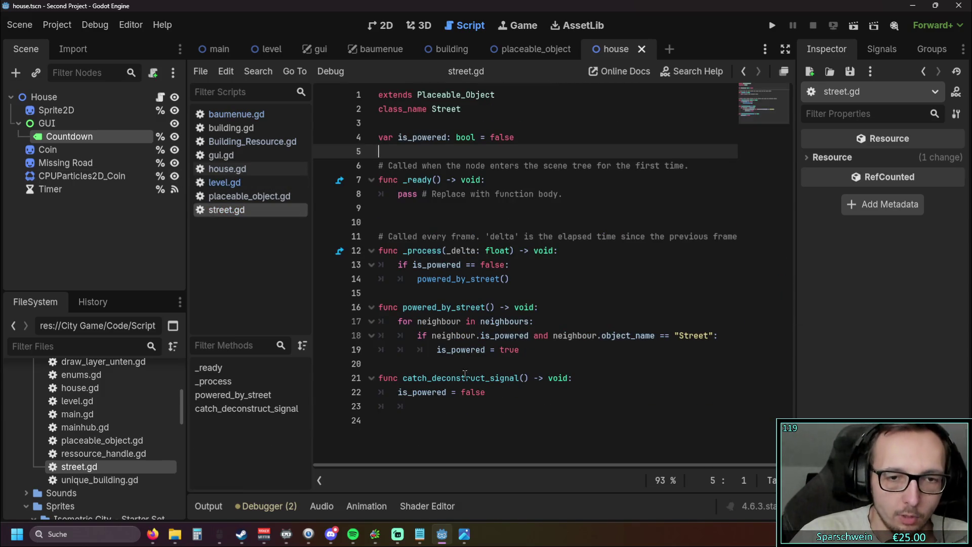
drag(501, 394, 378, 378)
click(506, 396)
drag(505, 396, 379, 374)
click(506, 397)
drag(492, 392, 380, 374)
click(507, 397)
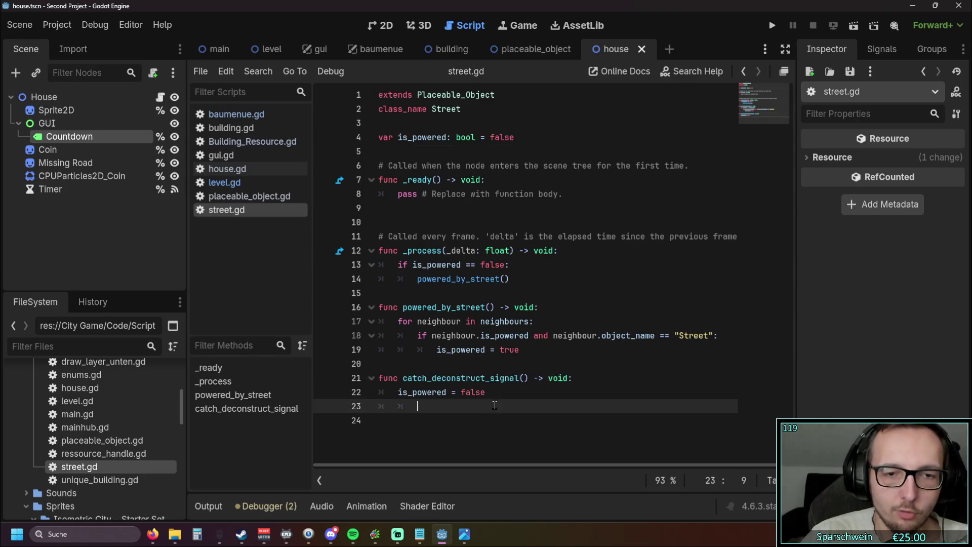
drag(486, 393, 398, 393)
click(515, 422)
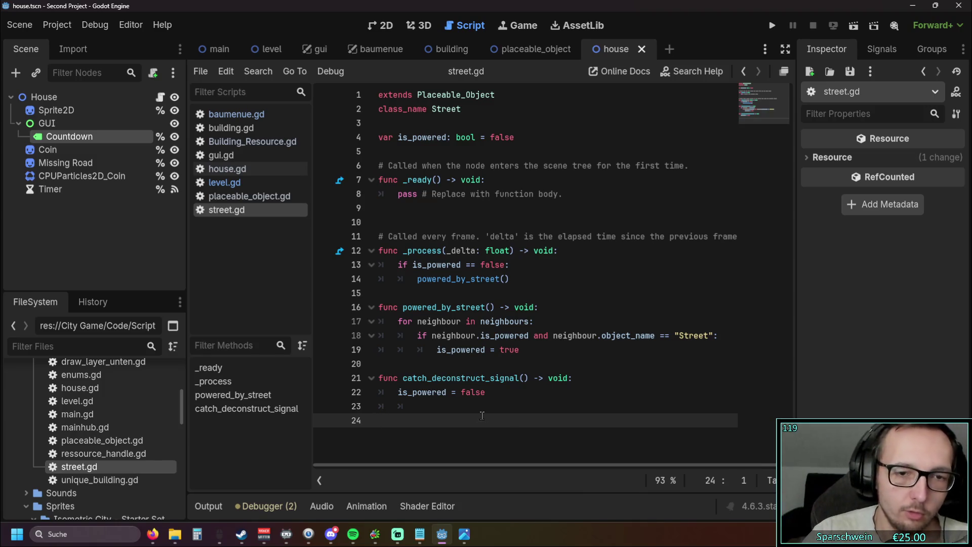
drag(486, 393, 398, 393)
click(431, 402)
click(487, 408)
click(460, 411)
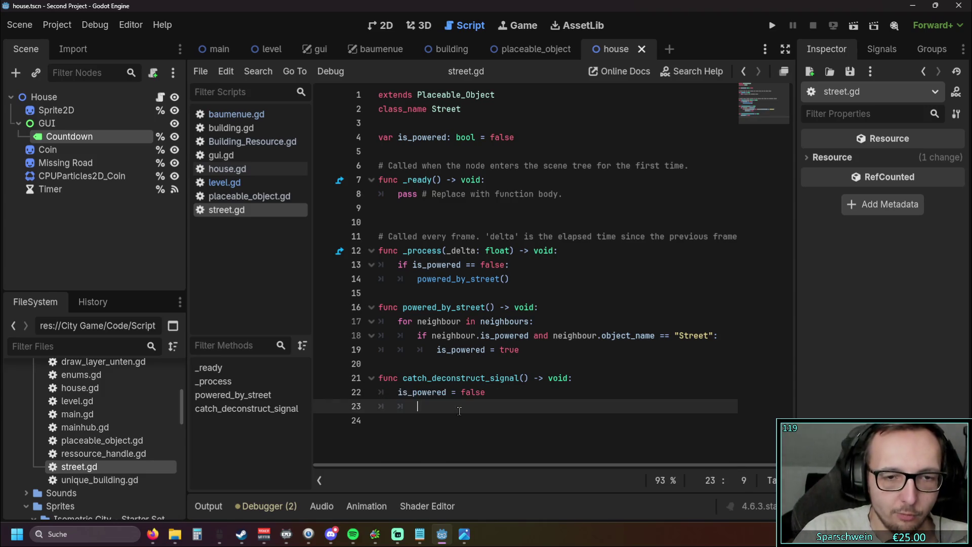
drag(485, 394, 398, 394)
click(447, 414)
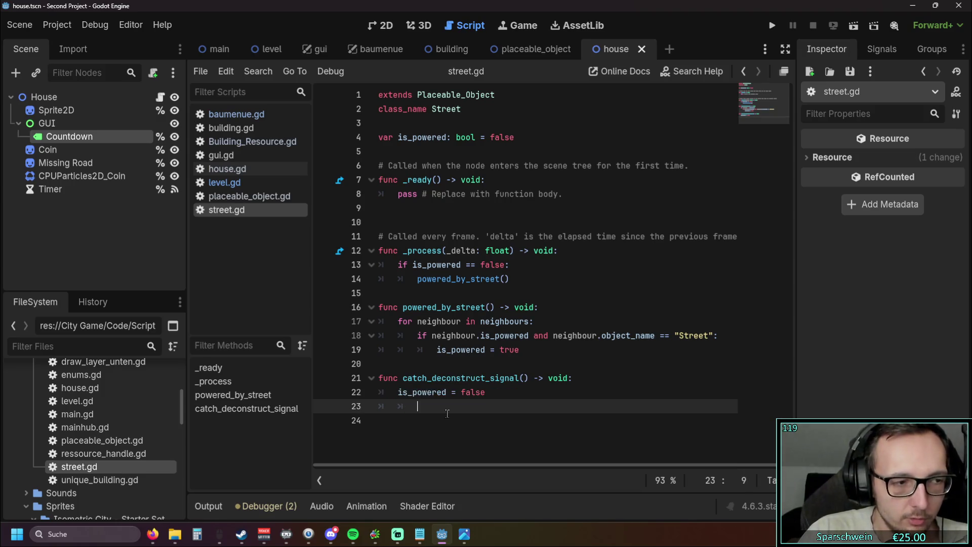
mouse_move(442, 399)
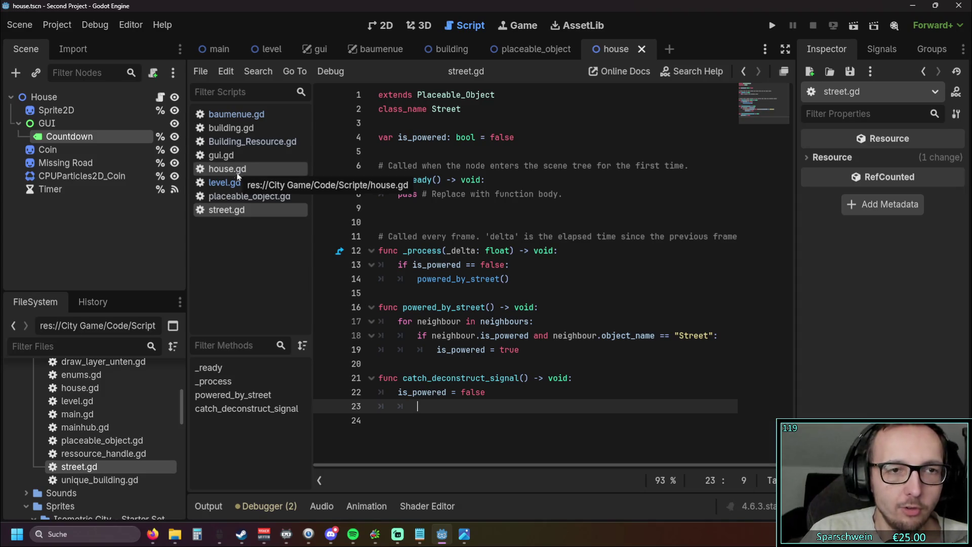
scroll(113, 459, up, 3)
scroll(114, 451, down, 2)
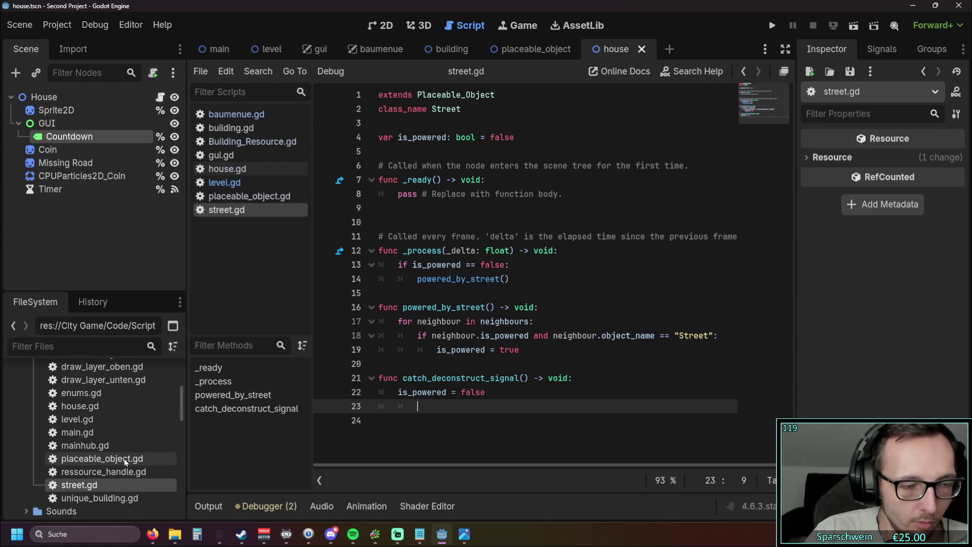
Step: Open mainhub.gd and highlight the is_powered line, powered_by_mainhub() call and neighbour loop
double_click(104, 447)
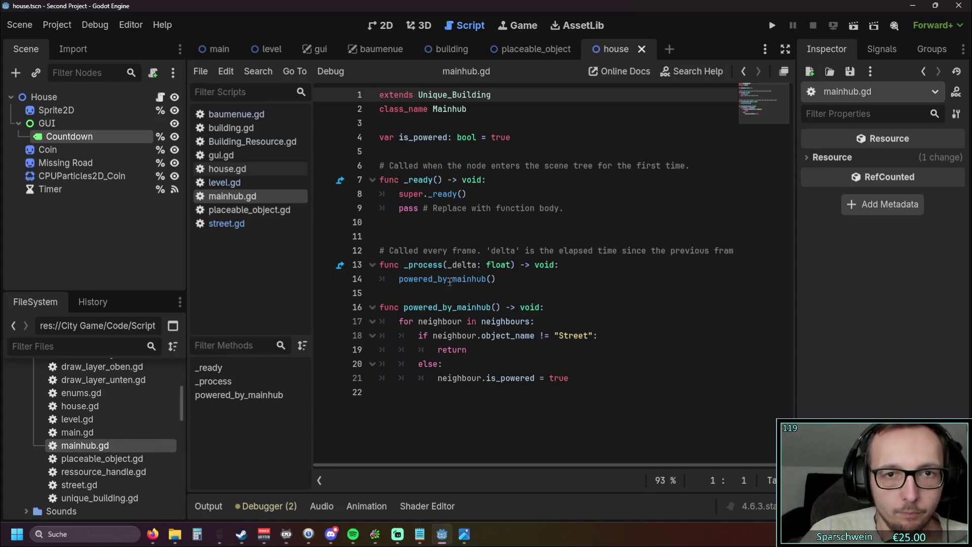
click(380, 137)
key(shift+End)
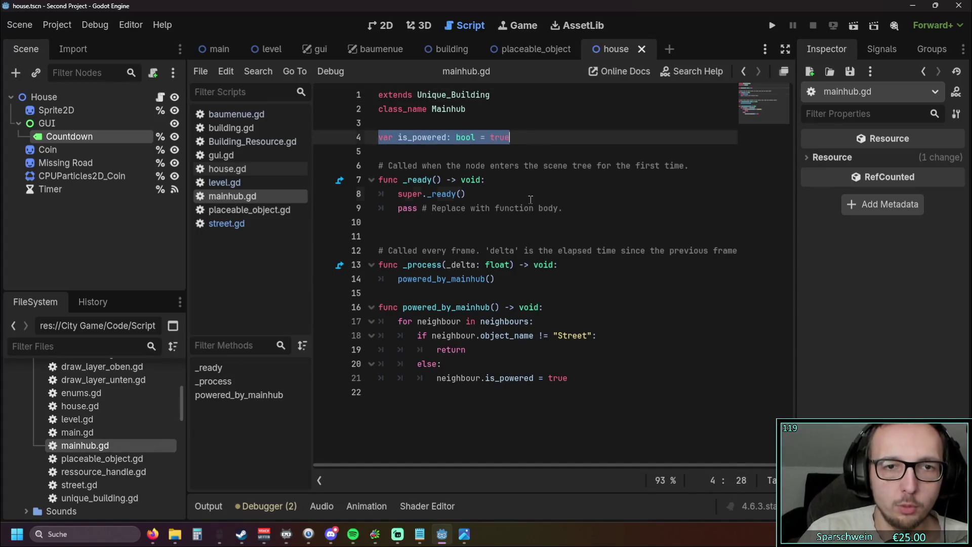
click(531, 199)
drag(495, 279, 353, 280)
click(405, 307)
drag(577, 379, 325, 324)
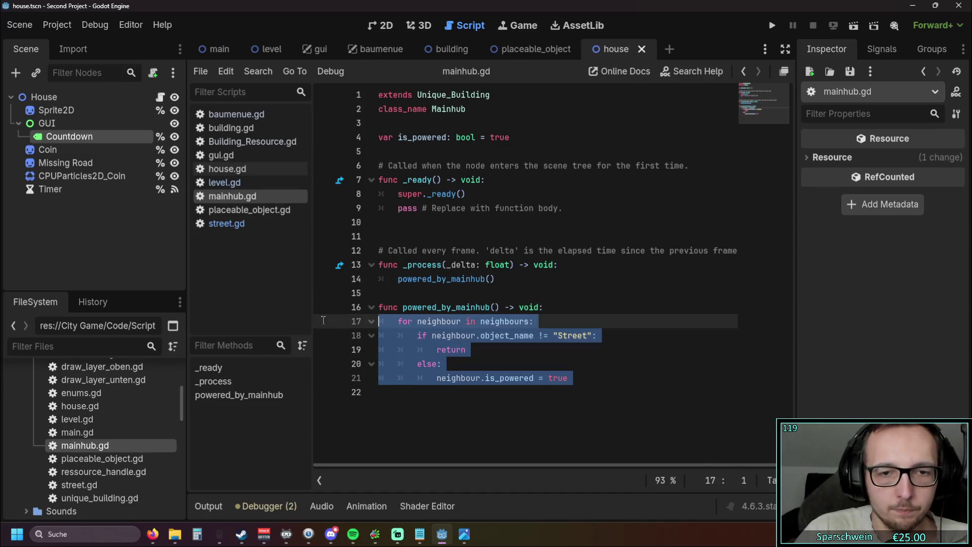
click(439, 389)
mouse_move(572, 378)
mouse_down()
mouse_move(365, 350)
mouse_move(325, 324)
mouse_up()
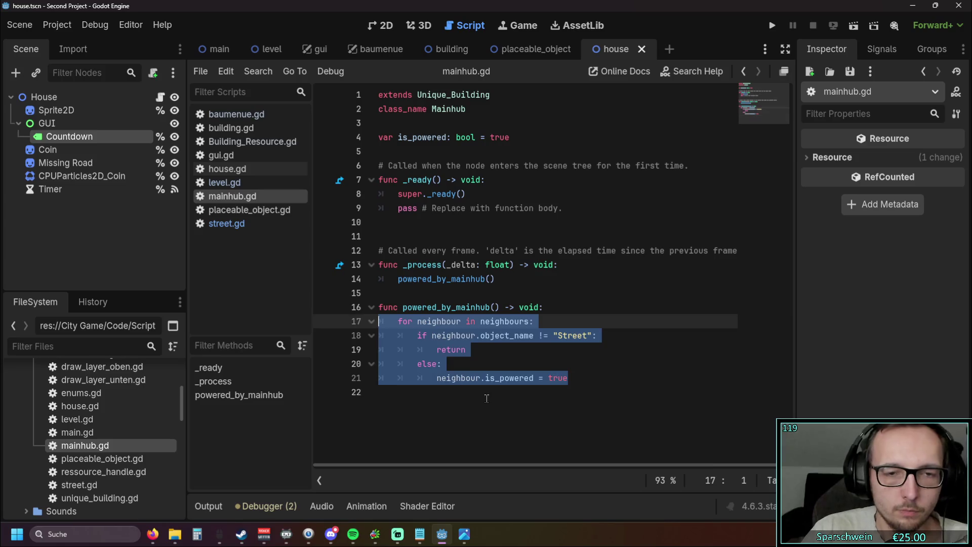
Step: Run the game and place a church on the map
click(486, 398)
click(771, 25)
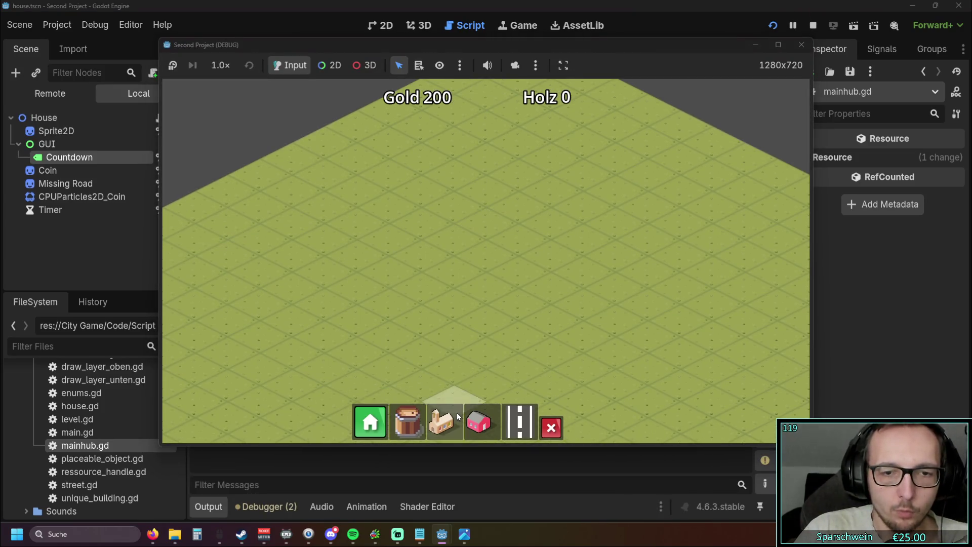
click(456, 412)
click(488, 268)
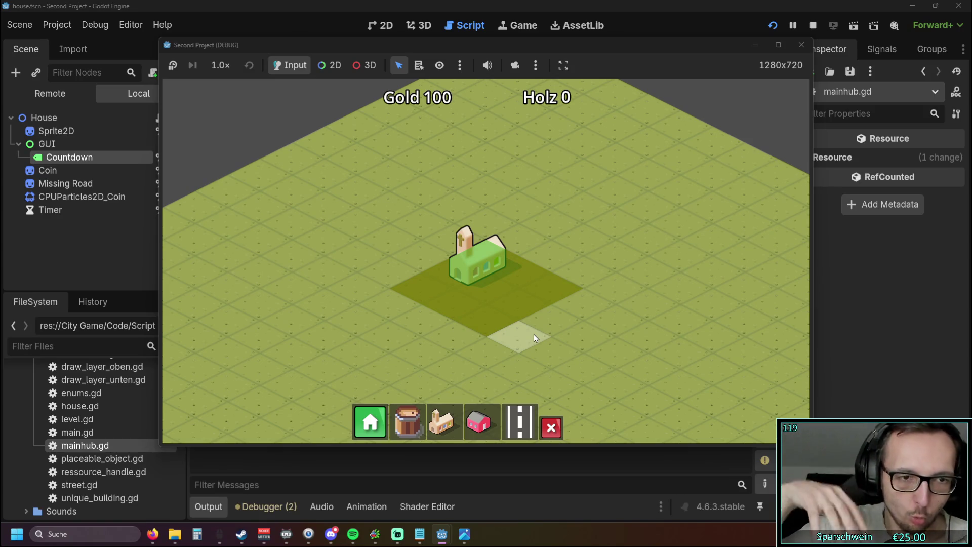
Step: Lay an L-shaped street from the church, then demolish the street tile at (11, 5)
key(s)
key(d)
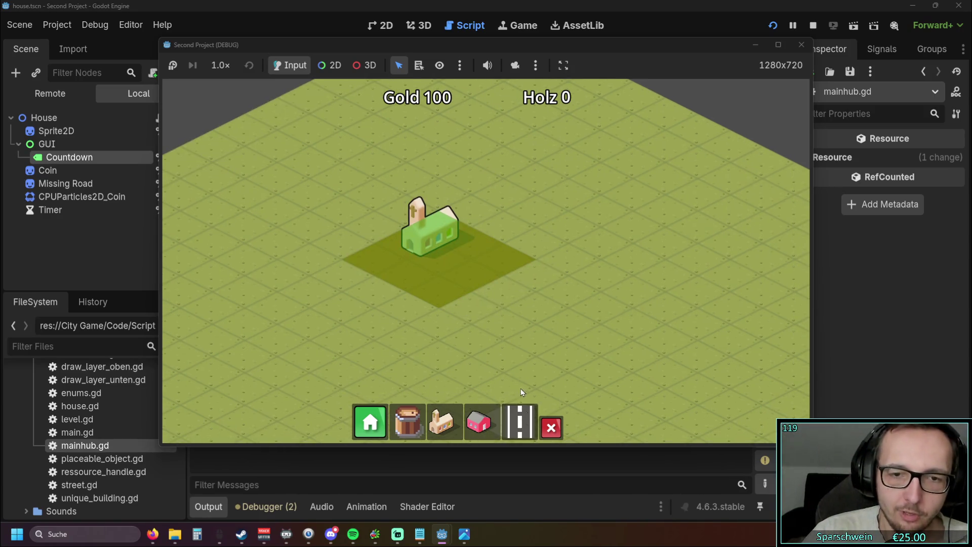
drag(431, 325, 601, 239)
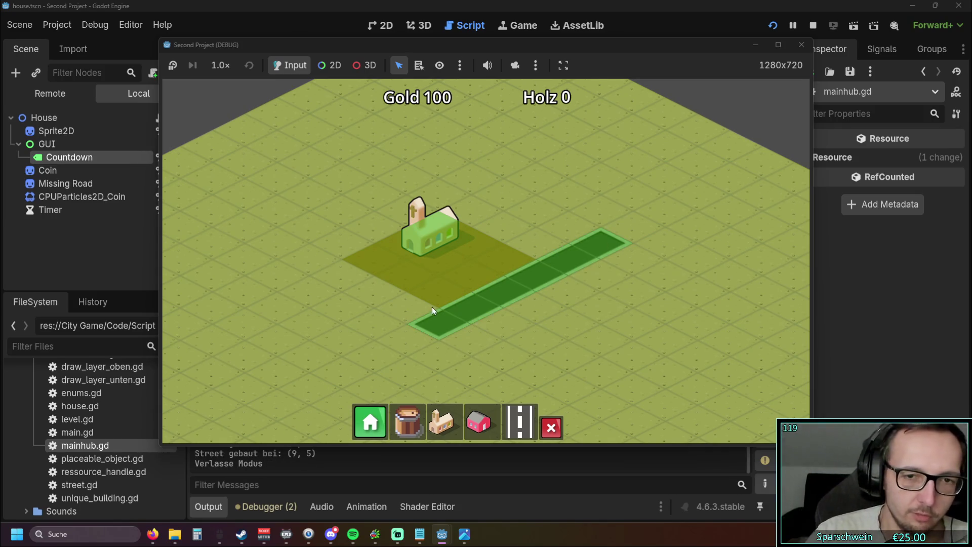
key(d)
drag(569, 253, 704, 322)
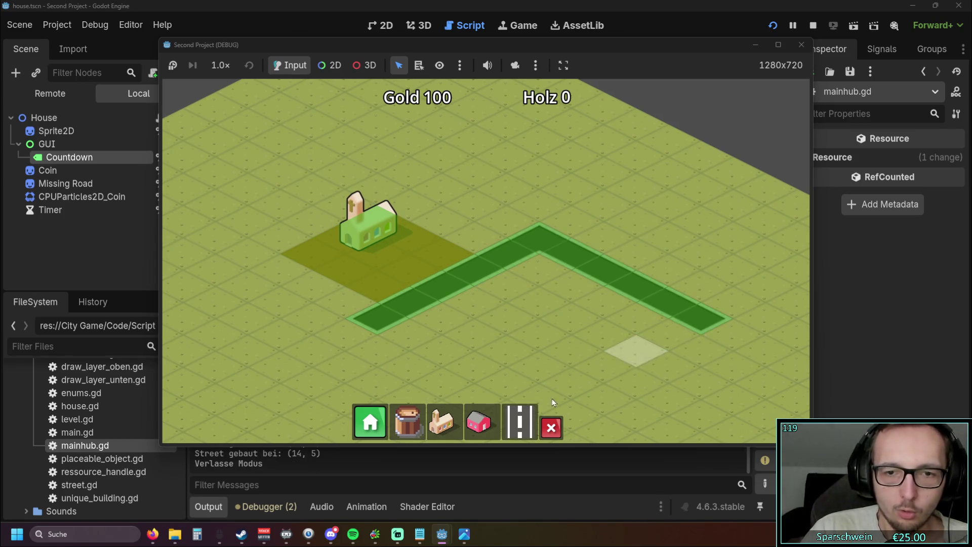
click(551, 427)
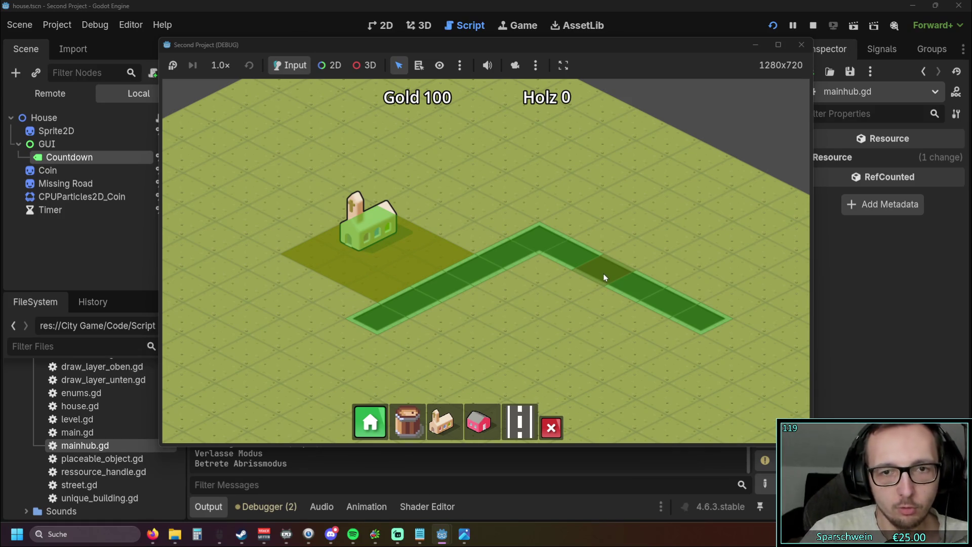
click(604, 277)
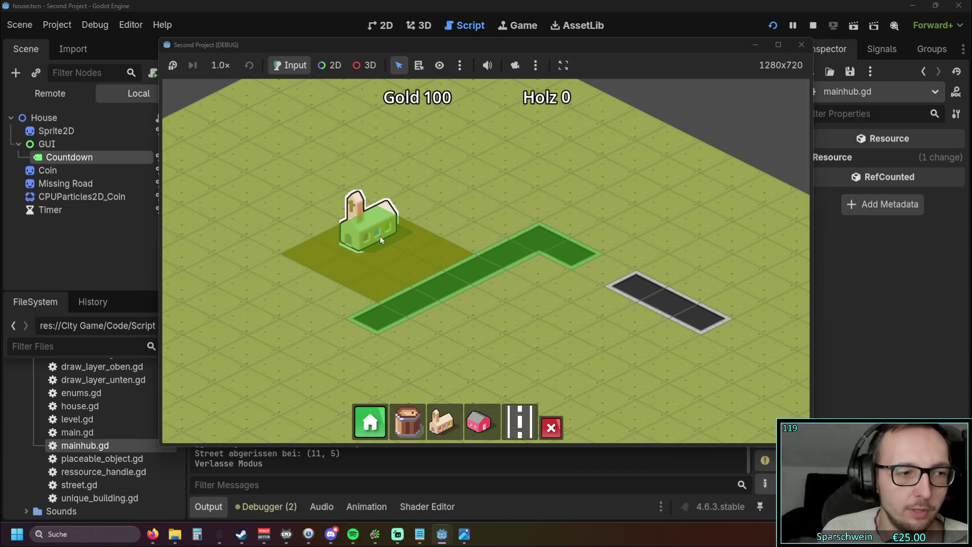
Step: Place a red house at tile (10, 4) and wait for its timer to produce a coin
key(b)
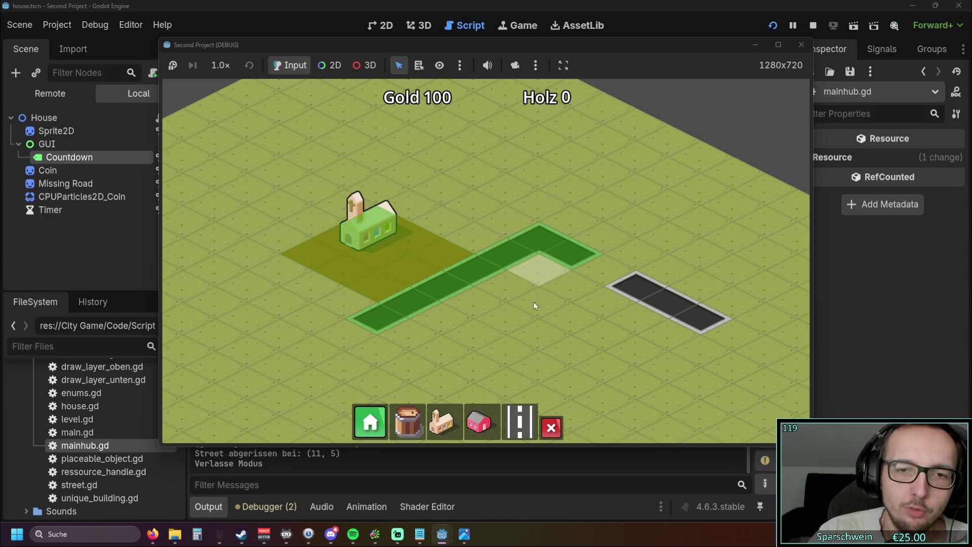
scroll(534, 301, up, 2)
click(543, 251)
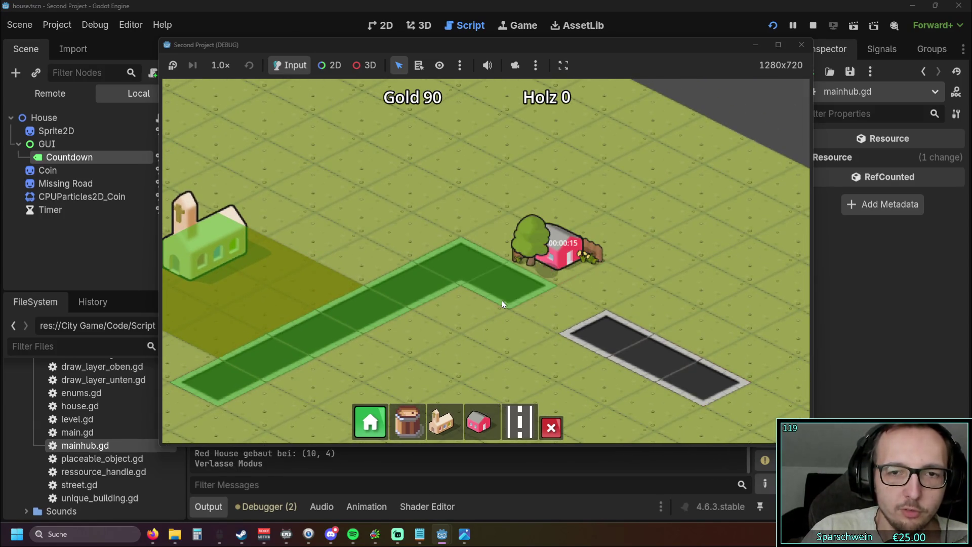
scroll(535, 290, up, 1)
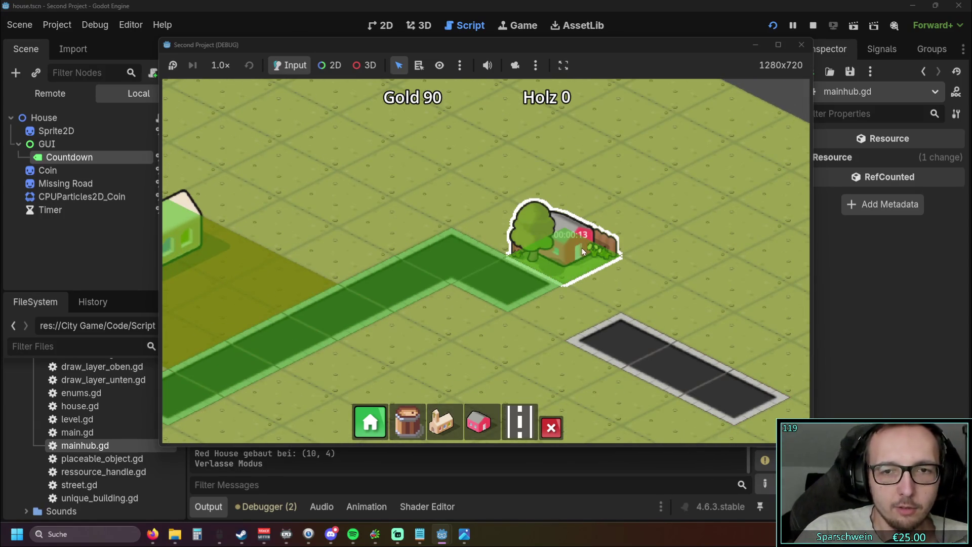
scroll(582, 248, down, 1)
scroll(516, 223, up, 1)
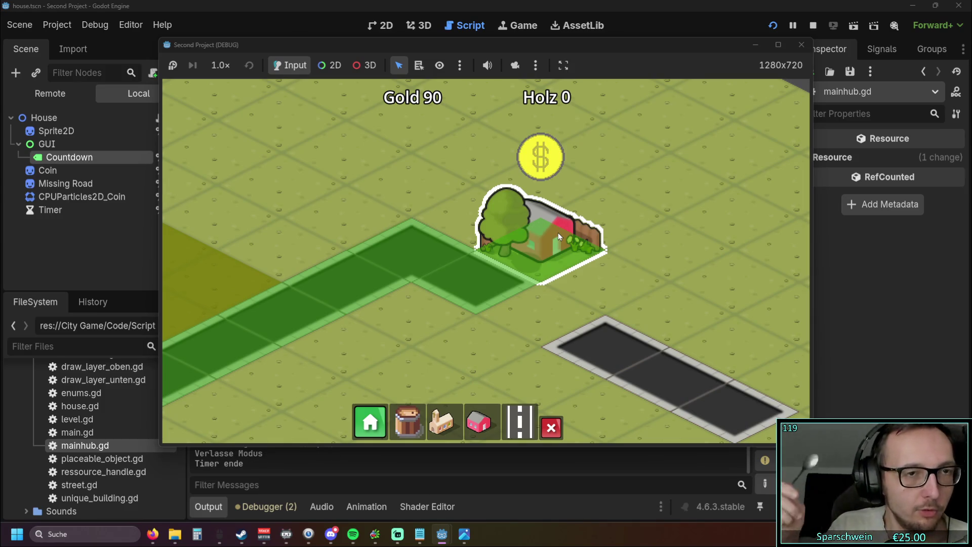
Step: Demolish the street tile at (9, 5) and collect the red house's coin for Gold 95
click(551, 428)
click(423, 255)
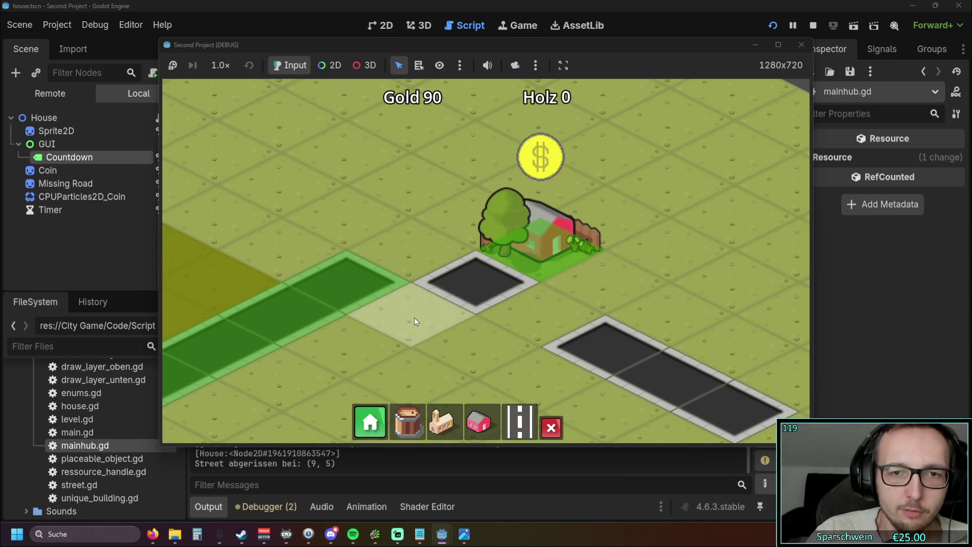
key(a)
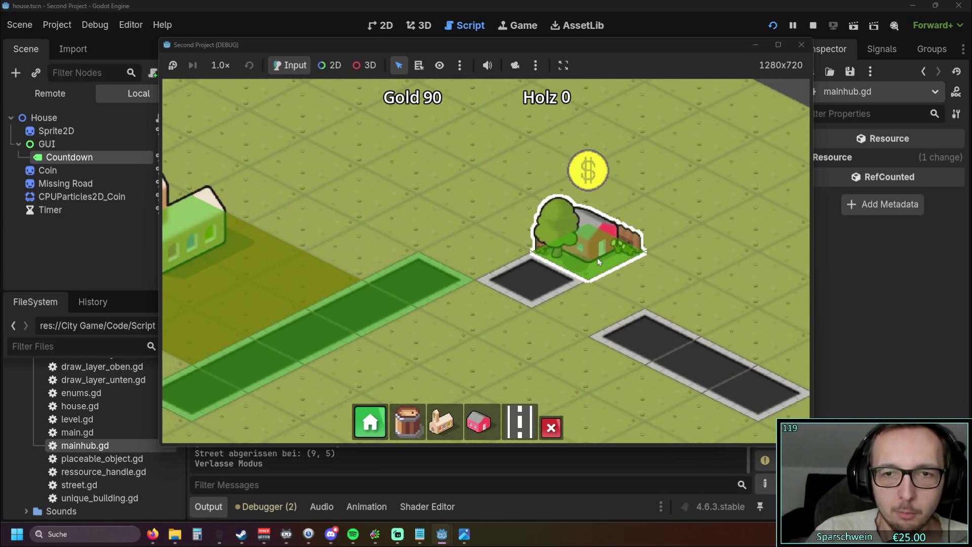
key(d)
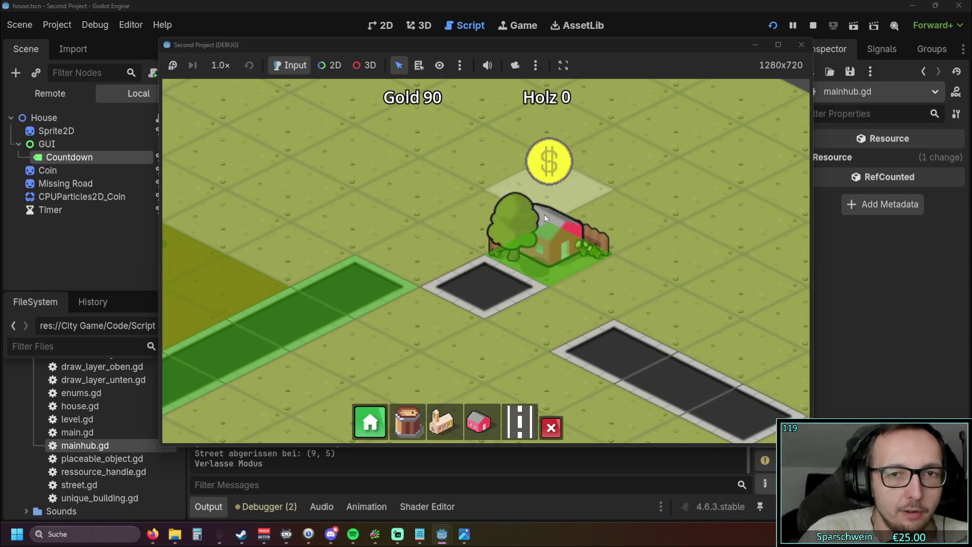
click(574, 242)
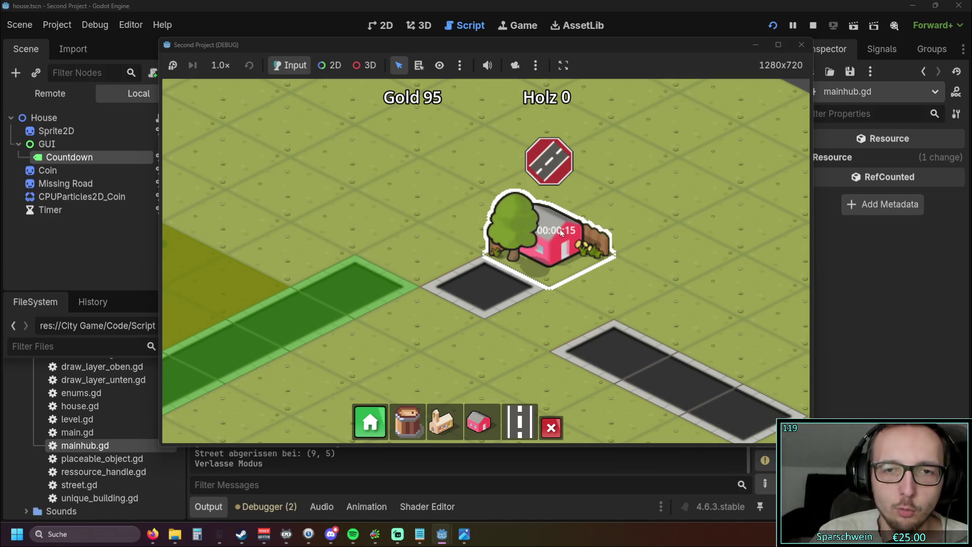
scroll(550, 254, down, 3)
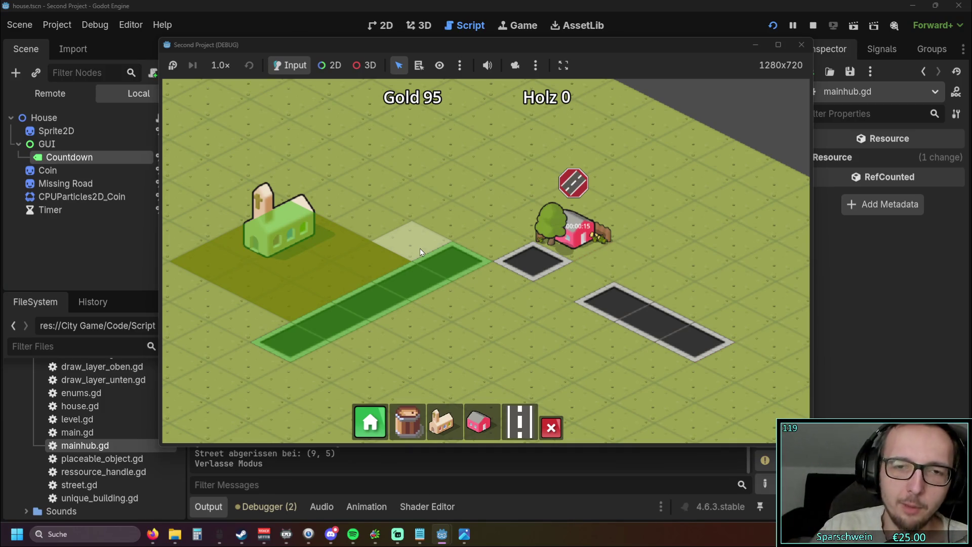
scroll(476, 242, down, 2)
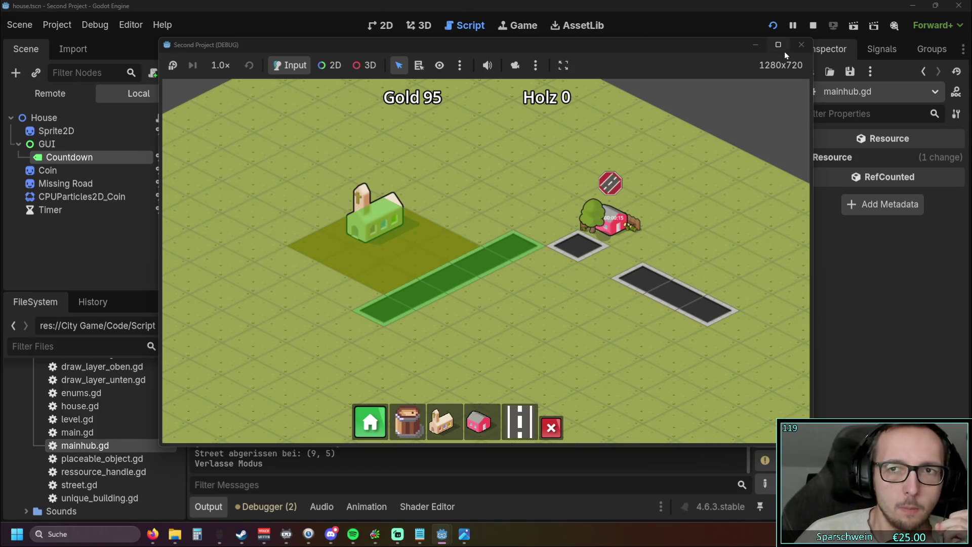
Step: Rebuild the street tile at (9, 5), then stop the game
click(520, 422)
click(591, 248)
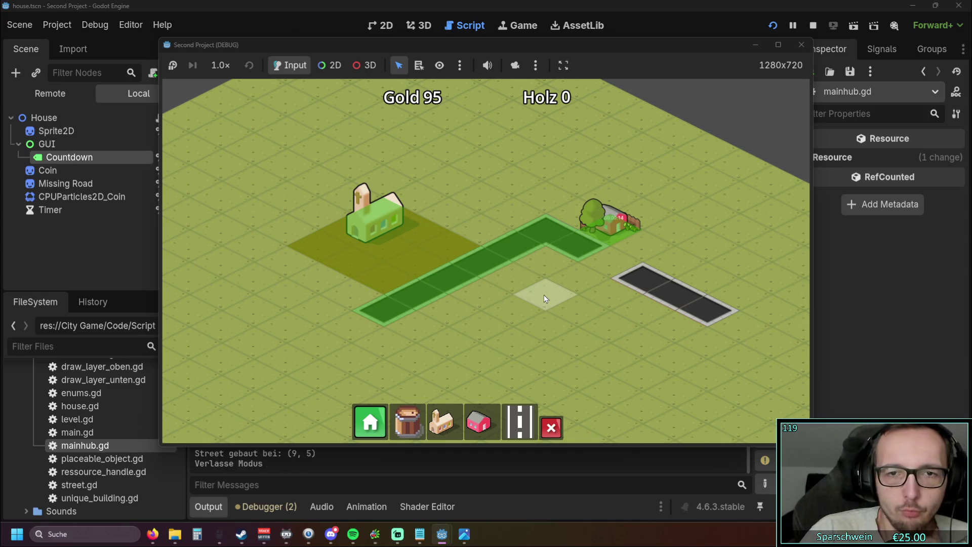
scroll(676, 213, up, 2)
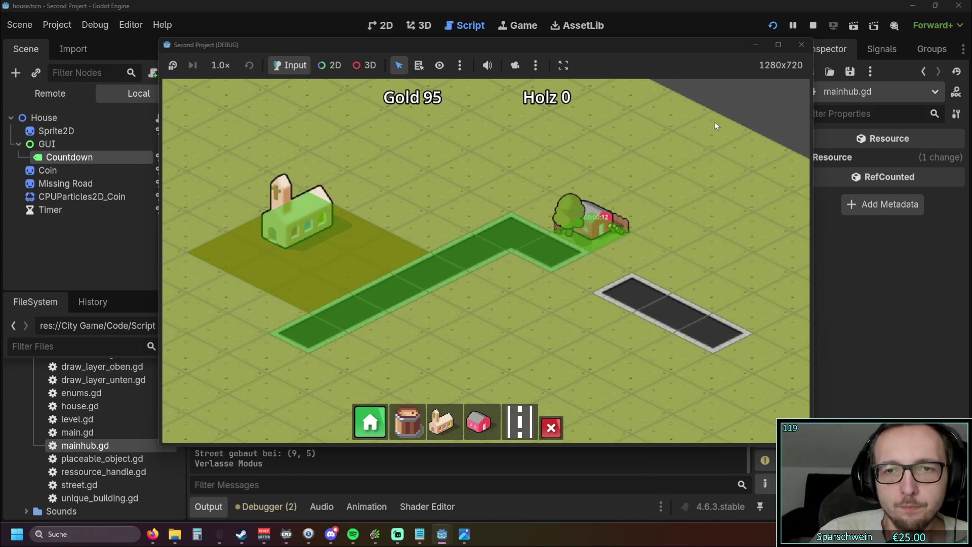
click(800, 45)
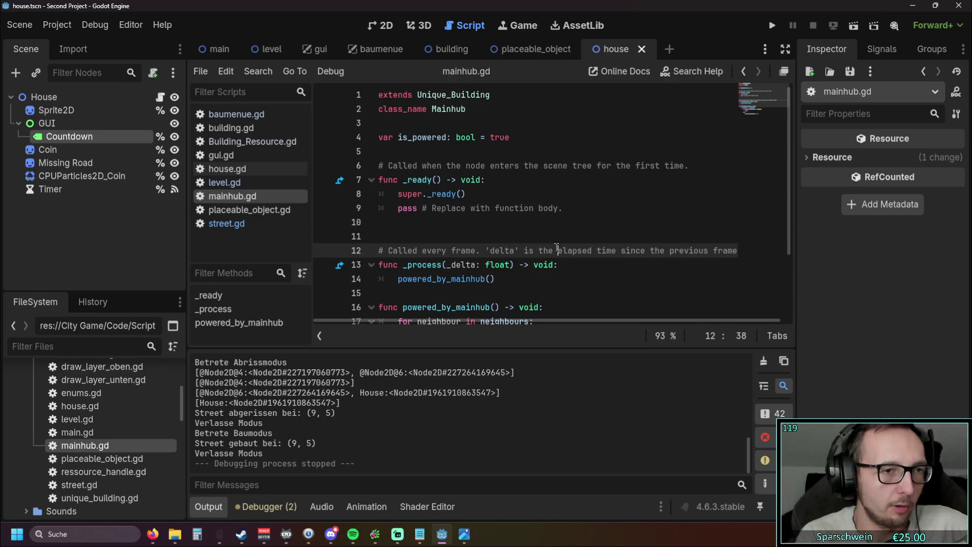
Step: Run the game, place a church at (7, 10) dropping Gold to 100, then stop it
key(F5)
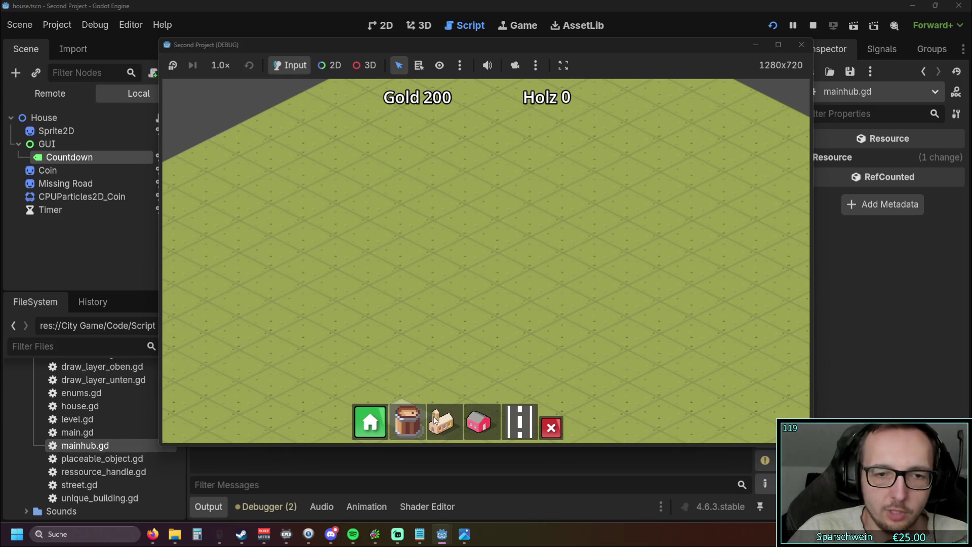
click(441, 422)
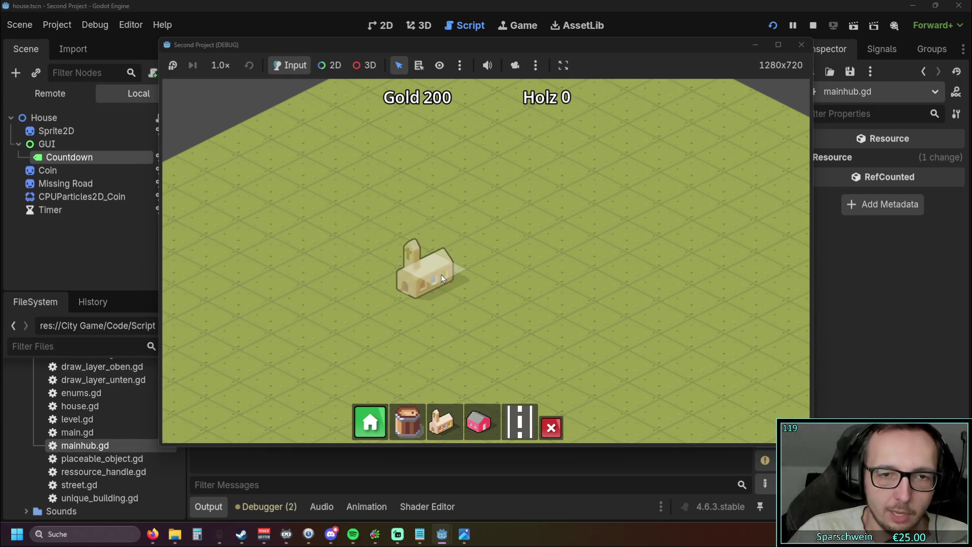
click(441, 274)
scroll(395, 279, up, 2)
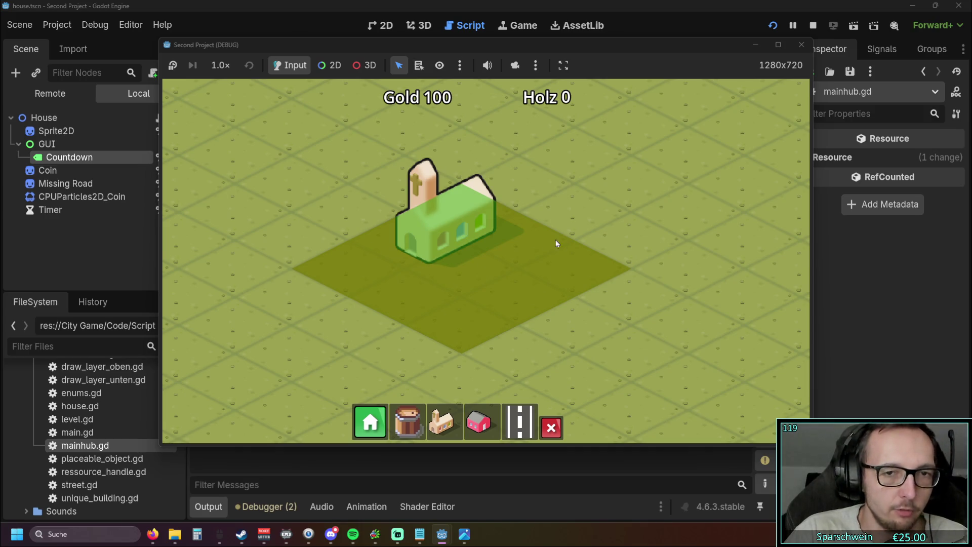
scroll(567, 207, down, 1)
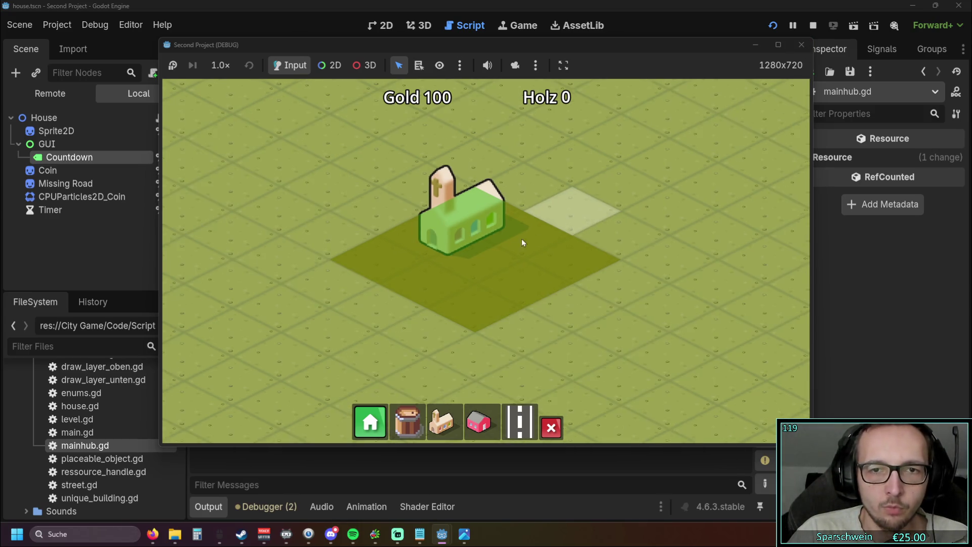
scroll(359, 198, up, 1)
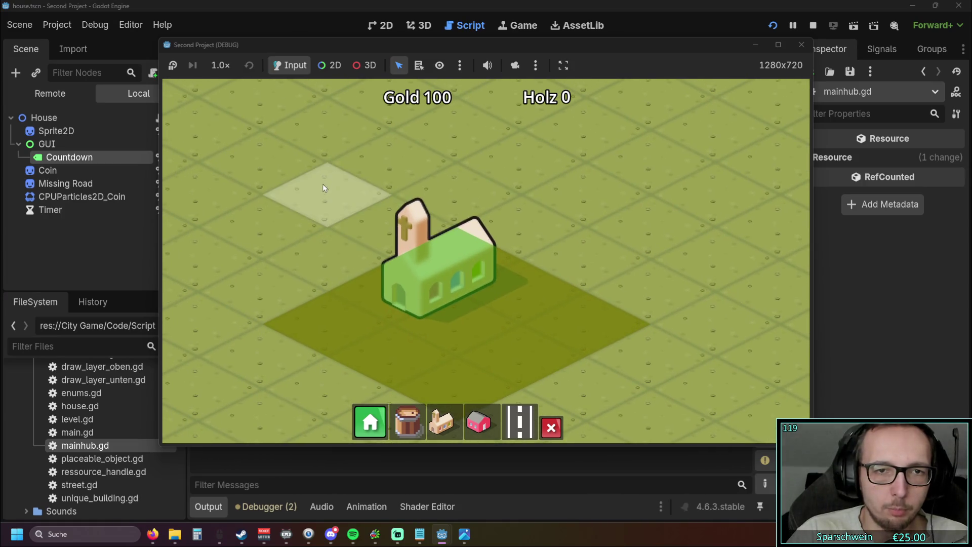
click(803, 46)
scroll(543, 242, down, 1)
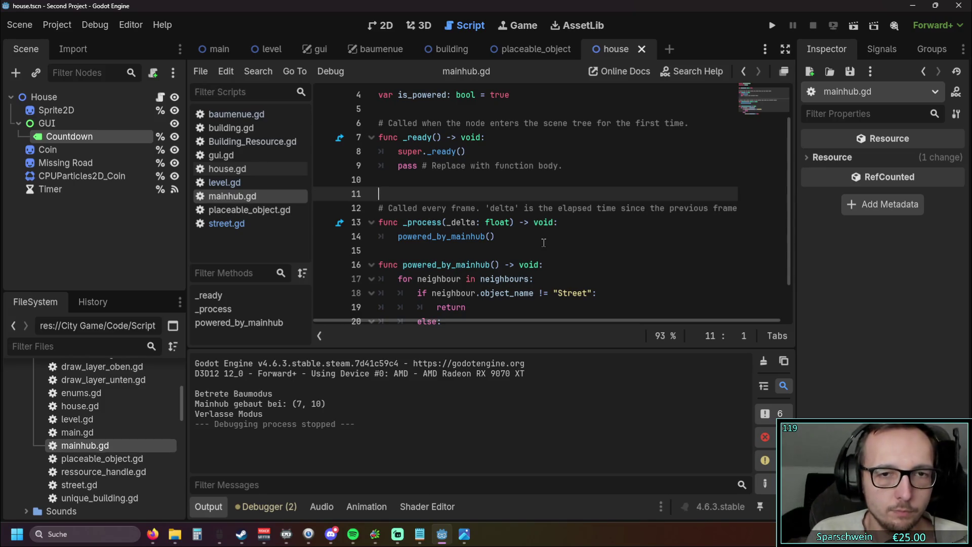
Step: Look over mainhub.gd once more, then switch to Building_Resource.gd
scroll(543, 243, down, 1)
drag(496, 194, 399, 195)
click(562, 209)
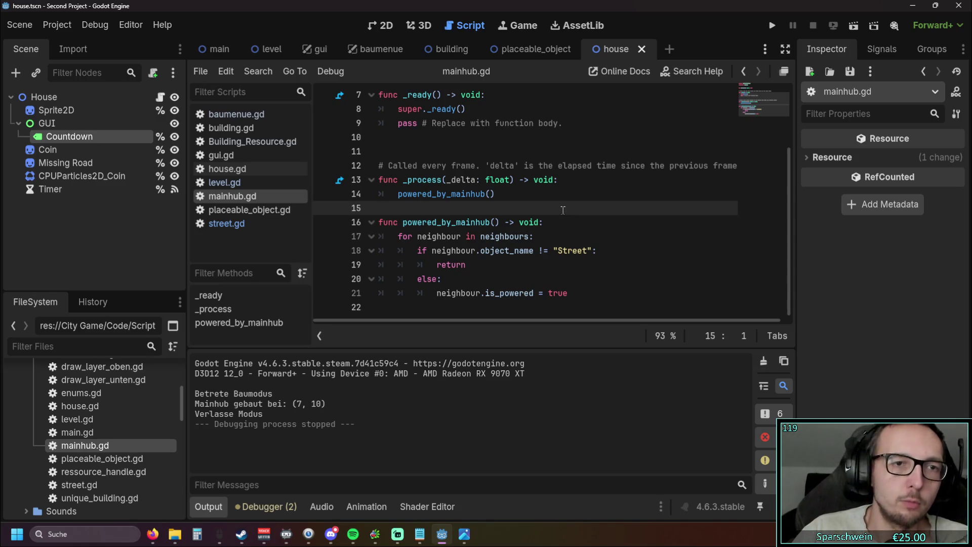
click(248, 141)
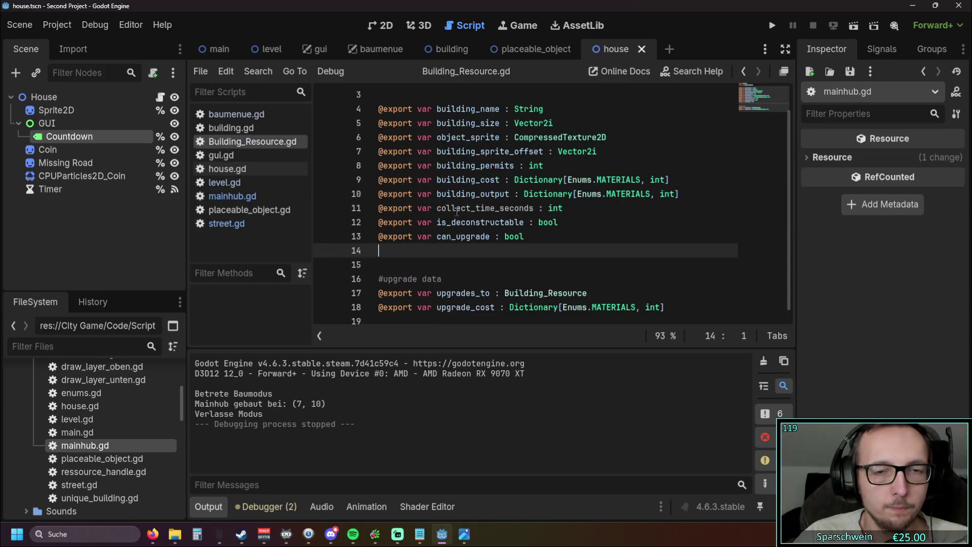
scroll(457, 211, down, 1)
scroll(457, 210, up, 2)
scroll(458, 210, down, 2)
click(771, 25)
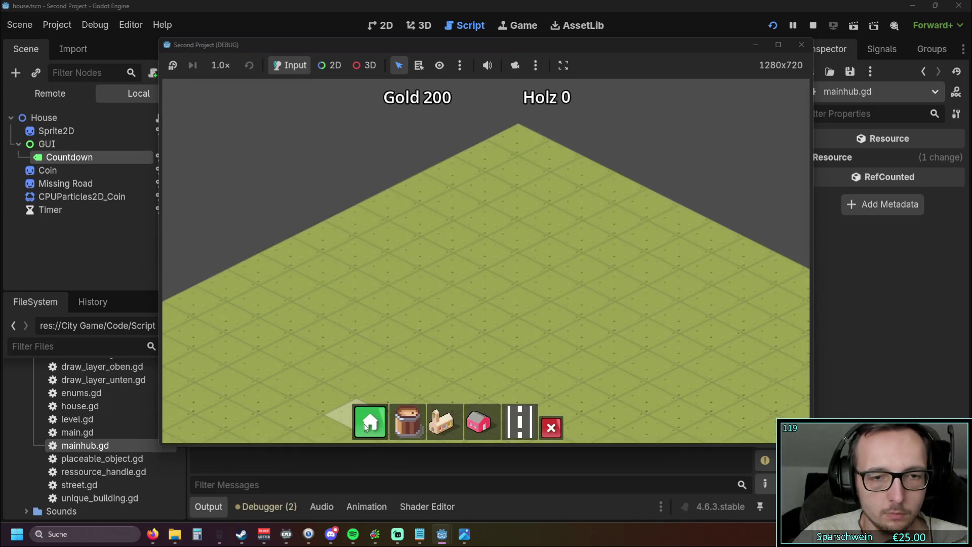
click(367, 427)
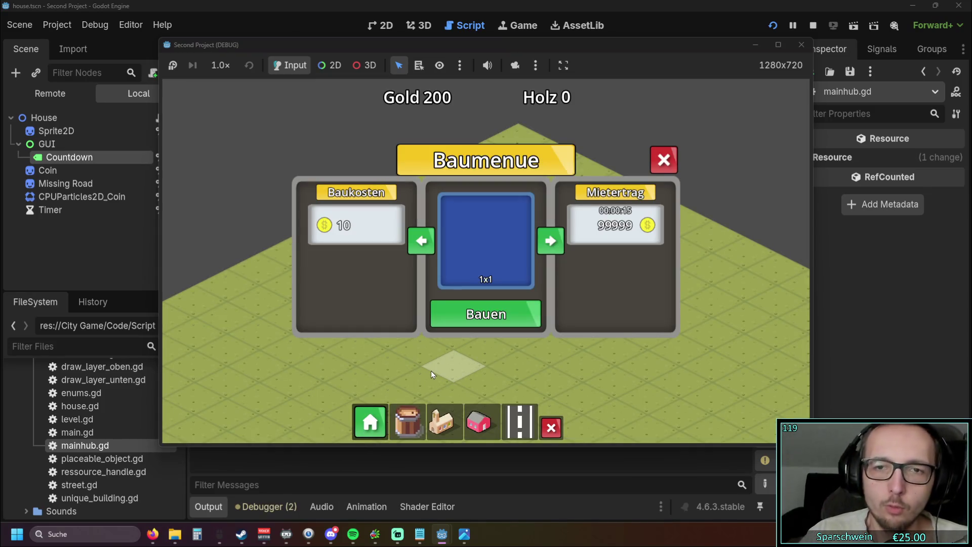
click(663, 162)
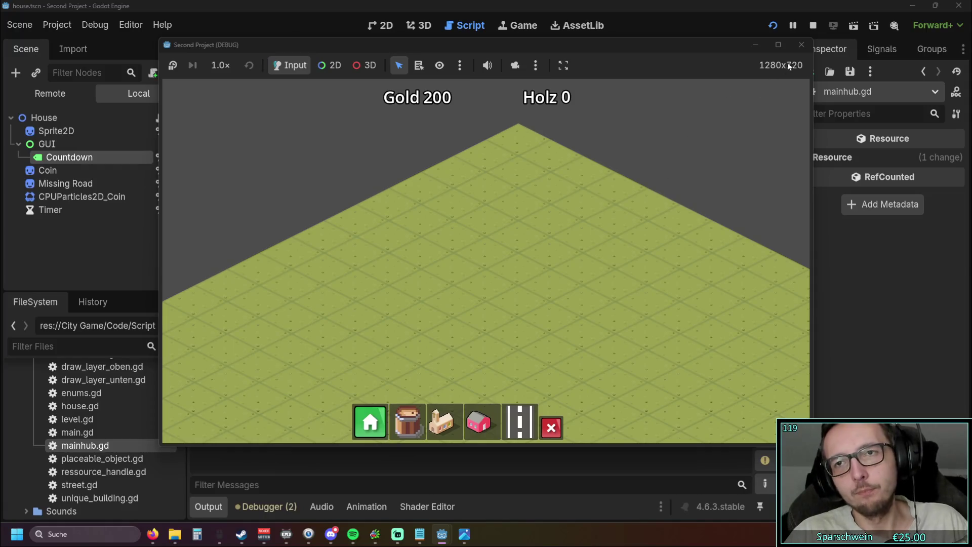
click(797, 46)
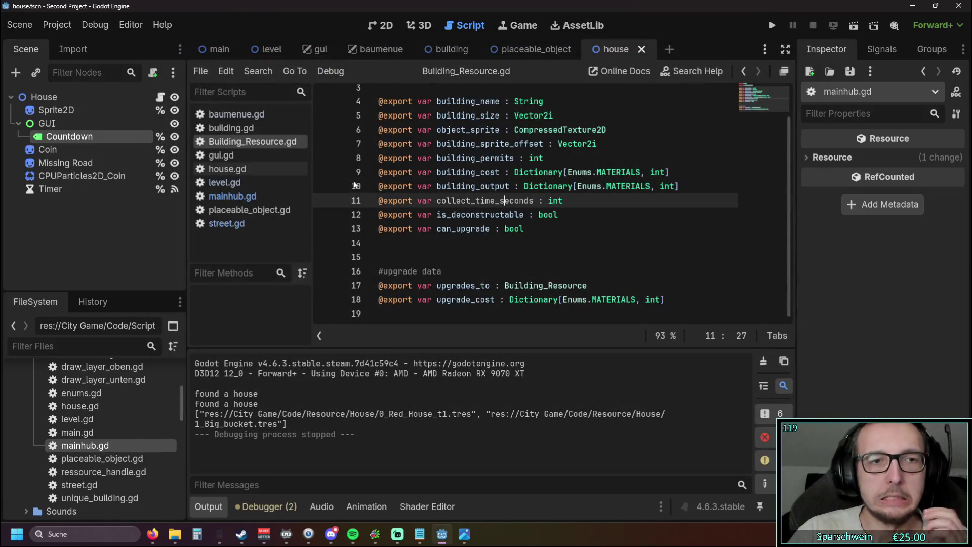
click(247, 209)
Step: Browse the baumenue, building and Building_Resource scripts, then close placeable_object.gd
click(236, 115)
scroll(509, 214, down, 1)
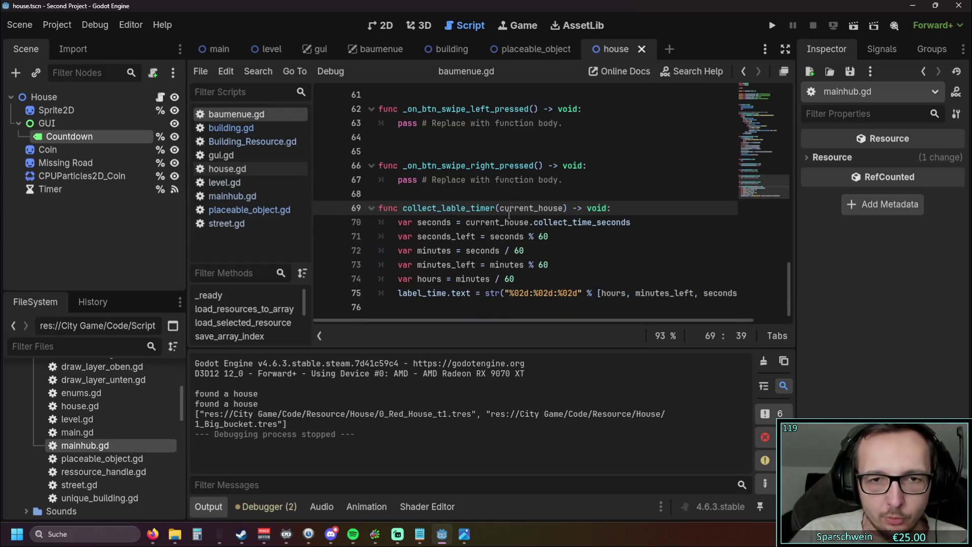
click(231, 128)
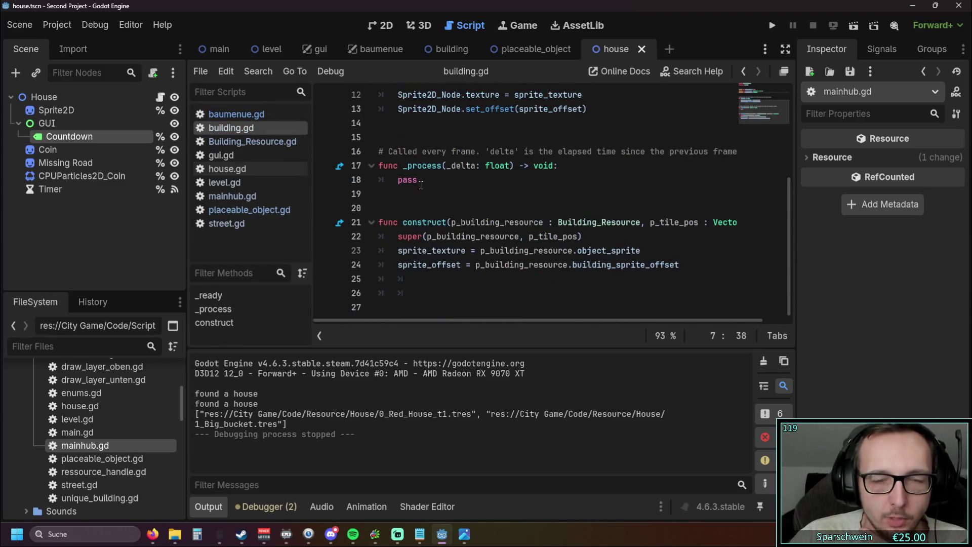
click(252, 141)
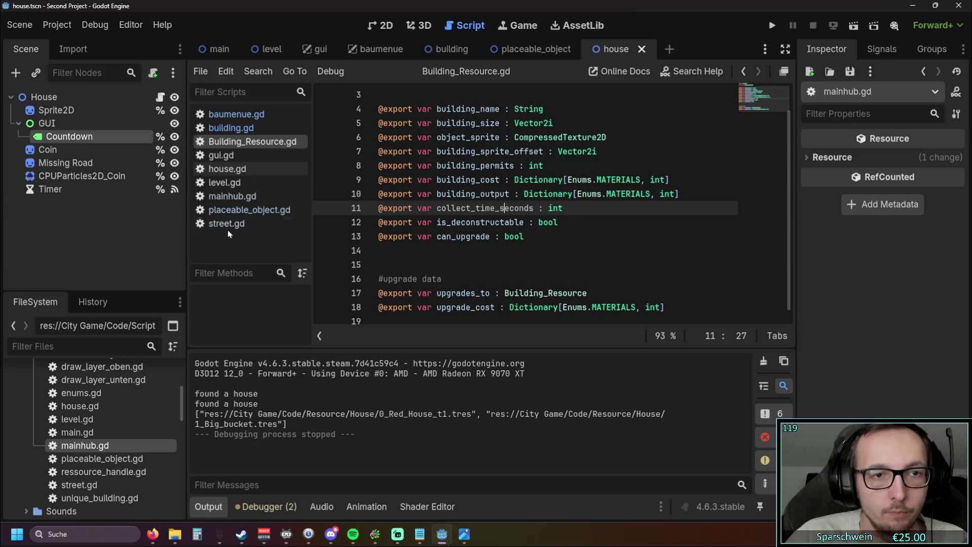
click(246, 210)
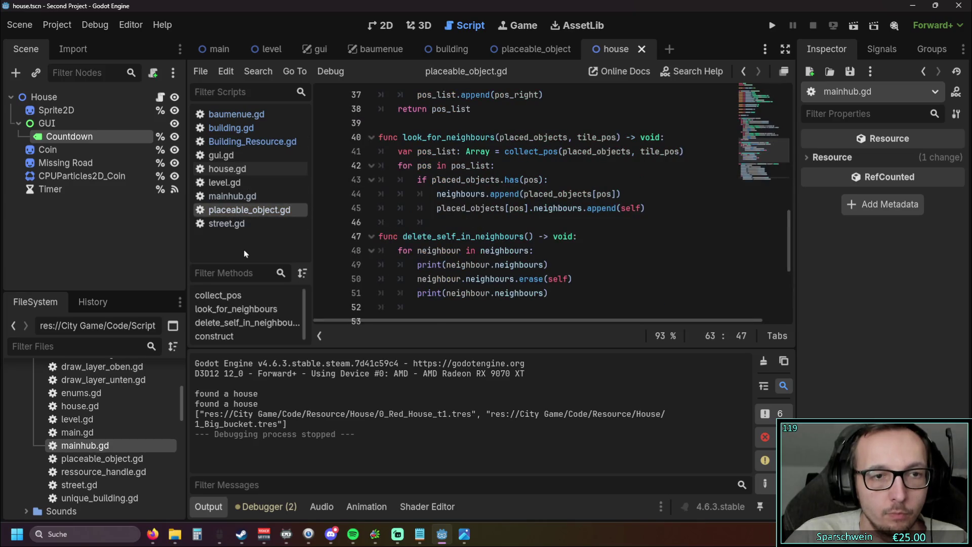
right_click(243, 215)
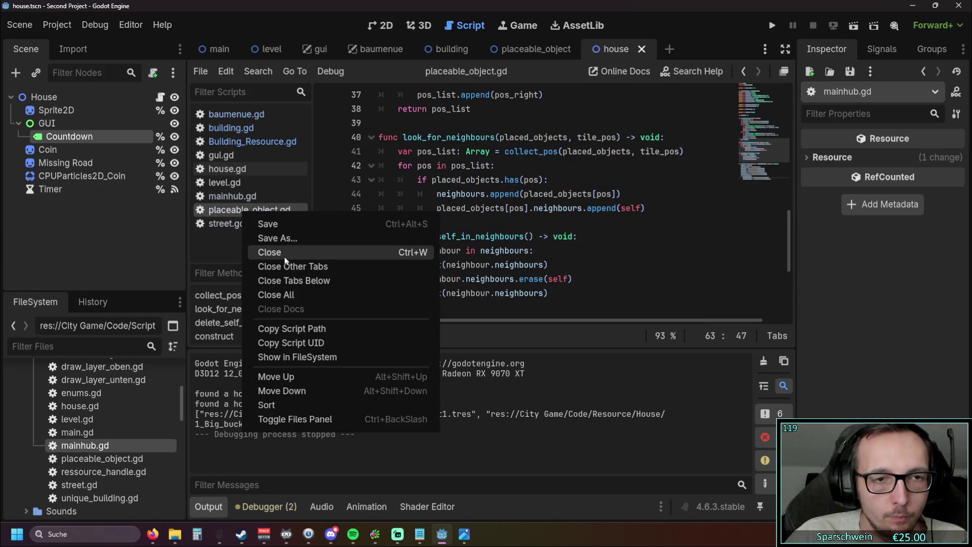
click(283, 258)
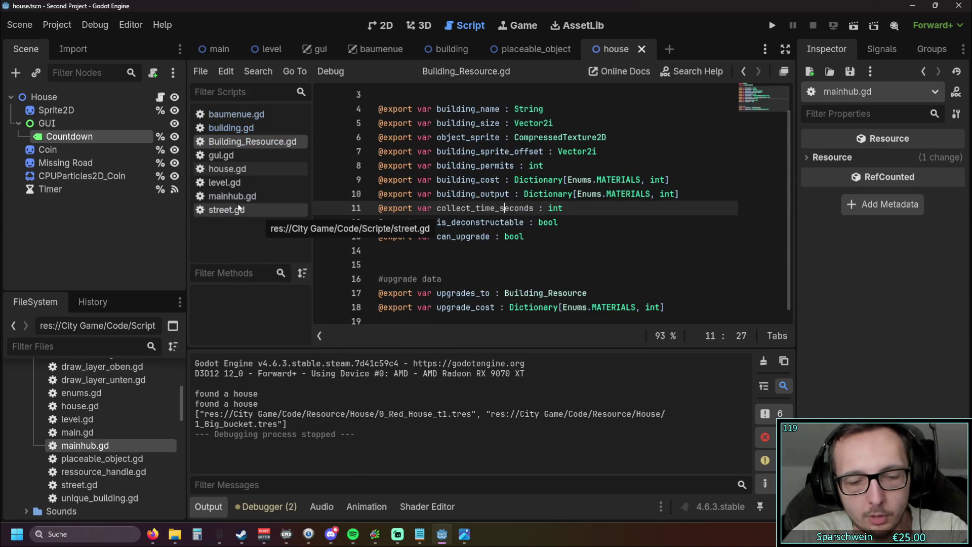
Step: Undo the stray collect_time_seconds edit and save Building_Resource.gd, checking the hauptgebäude bauen notes
key(ctrl+Delete)
key(BackSpace)
key(BackSpace)
key(ctrl+z)
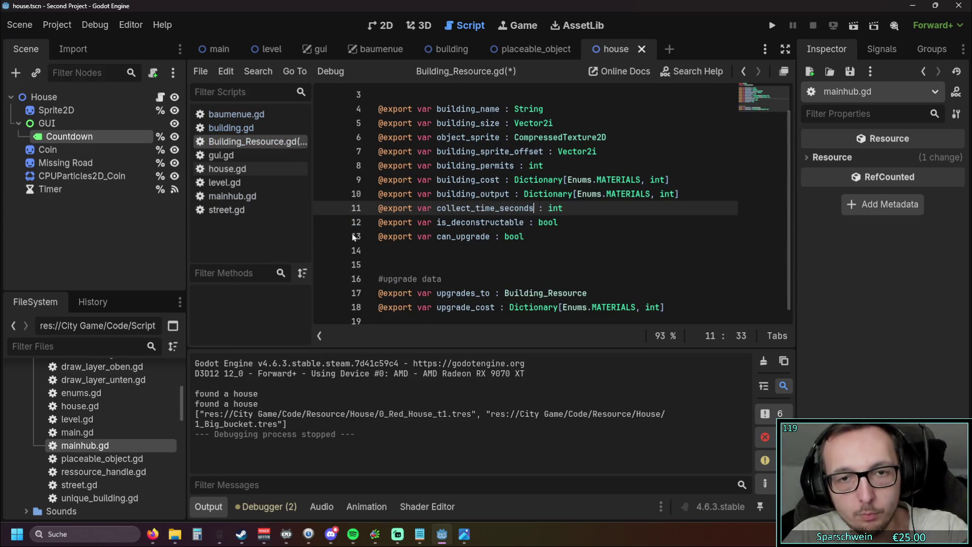
click(389, 249)
key(ctrl+s)
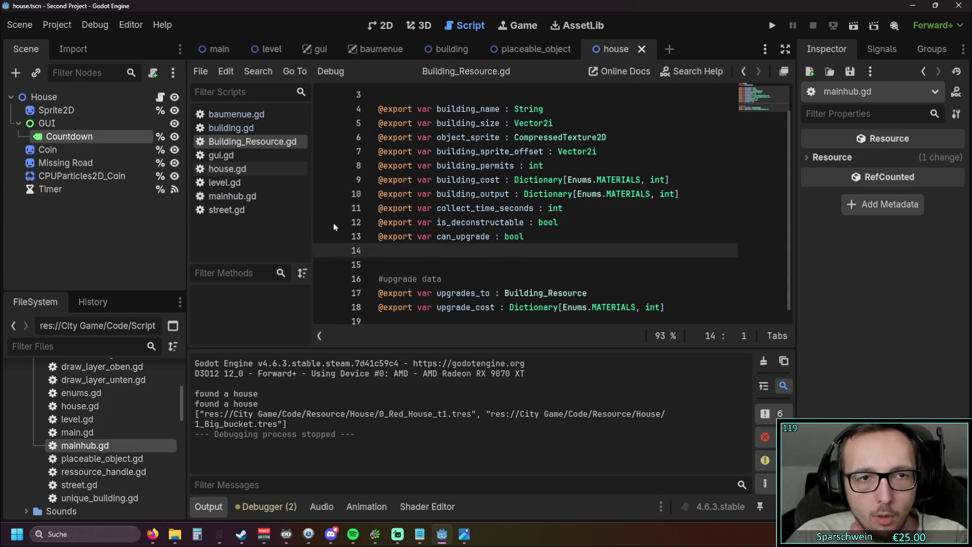
scroll(410, 214, up, 1)
scroll(414, 216, down, 1)
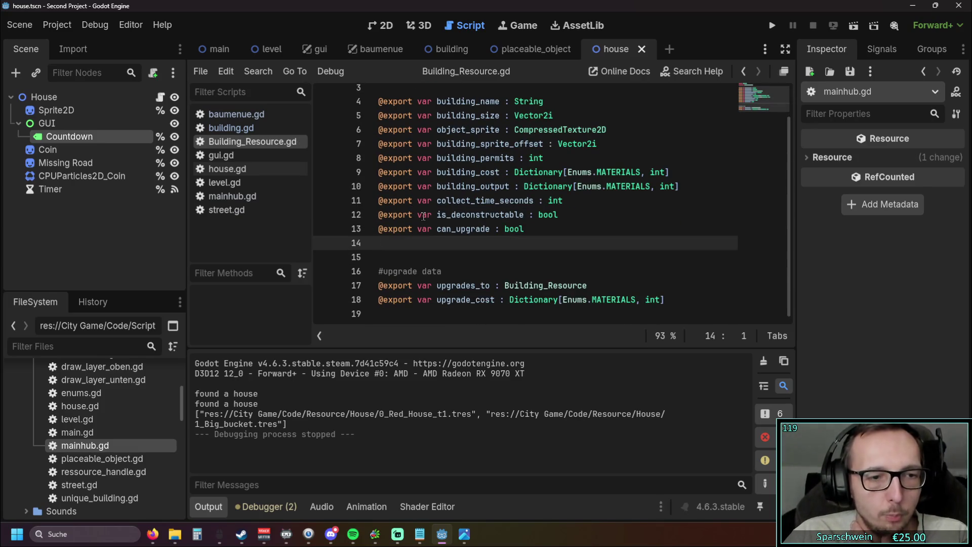
scroll(424, 217, up, 1)
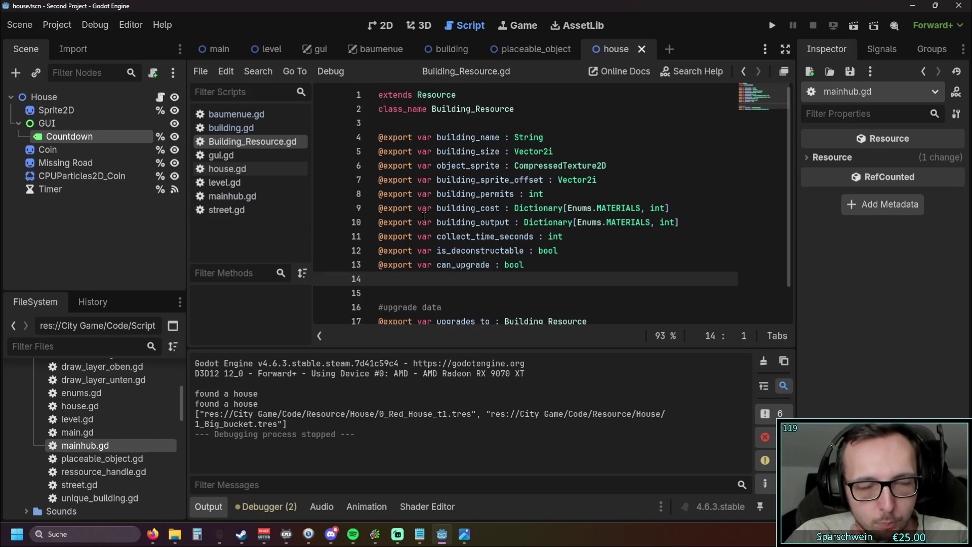
scroll(424, 216, down, 1)
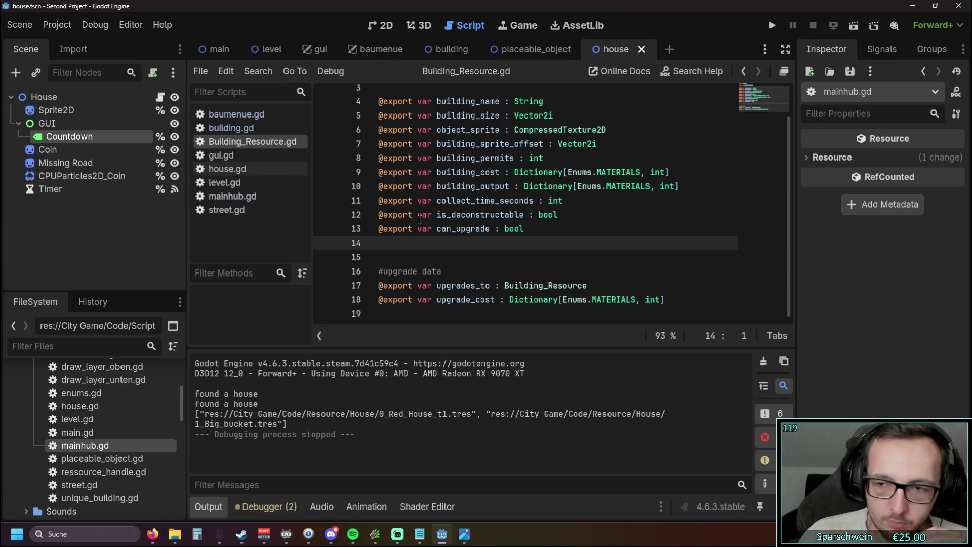
key(alt+Tab)
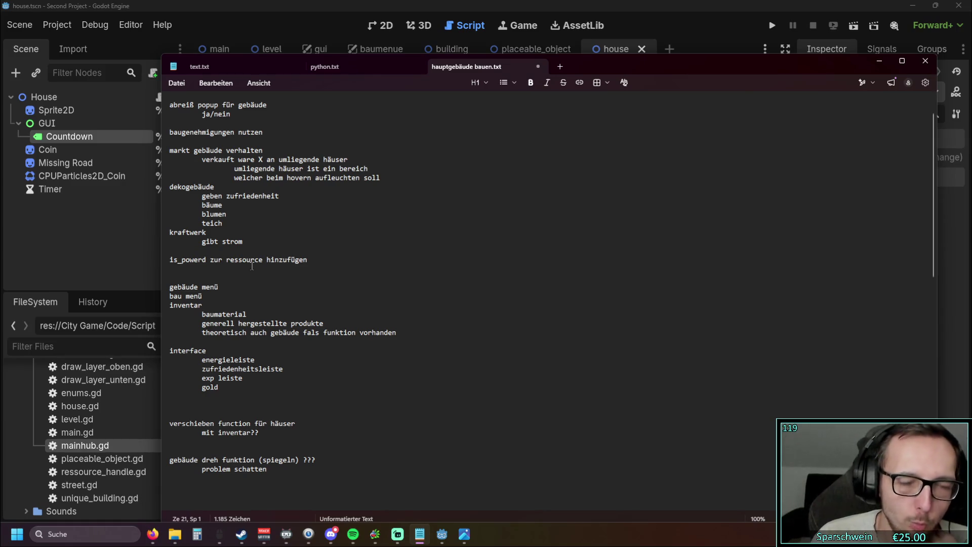
click(80, 239)
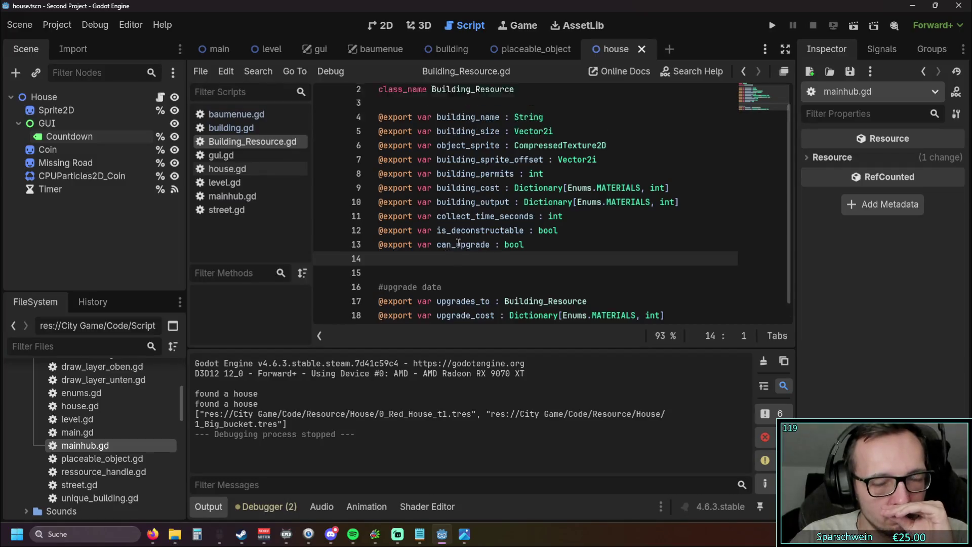
Step: Open house.gd and select its is_powered declaration on line 20
click(238, 187)
click(238, 169)
scroll(468, 210, up, 15)
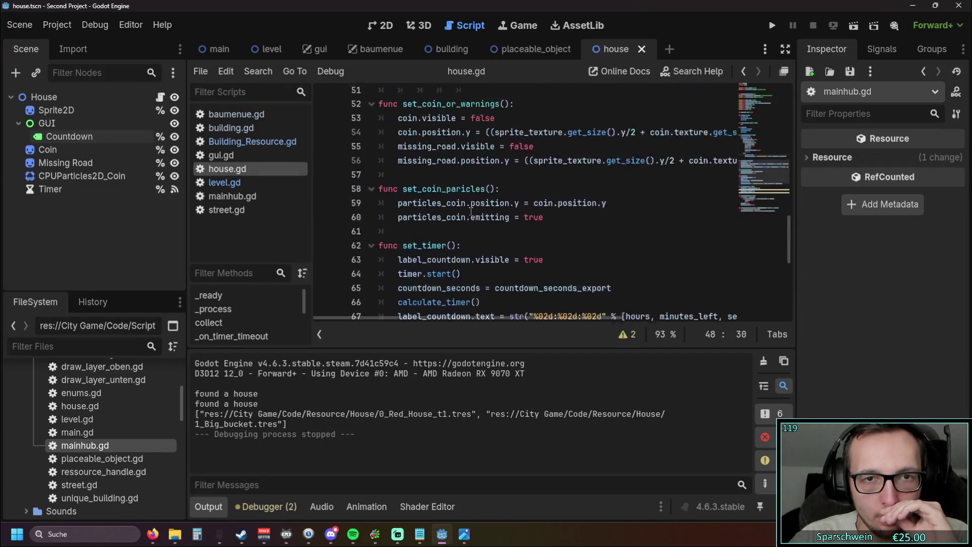
scroll(467, 209, down, 3)
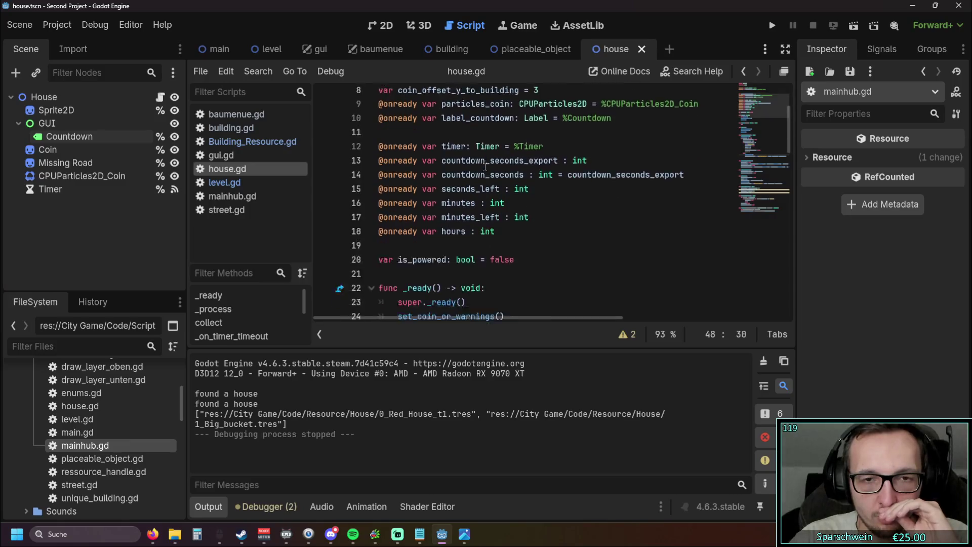
scroll(527, 196, down, 1)
triple_click(527, 196)
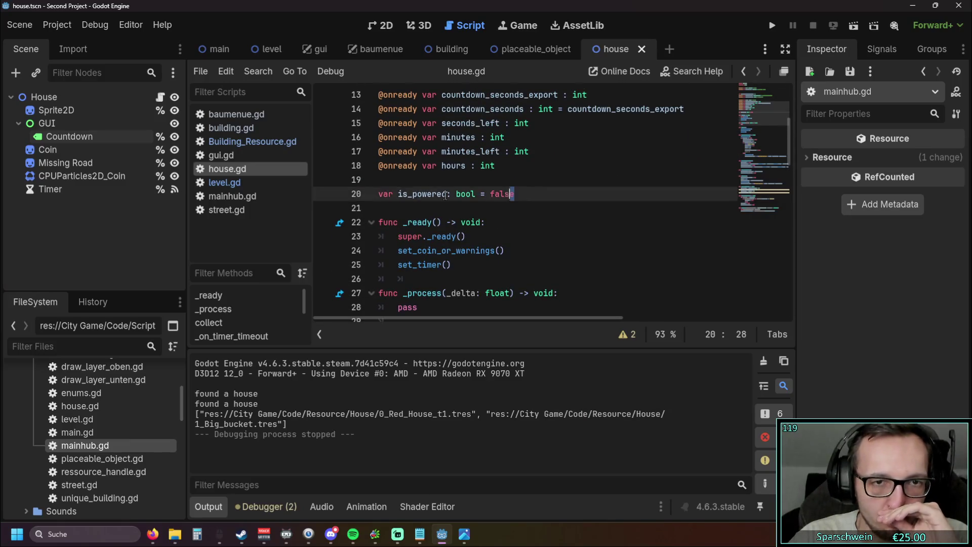
click(519, 208)
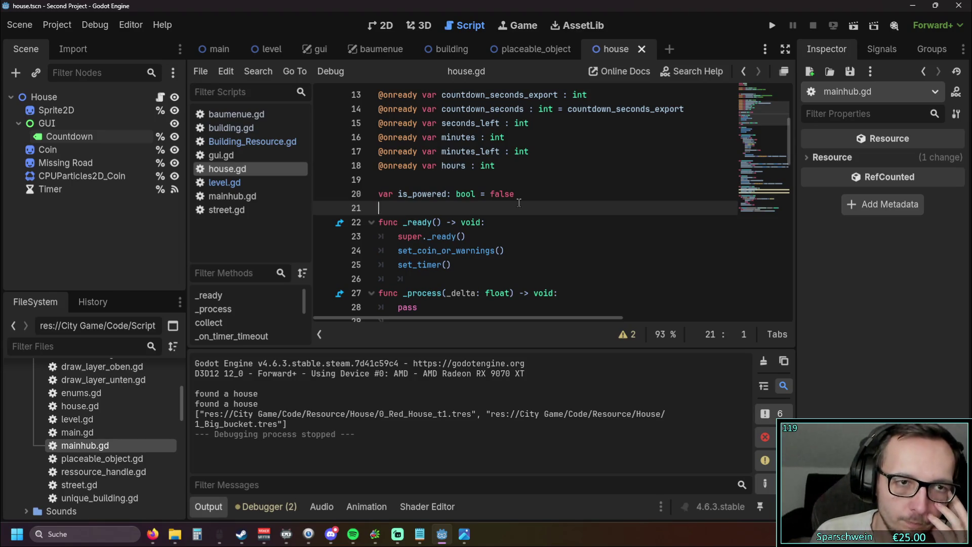
scroll(93, 413, up, 4)
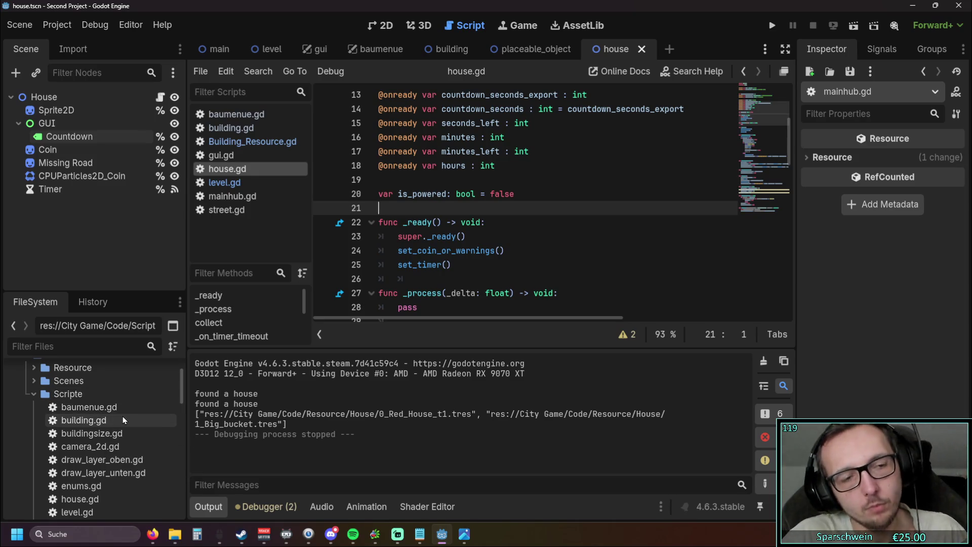
scroll(122, 416, down, 3)
scroll(120, 420, down, 1)
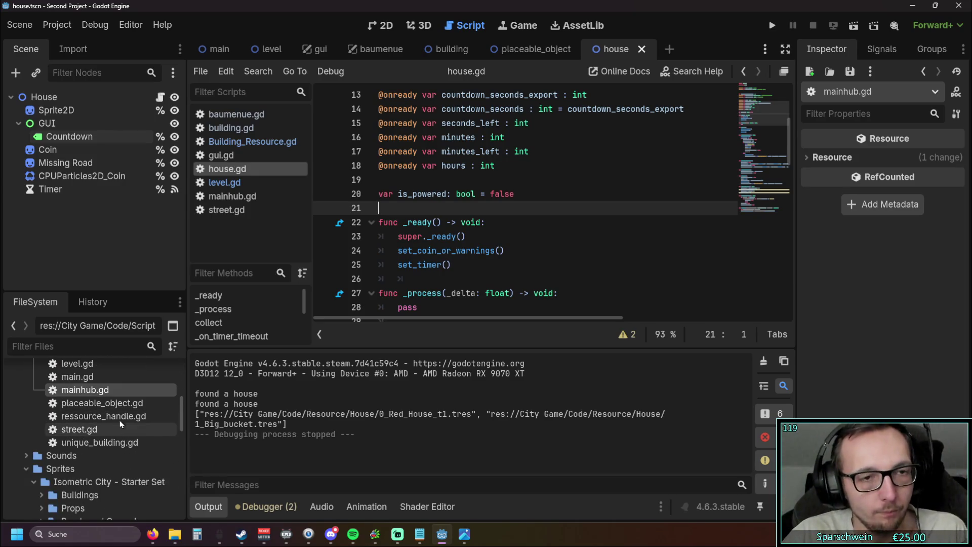
scroll(101, 430, up, 10)
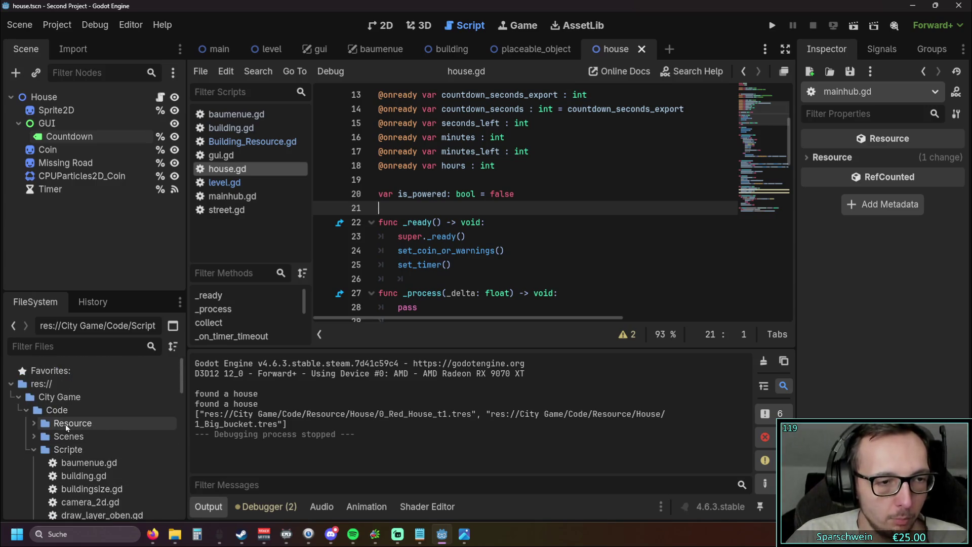
click(33, 423)
Step: Show the 0_Red_House_t1.tres resource's building properties in the Inspector
click(89, 430)
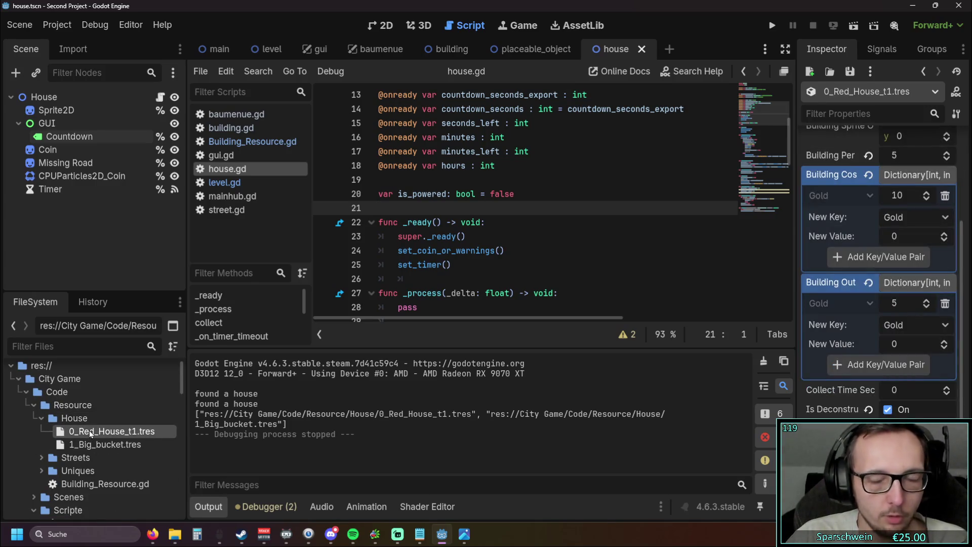
scroll(843, 345, down, 2)
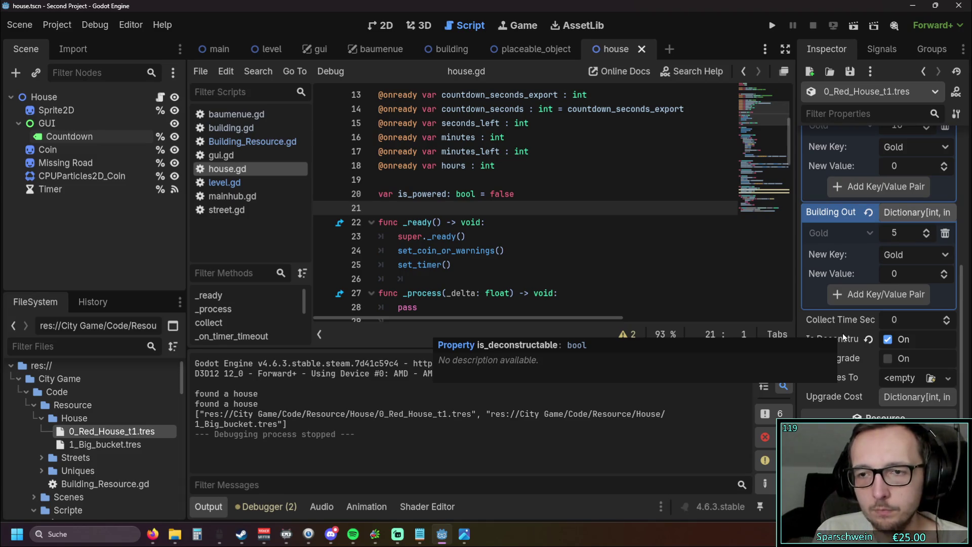
click(658, 276)
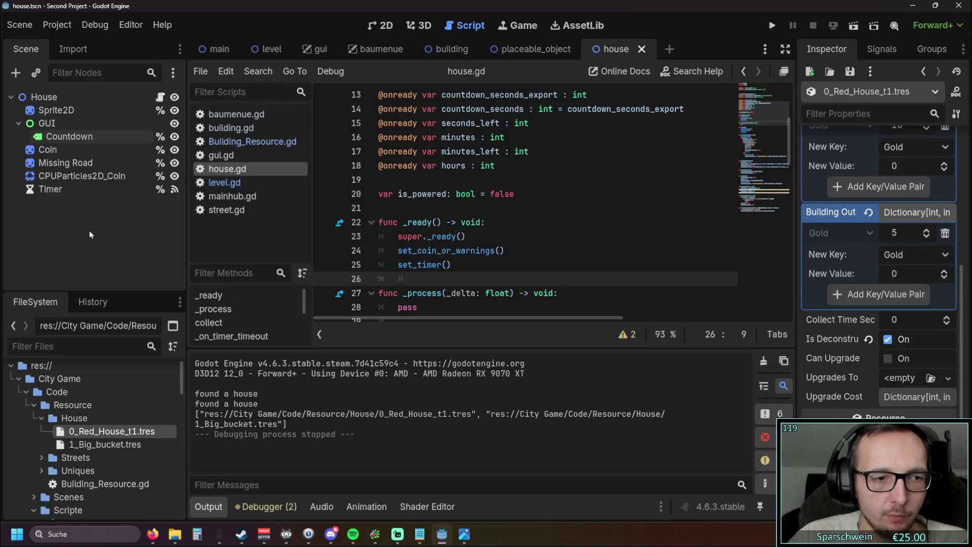
scroll(501, 227, up, 4)
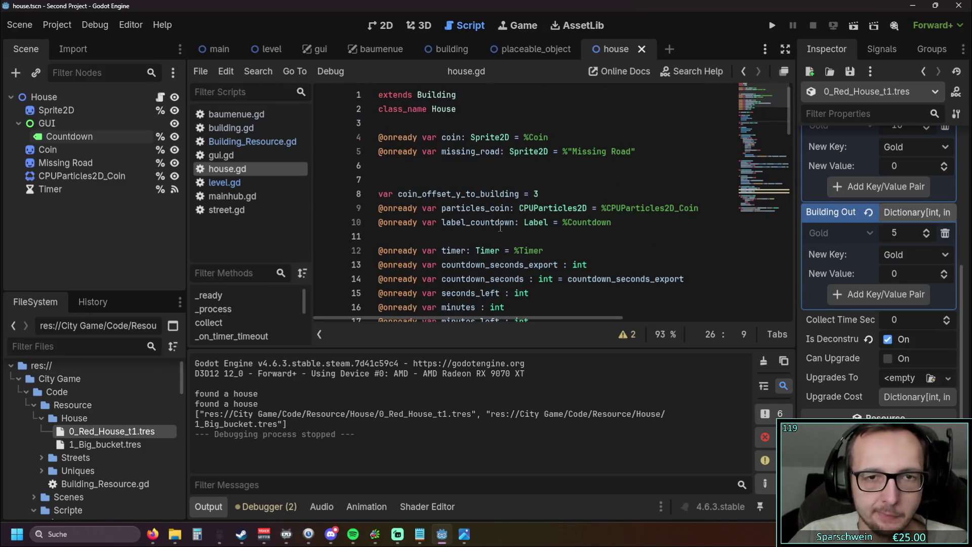
scroll(500, 227, down, 5)
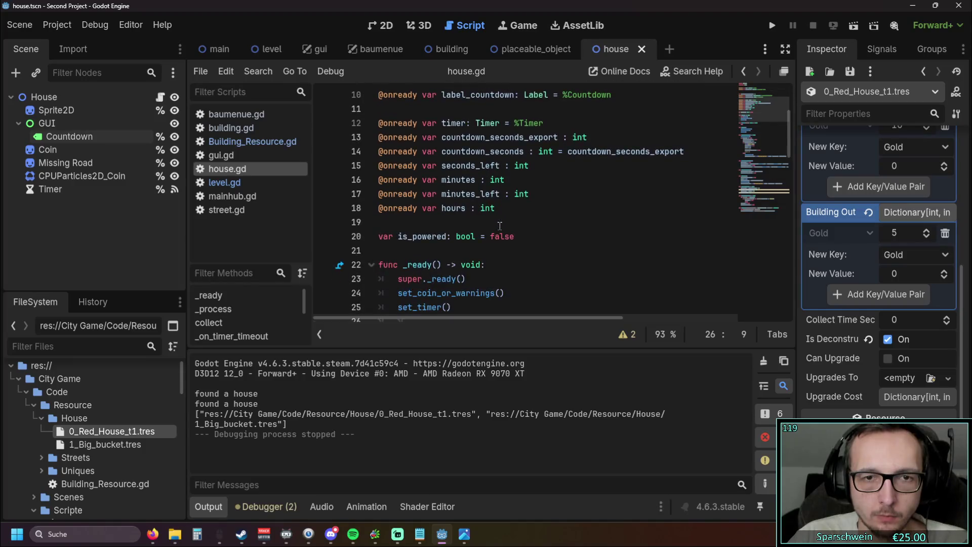
Step: Review house.gd's is_powered declaration and its powered_by_street logic
click(591, 152)
key(shift+Home)
click(591, 156)
scroll(591, 162, down, 13)
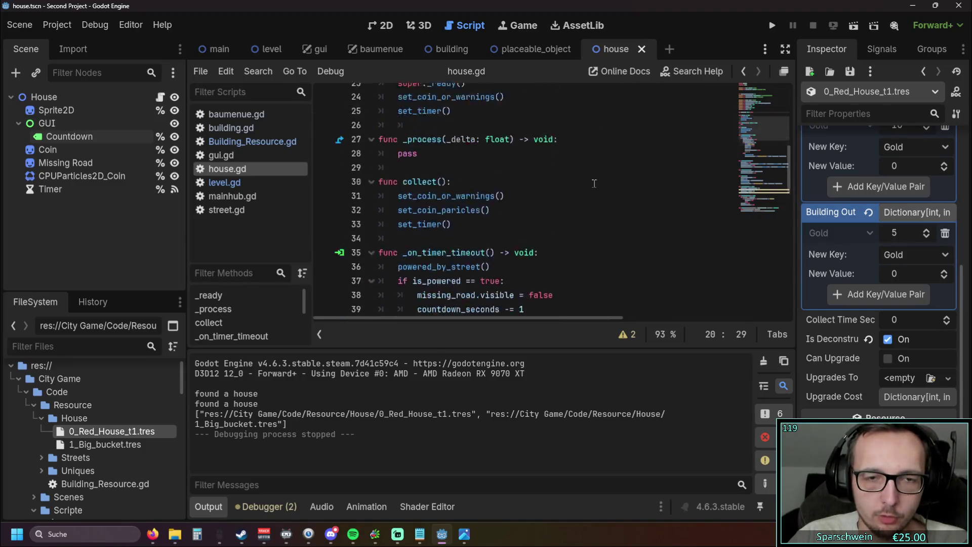
scroll(594, 184, up, 5)
scroll(594, 184, up, 11)
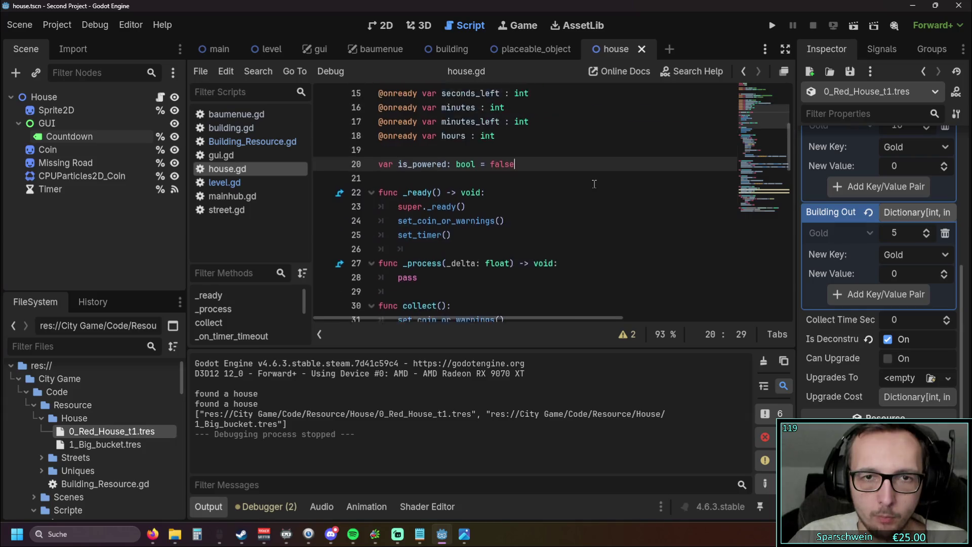
scroll(590, 184, down, 3)
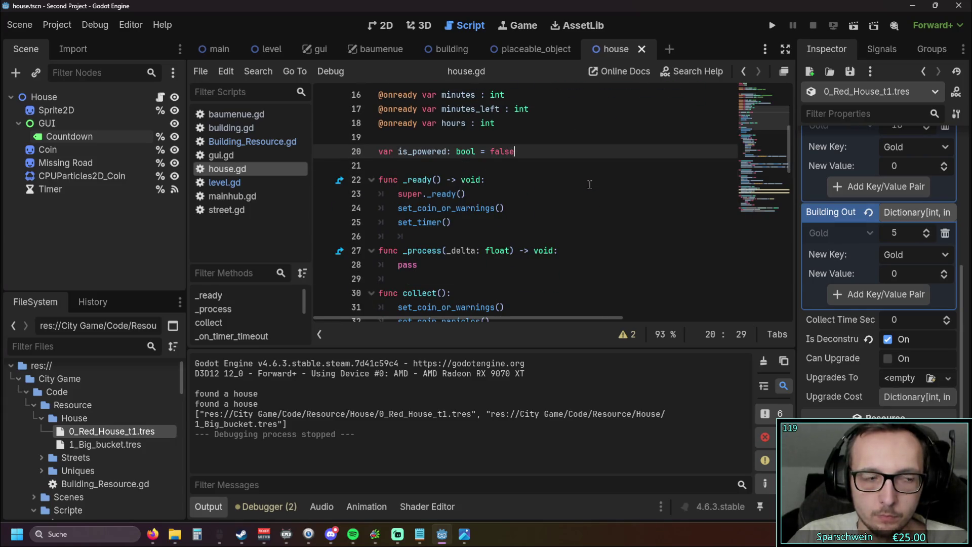
scroll(590, 184, down, 4)
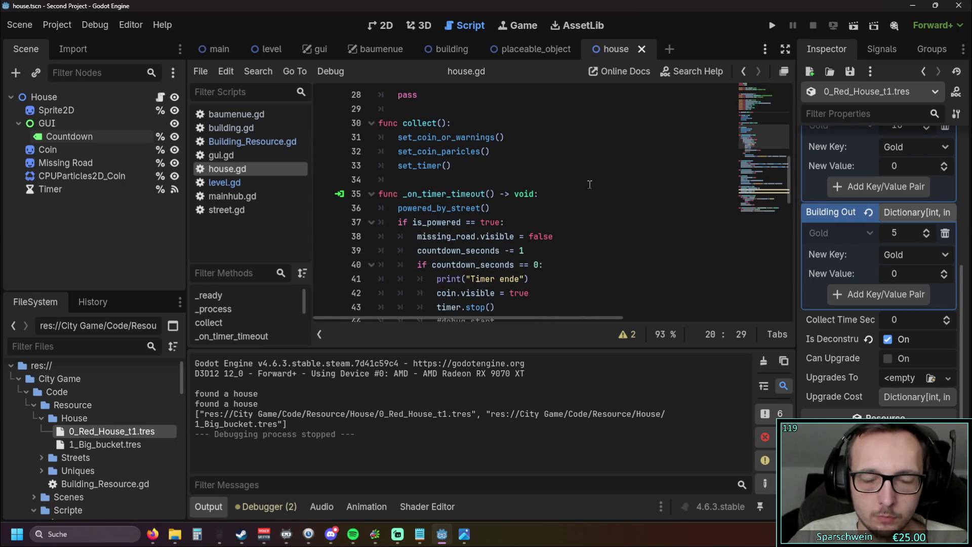
scroll(590, 185, down, 14)
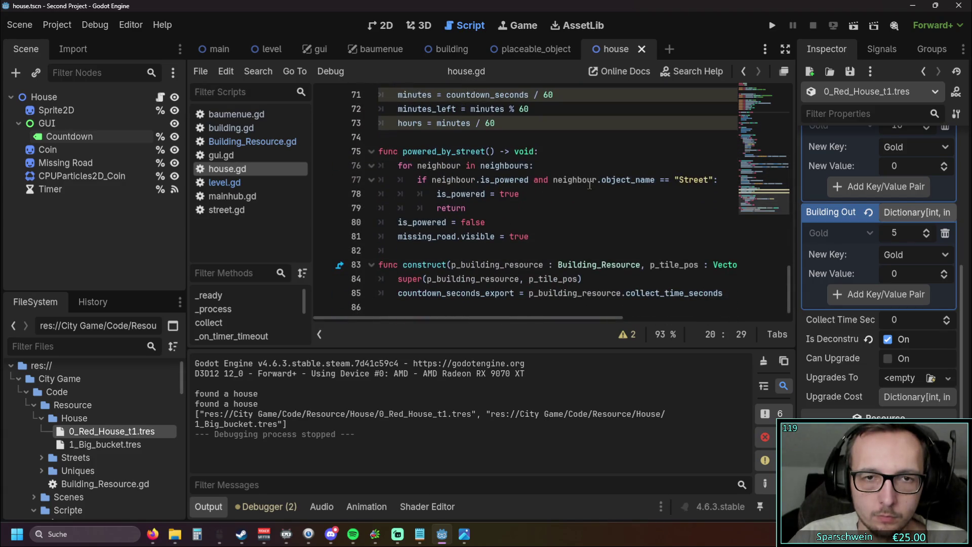
scroll(105, 428, down, 4)
scroll(106, 430, up, 2)
double_click(107, 430)
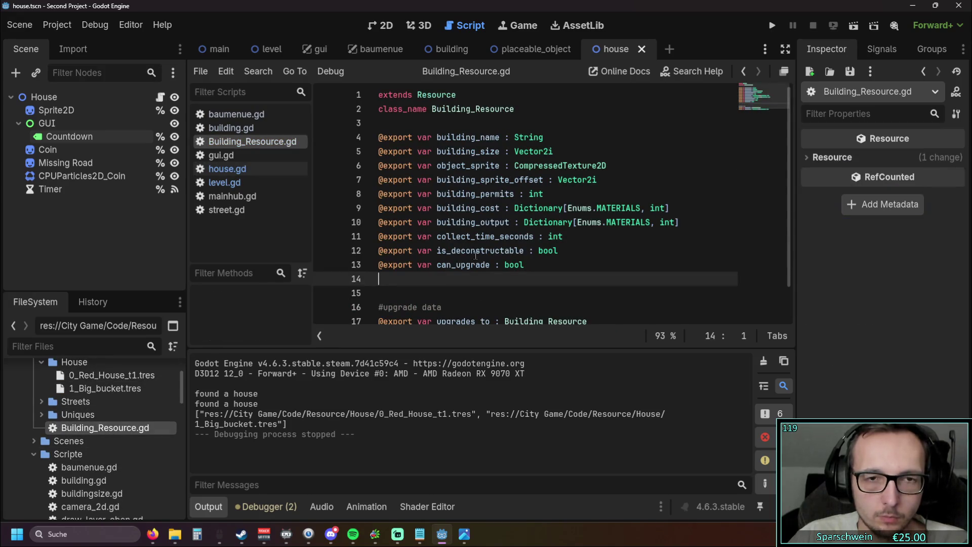
scroll(508, 245, down, 1)
scroll(508, 246, up, 1)
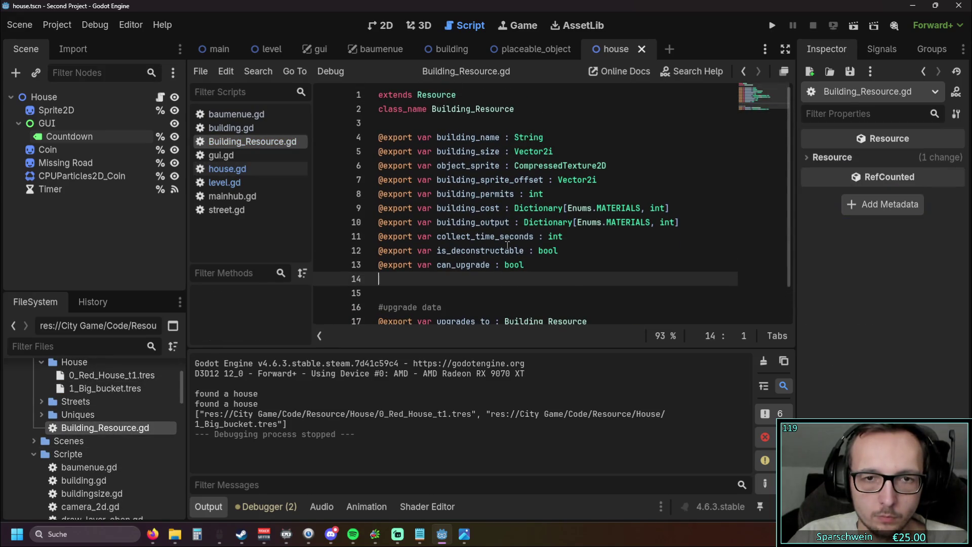
click(567, 251)
key(Return)
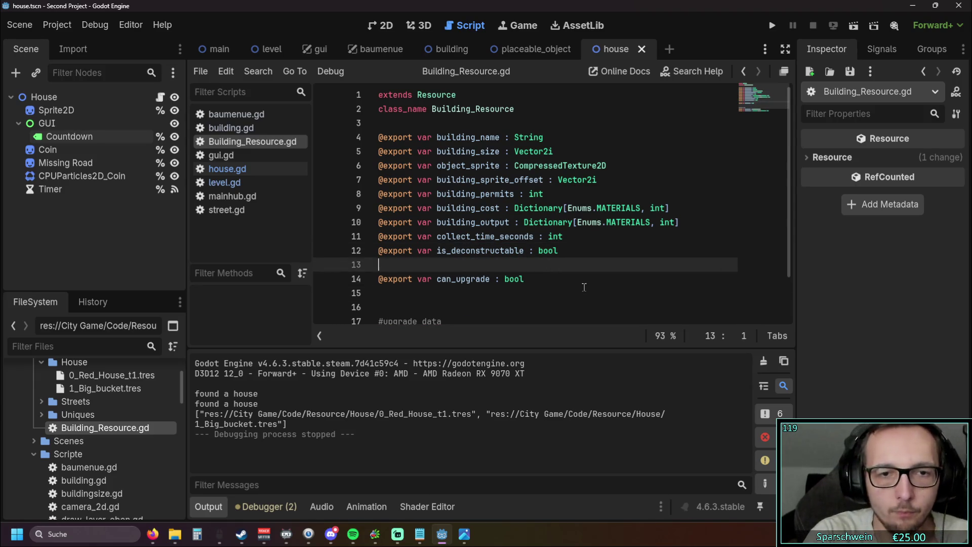
text(@export )
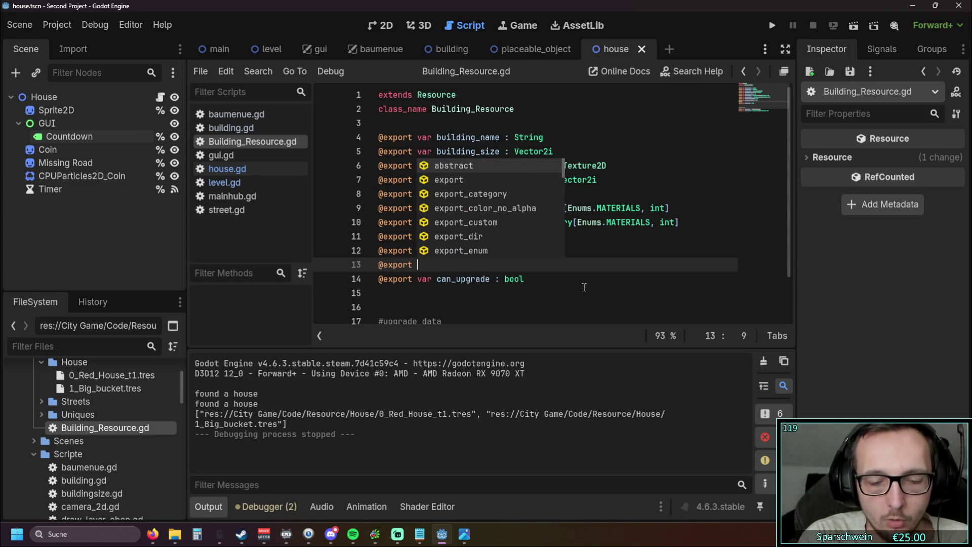
text(var is powerd)
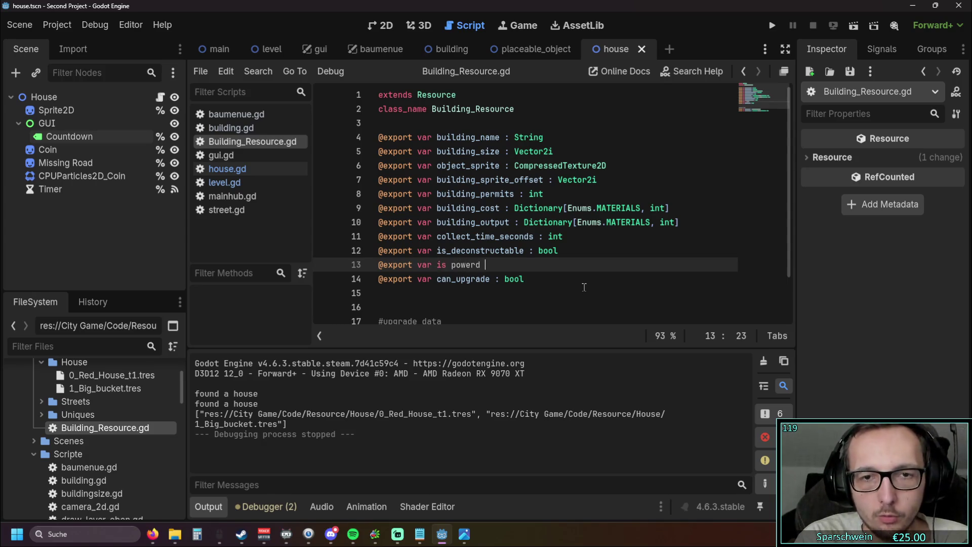
key(BackSpace)
key(BackSpace)
key(BackSpace)
key(BackSpace)
key(BackSpace)
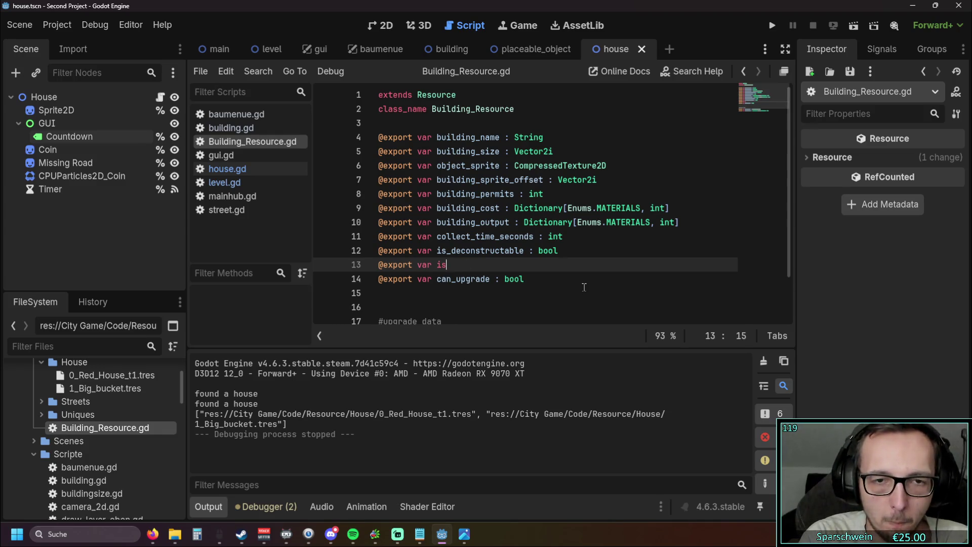
text(has_power)
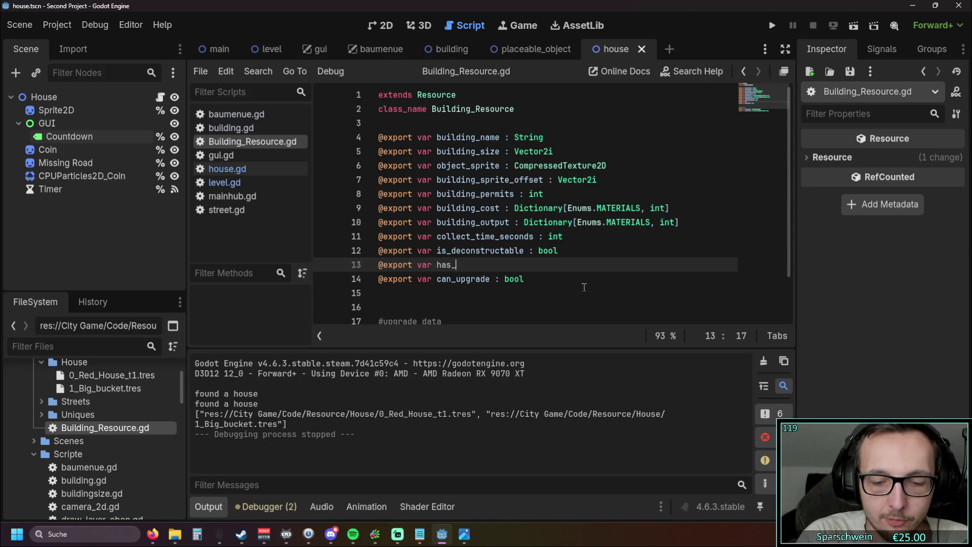
text( : bool)
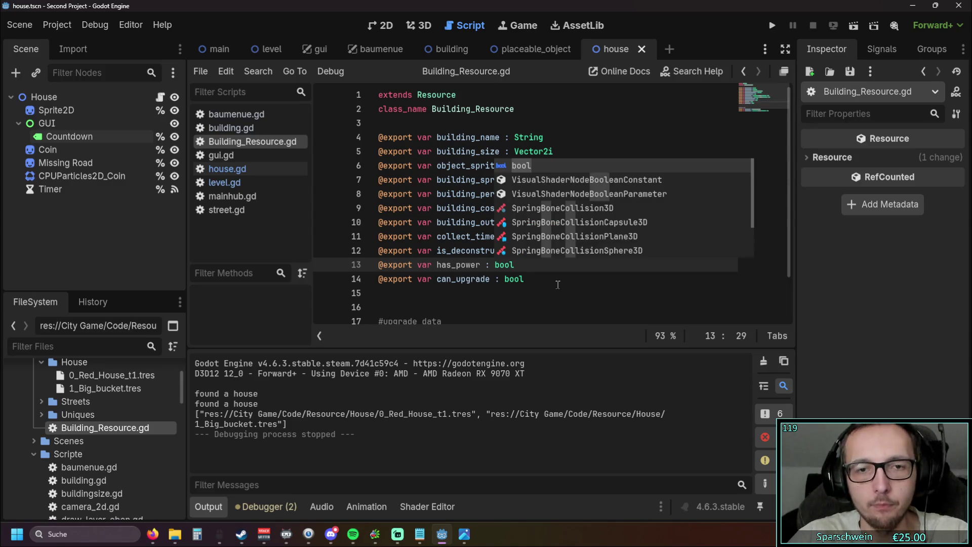
click(583, 287)
scroll(81, 425, up, 1)
click(111, 394)
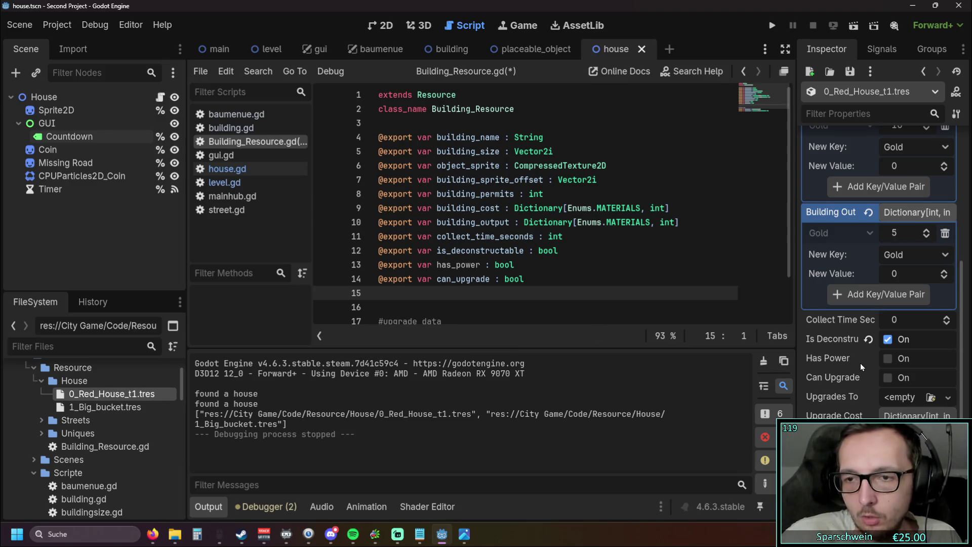
Step: Select Mainhub.tres in the Uniques folder and tick its Has Power checkbox
click(113, 410)
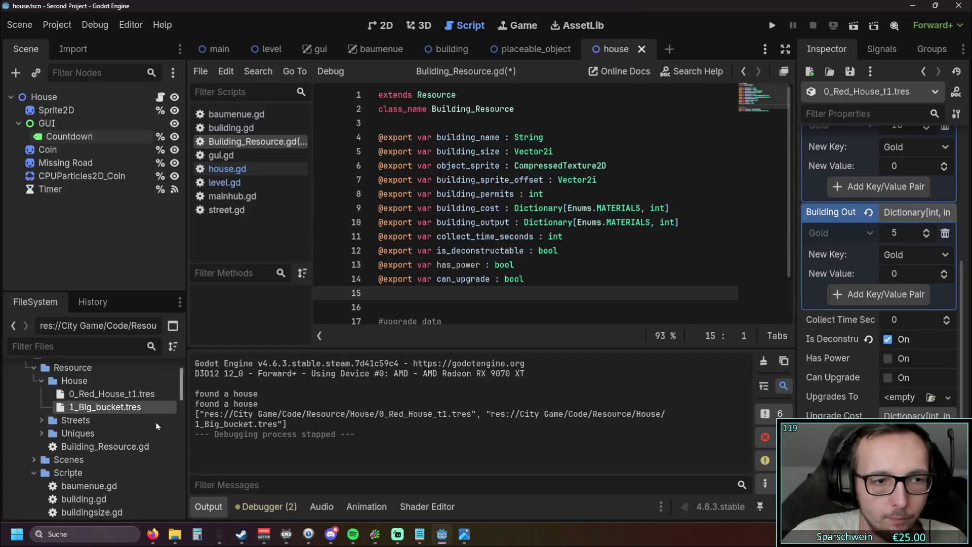
click(87, 434)
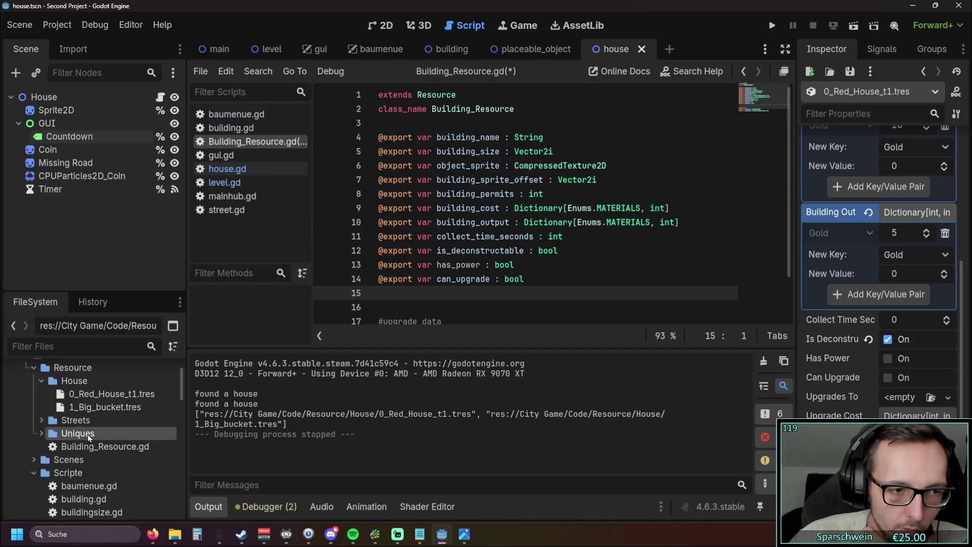
click(41, 433)
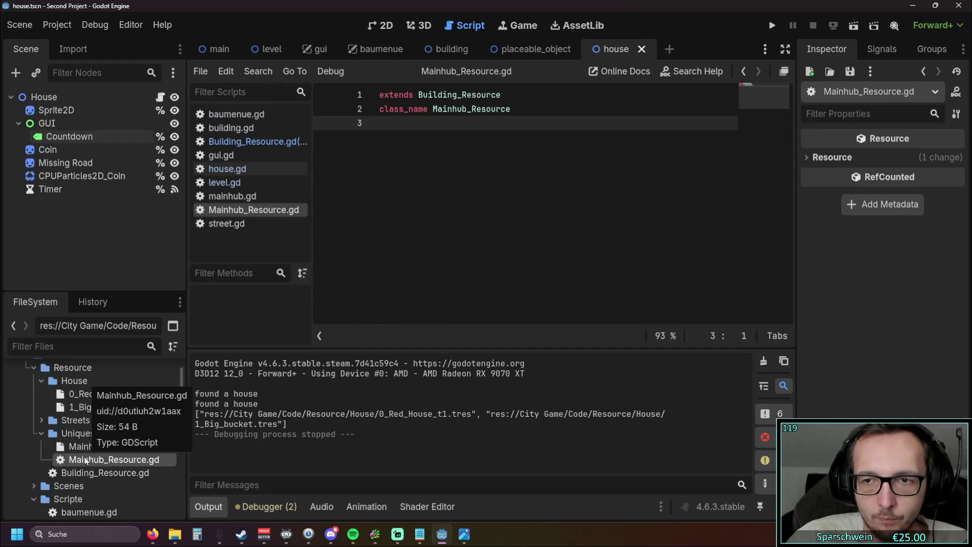
click(85, 447)
scroll(889, 377, down, 5)
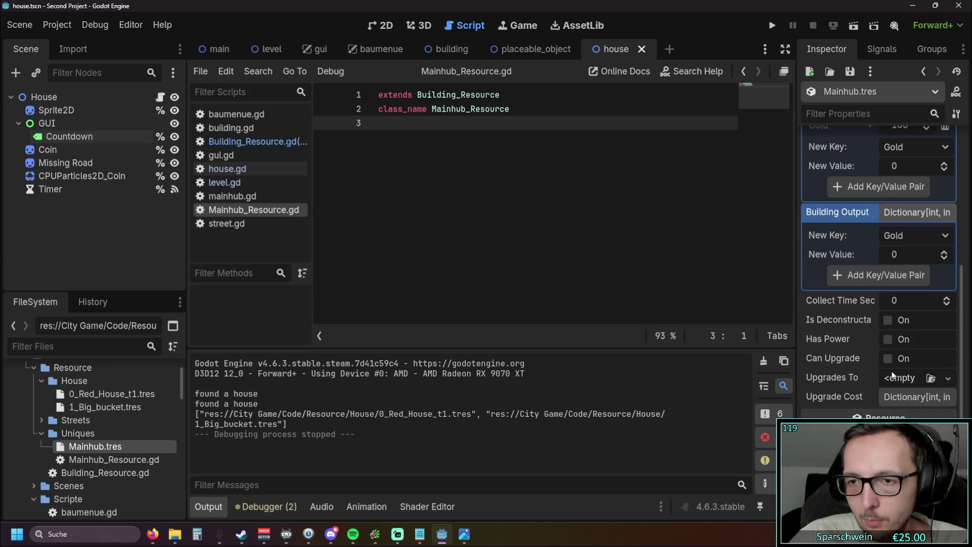
click(888, 339)
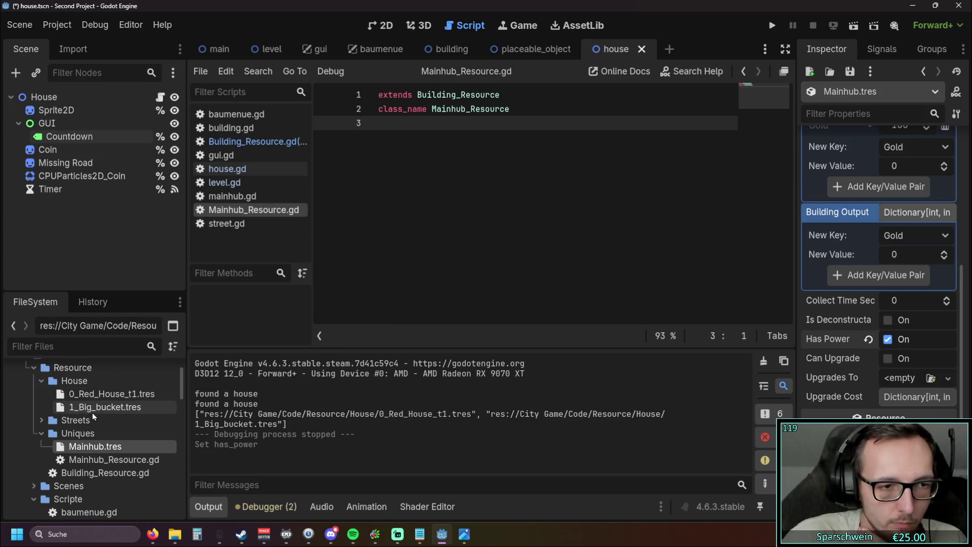
scroll(111, 414, up, 1)
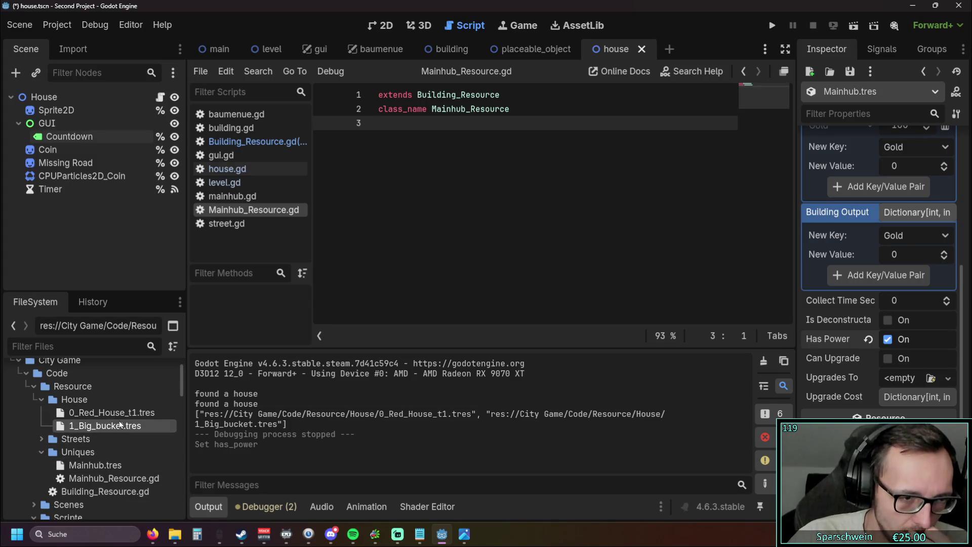
click(42, 452)
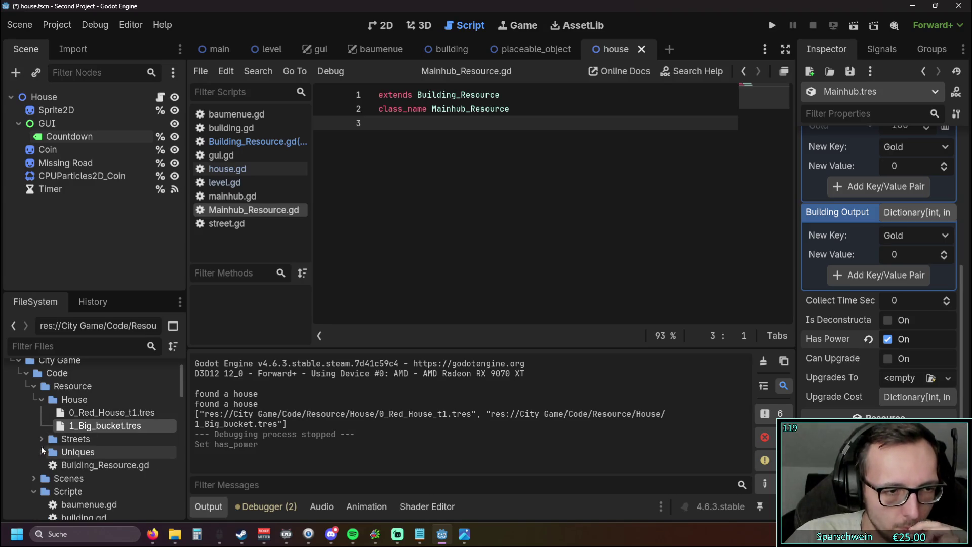
Step: Re-inspect the 0_Red_House_t1.tres resource in the House folder
click(40, 400)
click(42, 400)
click(92, 414)
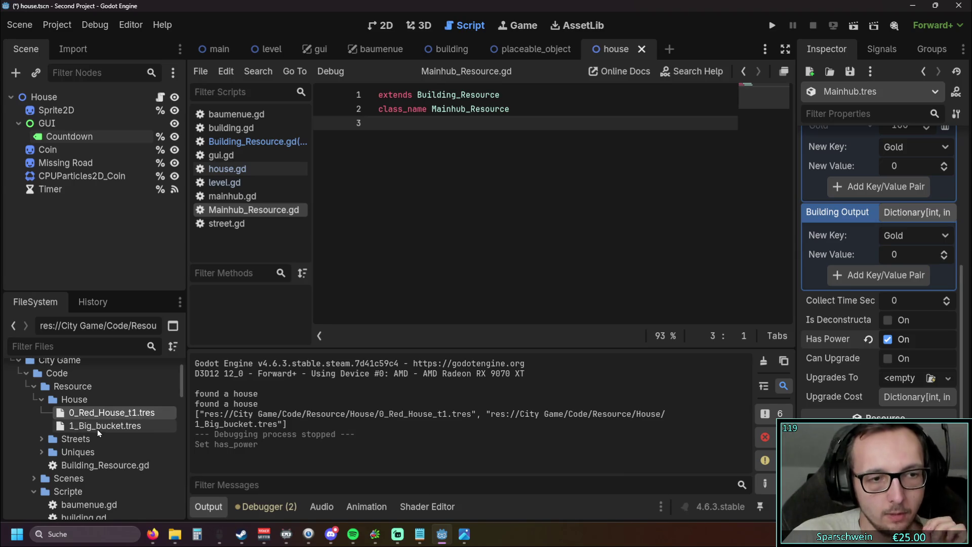
click(97, 413)
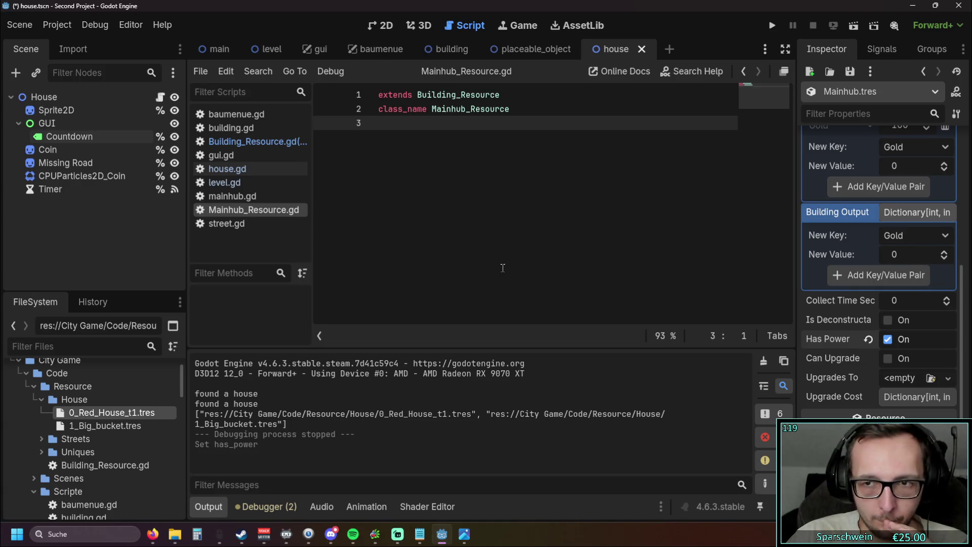
scroll(903, 279, up, 5)
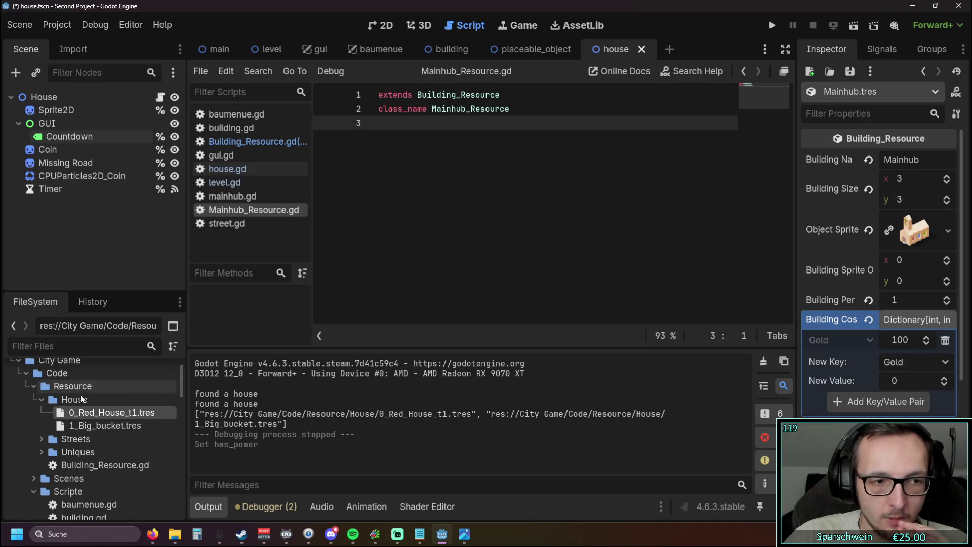
scroll(83, 400, down, 2)
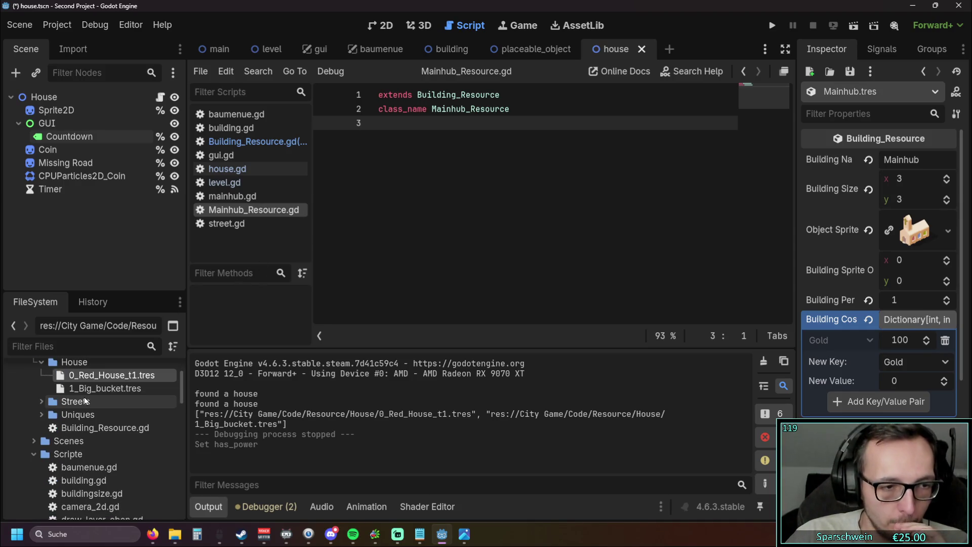
Step: Inspect Street.tres, leaving Has Power off, then collapse the Streets and House folders
click(40, 402)
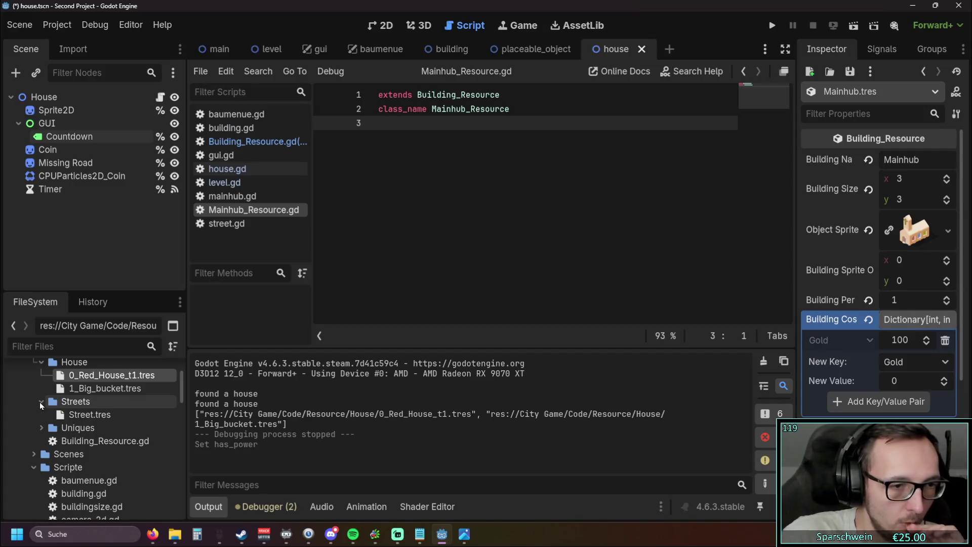
scroll(84, 414, up, 3)
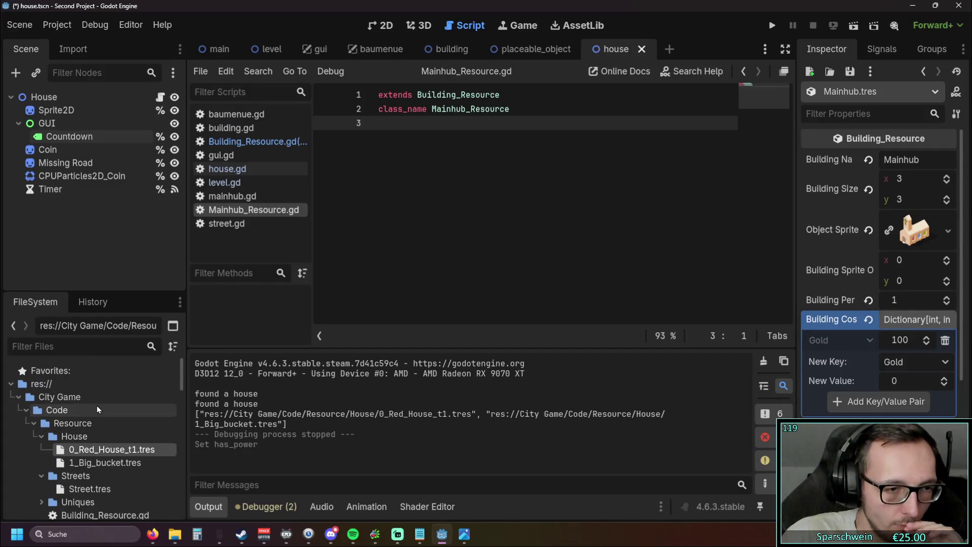
scroll(96, 406, down, 4)
click(100, 380)
double_click(99, 380)
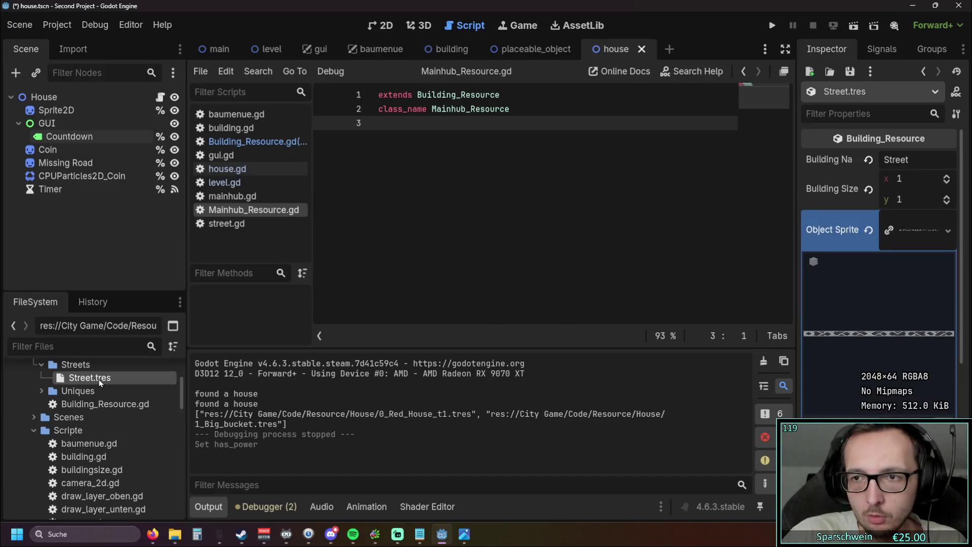
scroll(947, 349, down, 5)
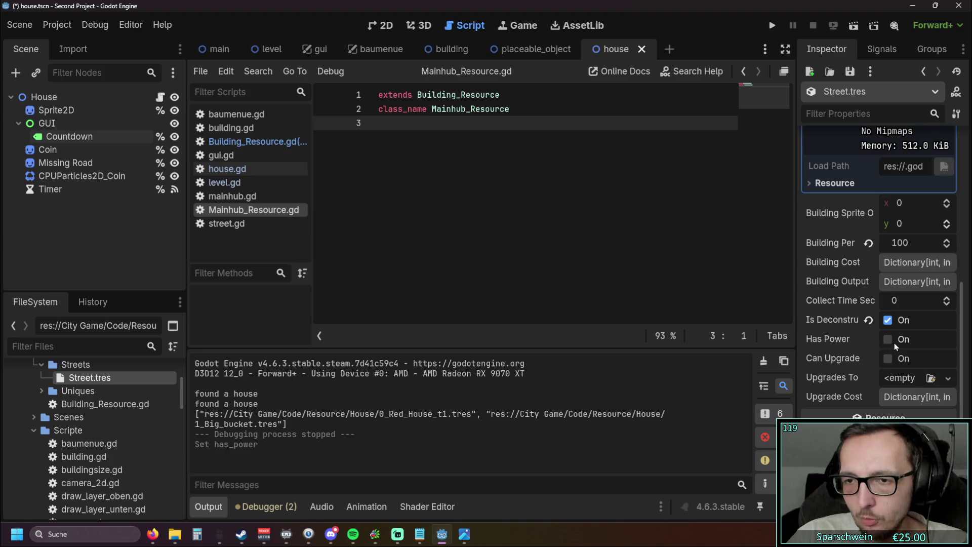
scroll(107, 418, up, 2)
click(42, 420)
click(42, 400)
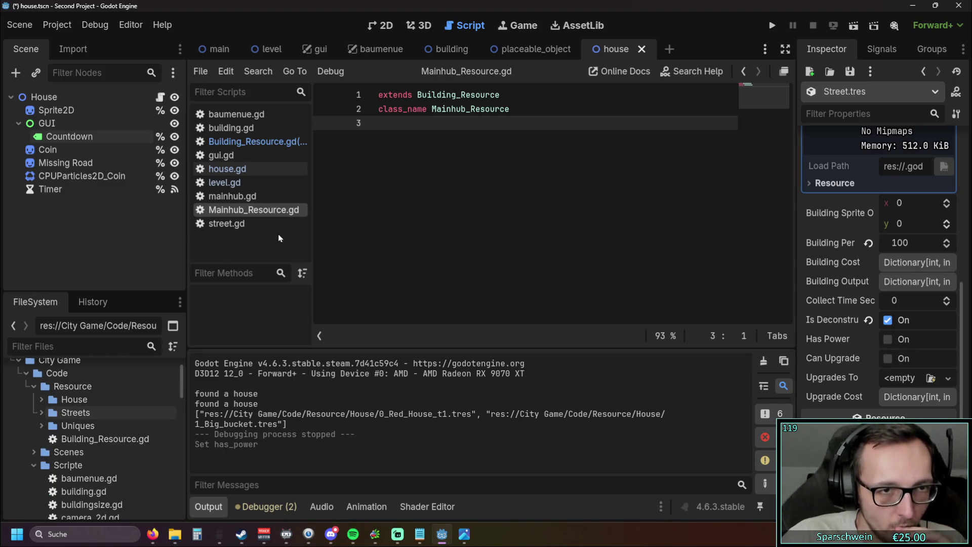
Step: Return to Building_Resource.gd and scroll through its exported fields
click(251, 141)
scroll(484, 223, down, 1)
scroll(483, 223, up, 1)
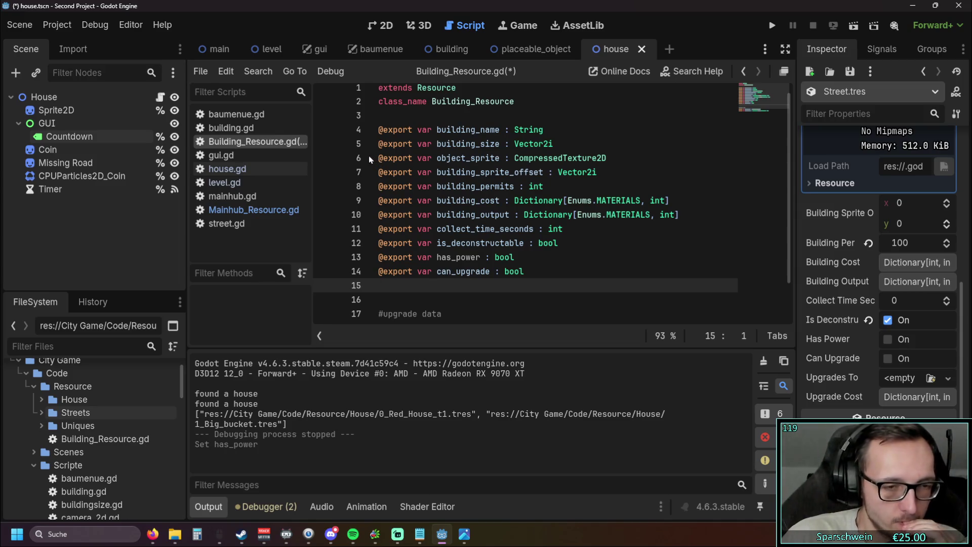
scroll(121, 402, down, 5)
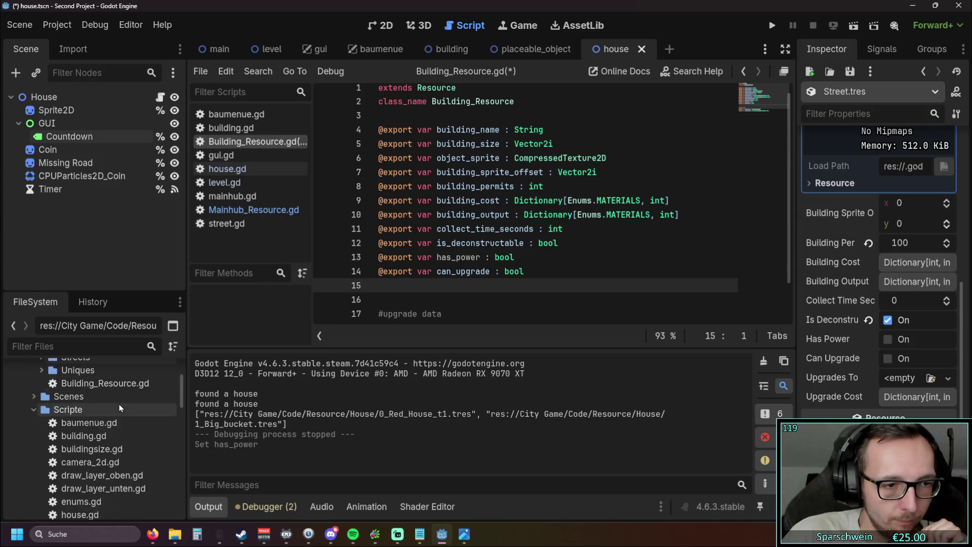
scroll(127, 400, down, 3)
scroll(118, 401, up, 2)
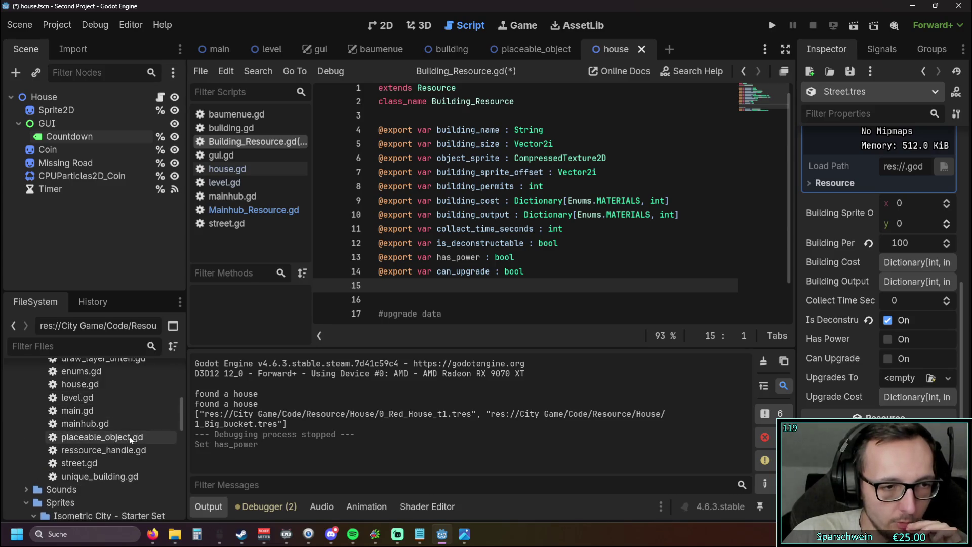
double_click(109, 438)
Step: Go to construct() in placeable_object.gd, at the end of the can_object_upgrade line 61
scroll(509, 235, down, 2)
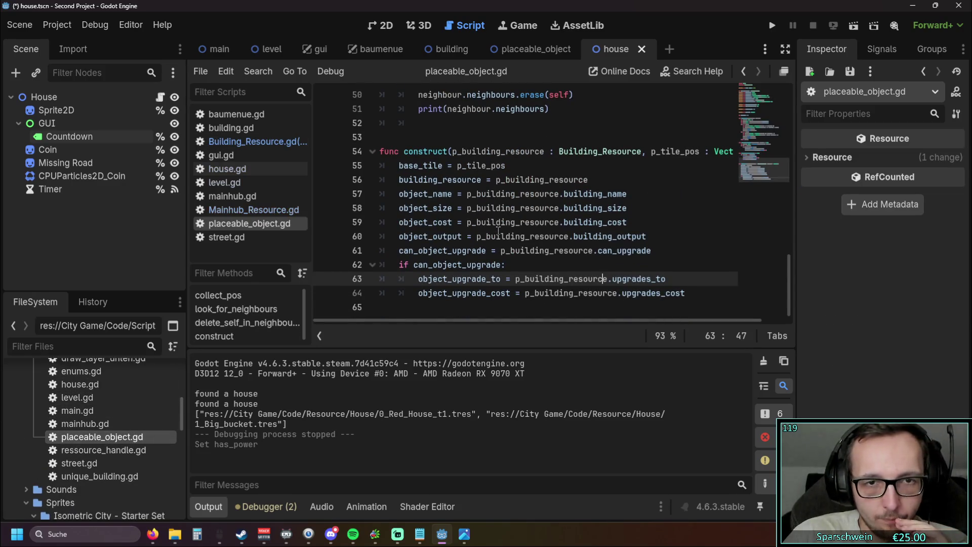
mouse_move(478, 323)
mouse_down()
mouse_move(507, 321)
mouse_move(431, 321)
mouse_up()
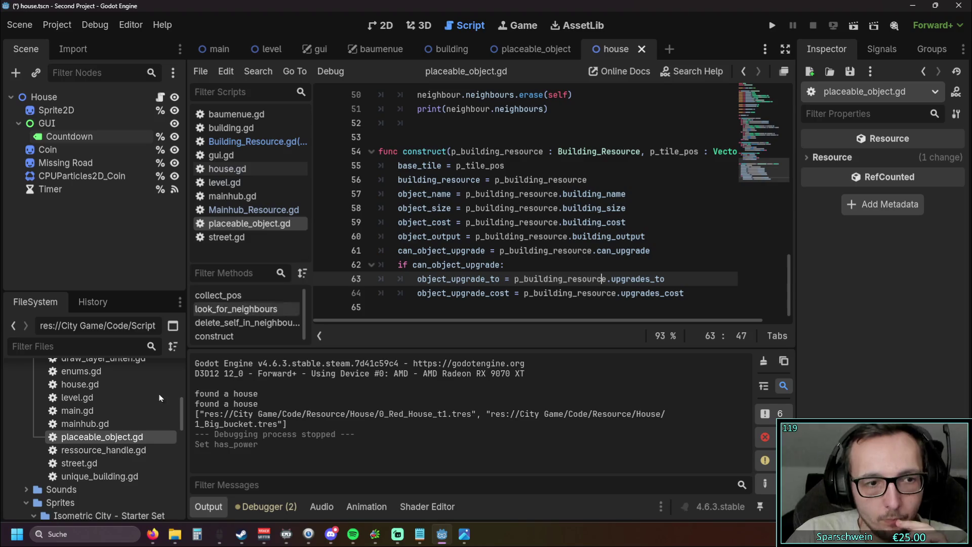
click(259, 142)
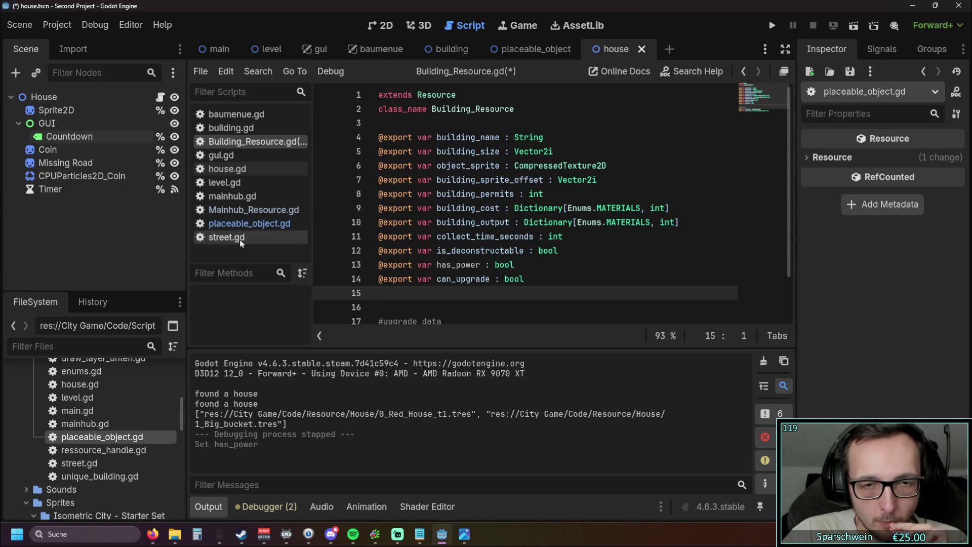
click(214, 227)
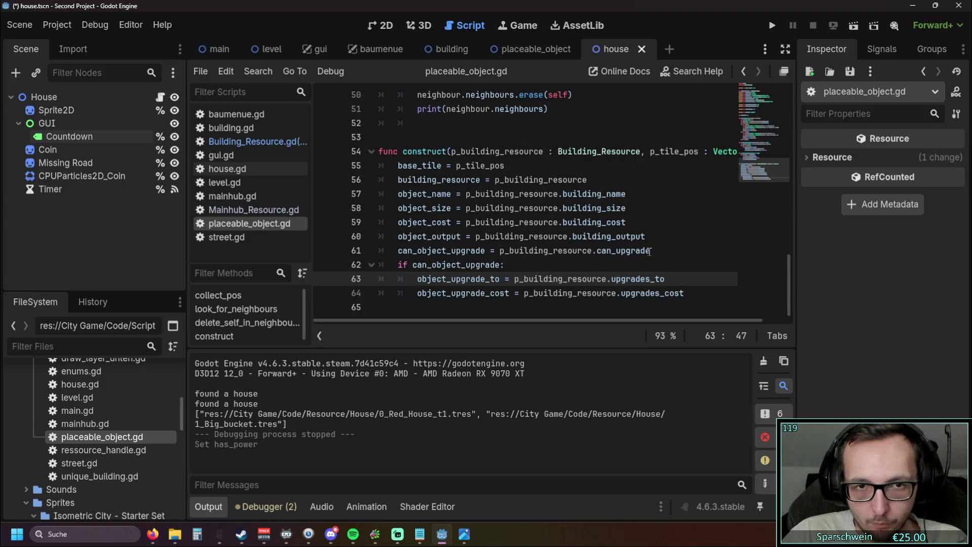
click(670, 251)
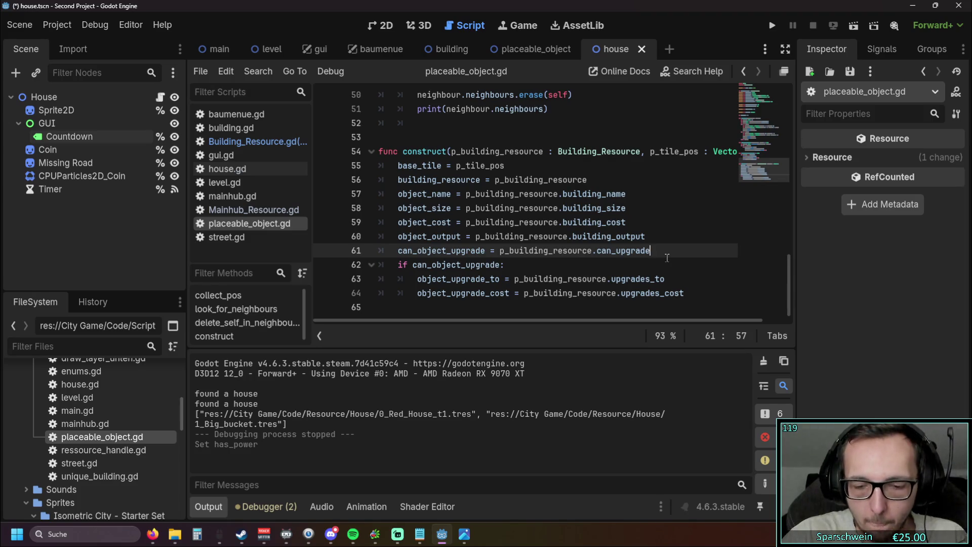
Step: Add 'is_powered = p_building_resource.has_power' as line 62 and save placeable_object.gd
key(Return)
text(is_po)
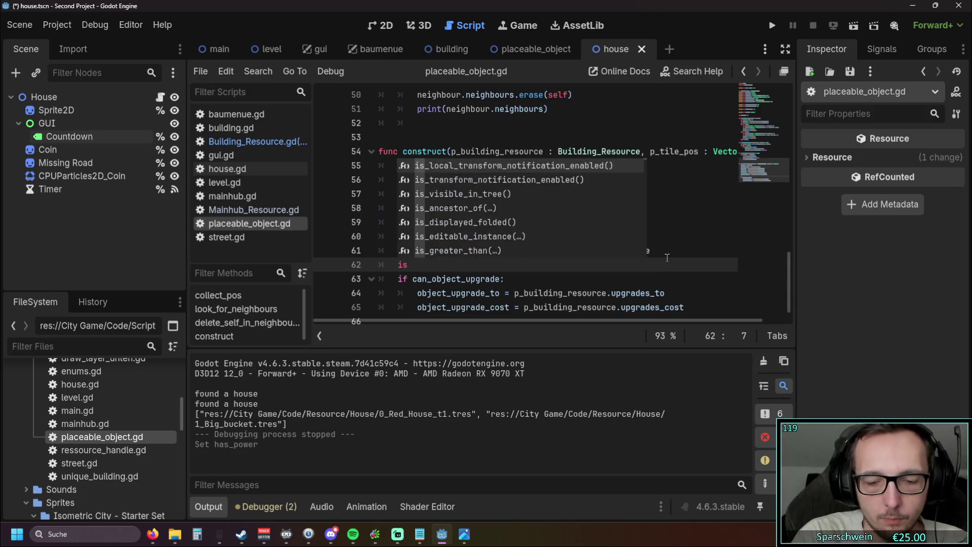
text(wered)
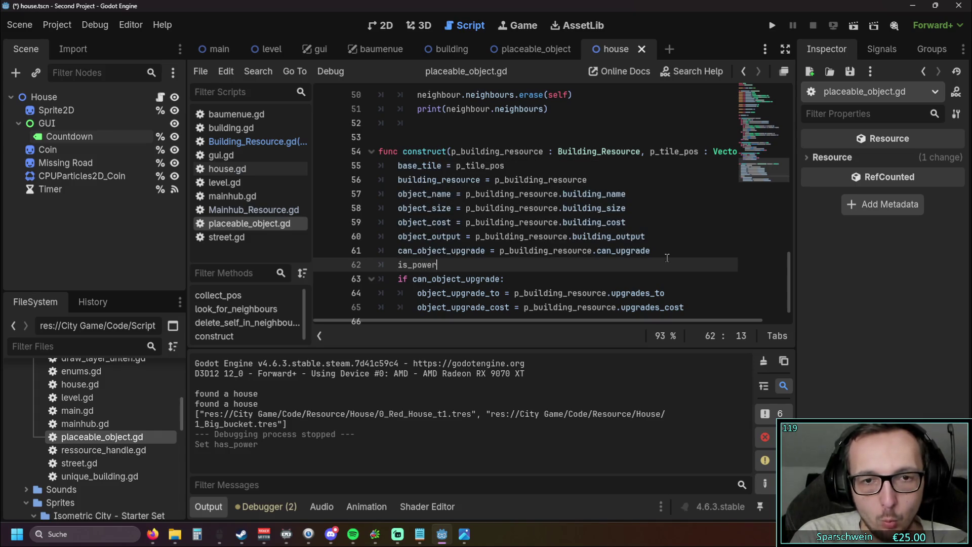
text( = )
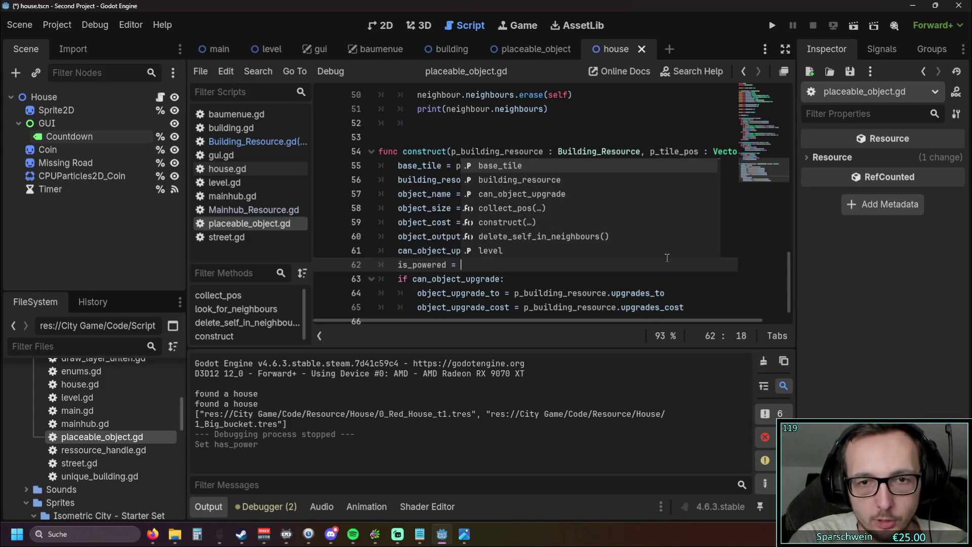
text(p_)
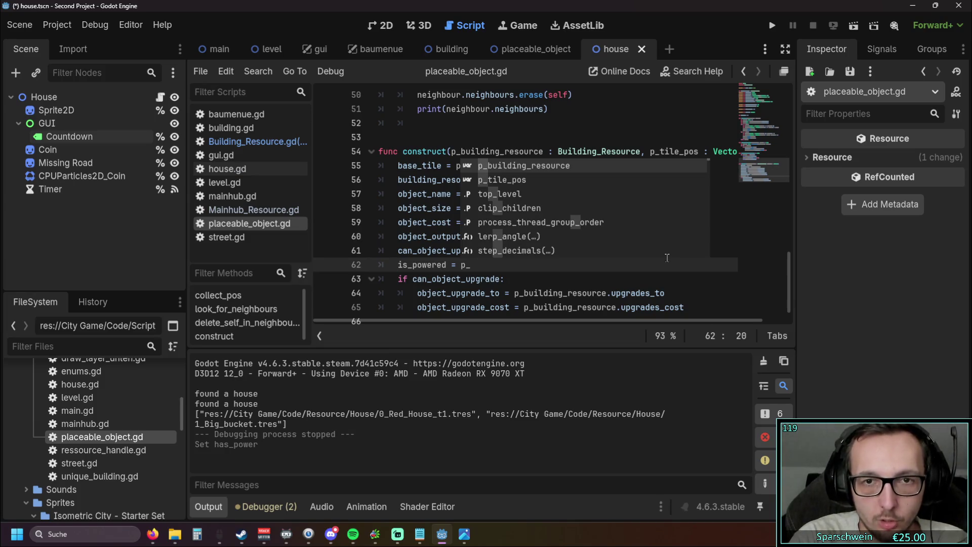
key(Return)
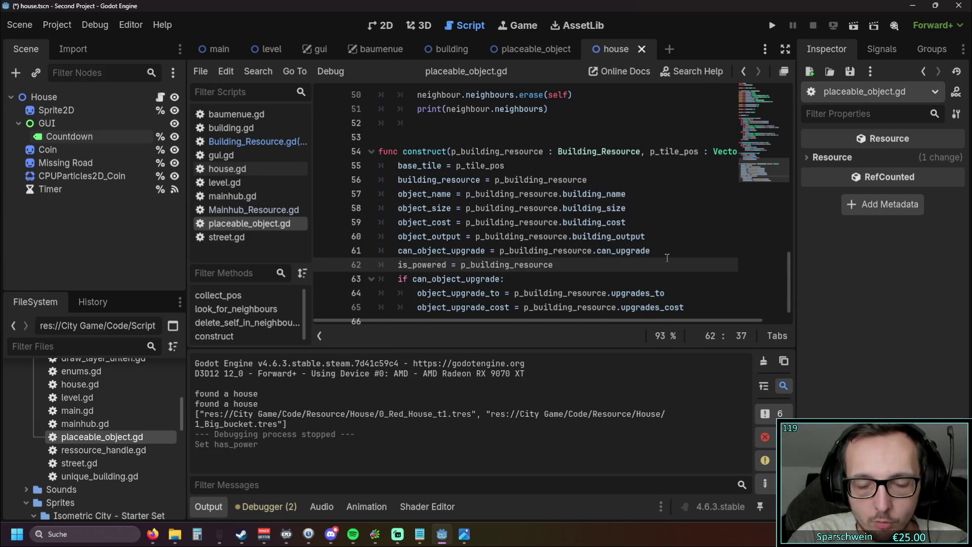
text(.has_power)
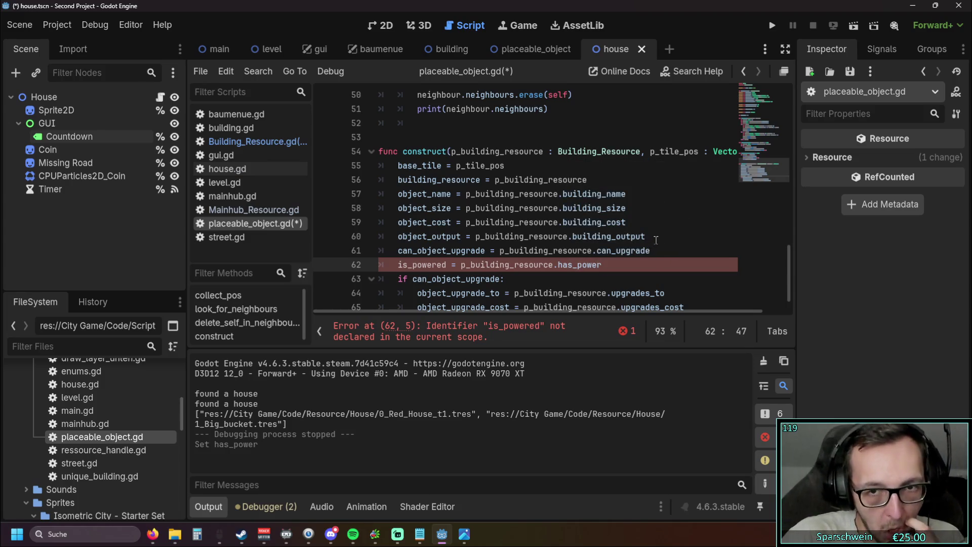
click(655, 236)
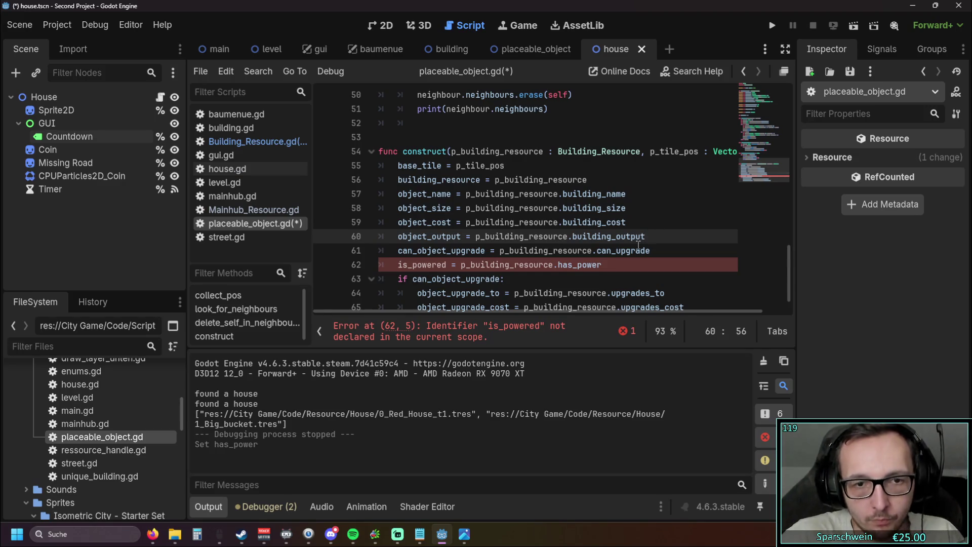
key(ctrl+s)
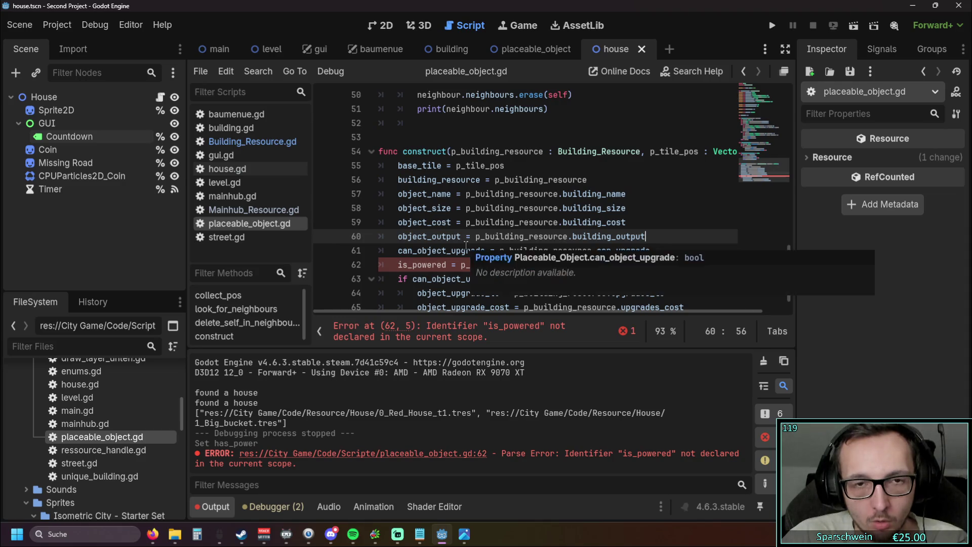
scroll(522, 230, up, 10)
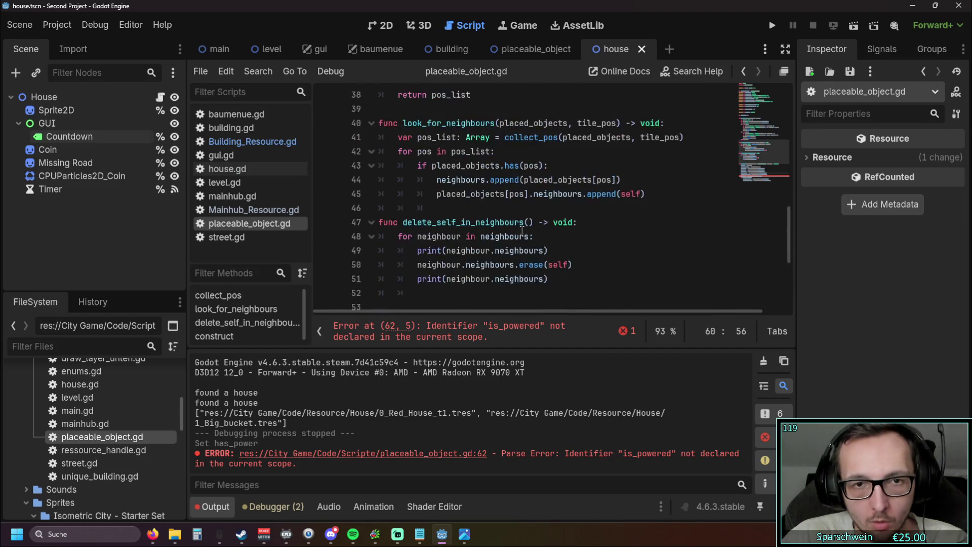
Step: Check Building_Resource.gd's has_power field, then return to placeable_object.gd's declarations
scroll(522, 230, up, 7)
scroll(522, 230, down, 2)
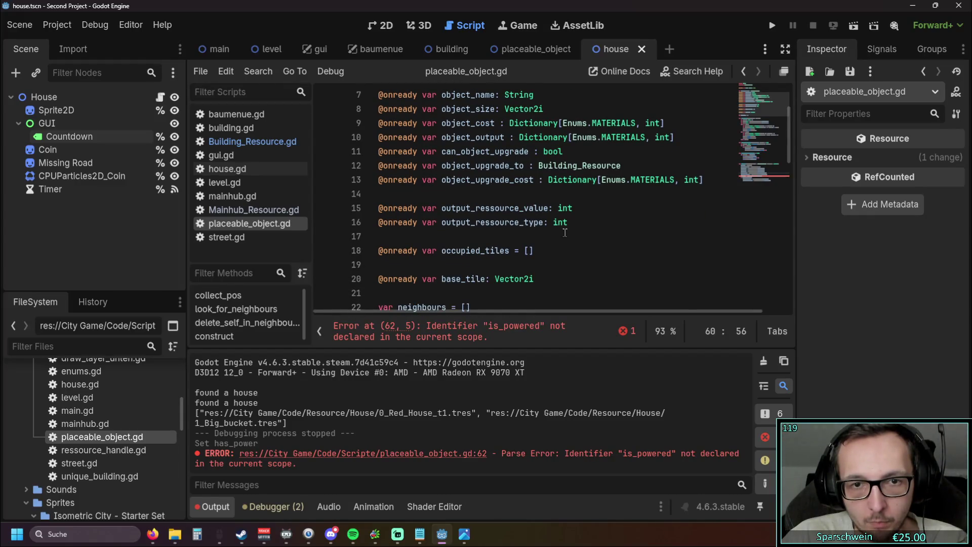
click(711, 182)
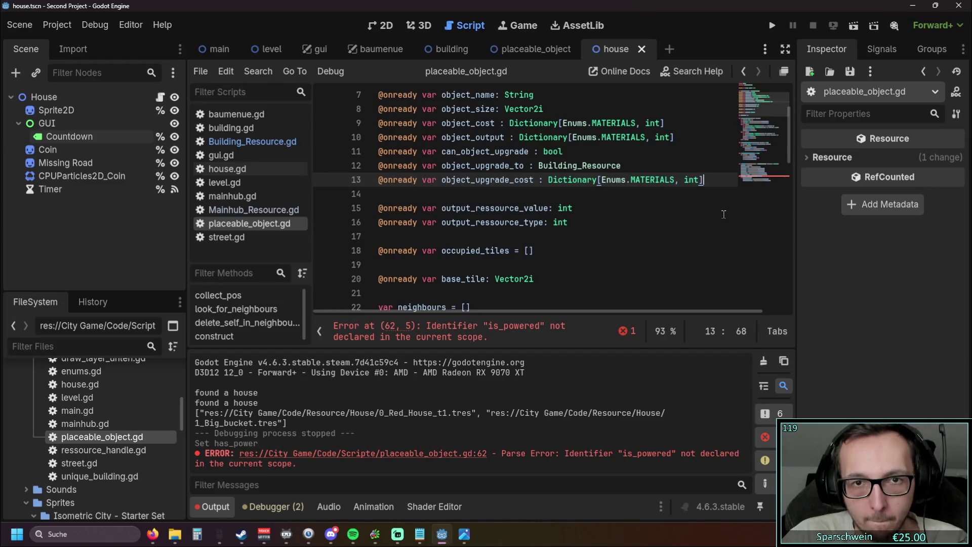
click(256, 143)
click(258, 228)
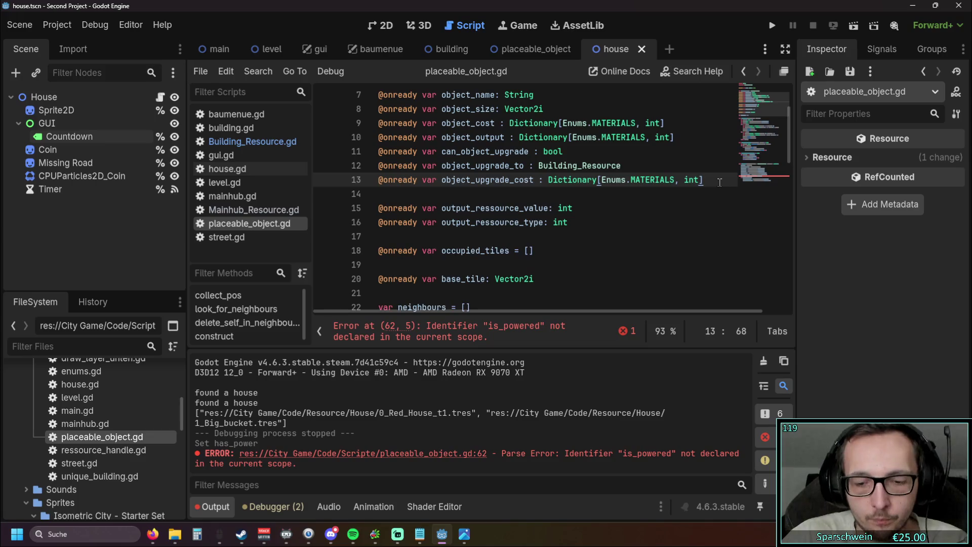
key(Return)
text(@ob)
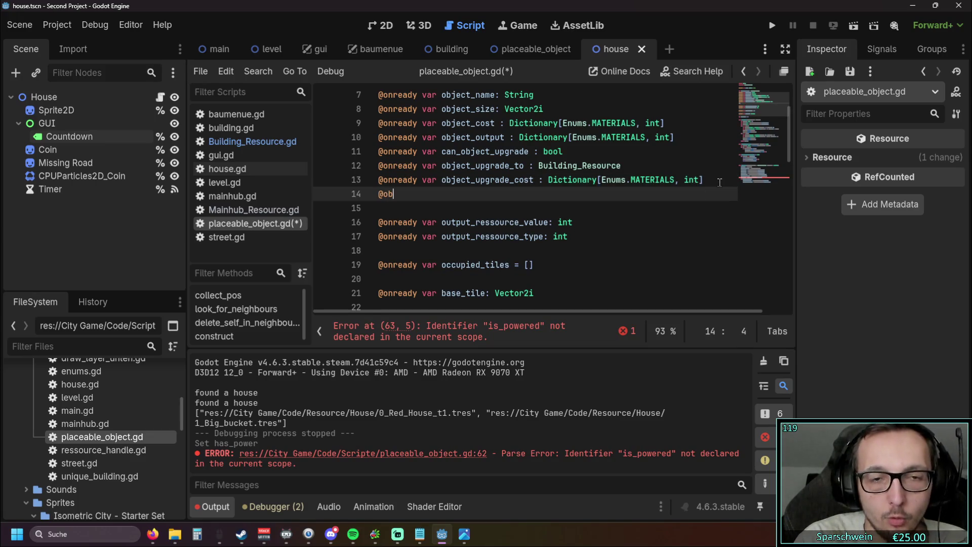
key(BackSpace)
text(nready v)
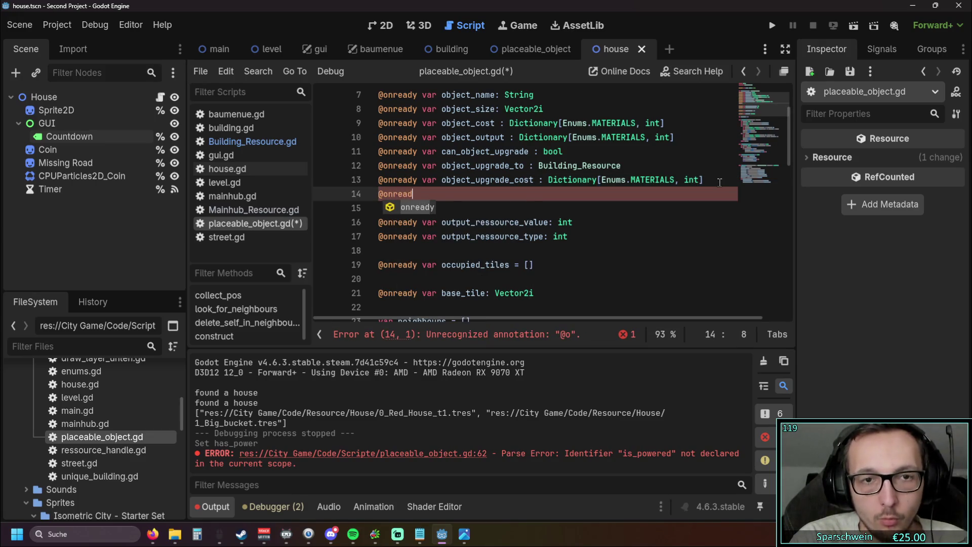
text(ar )
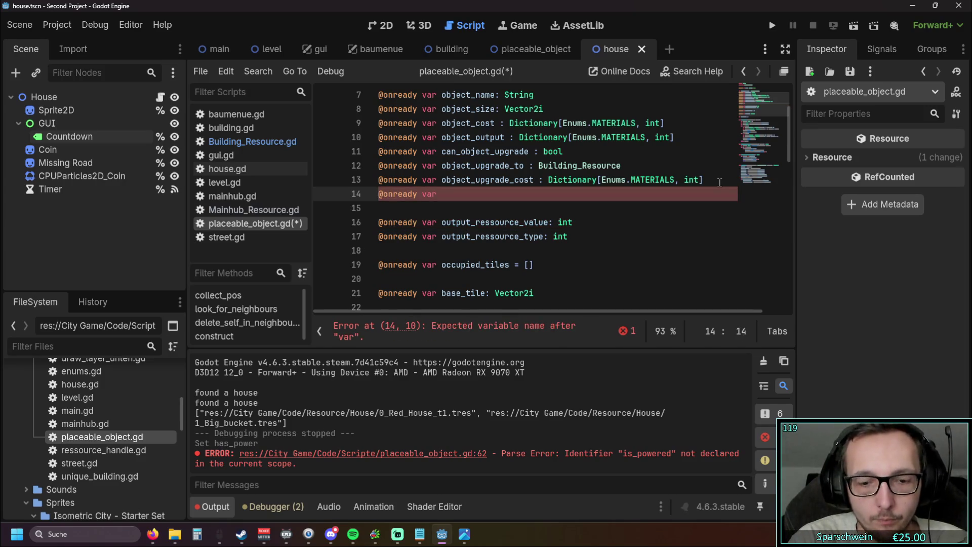
text(is_powered)
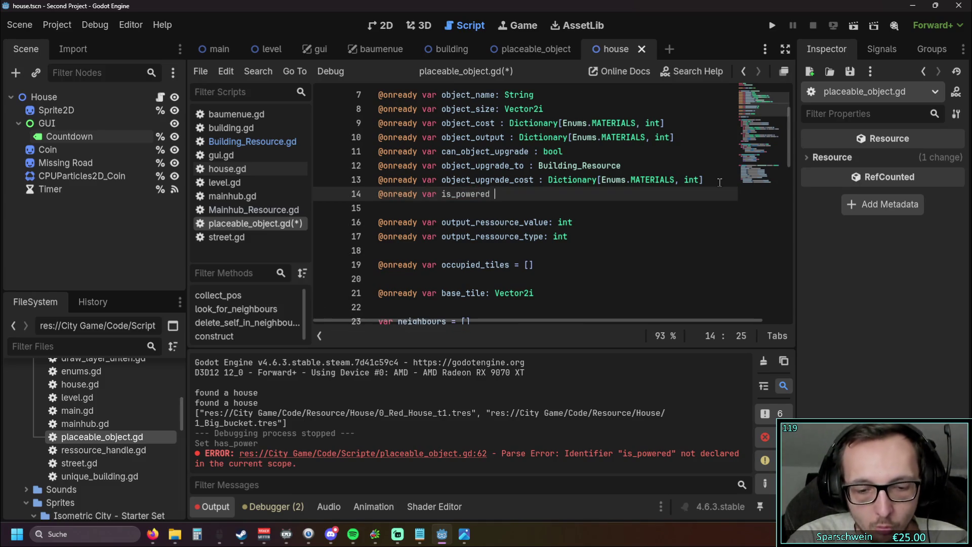
text( : int)
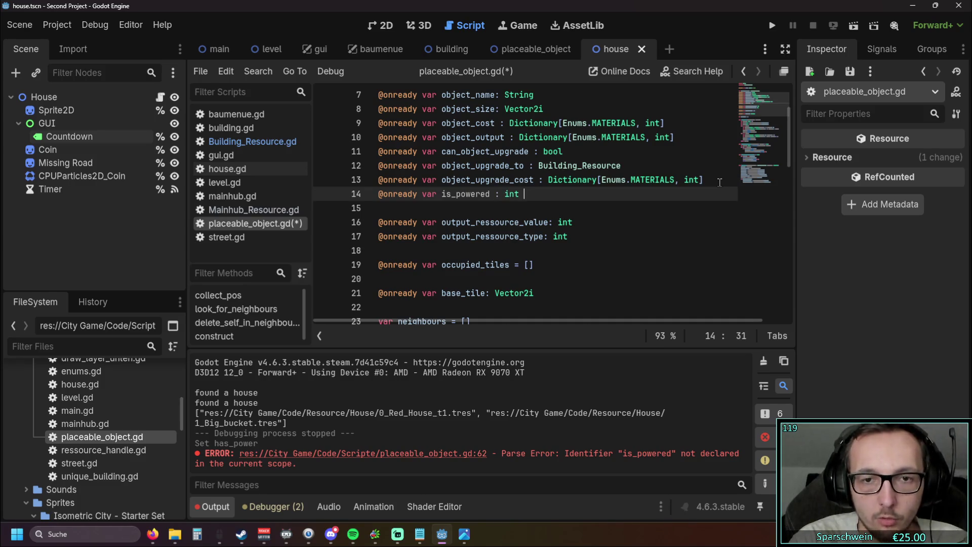
key(BackSpace)
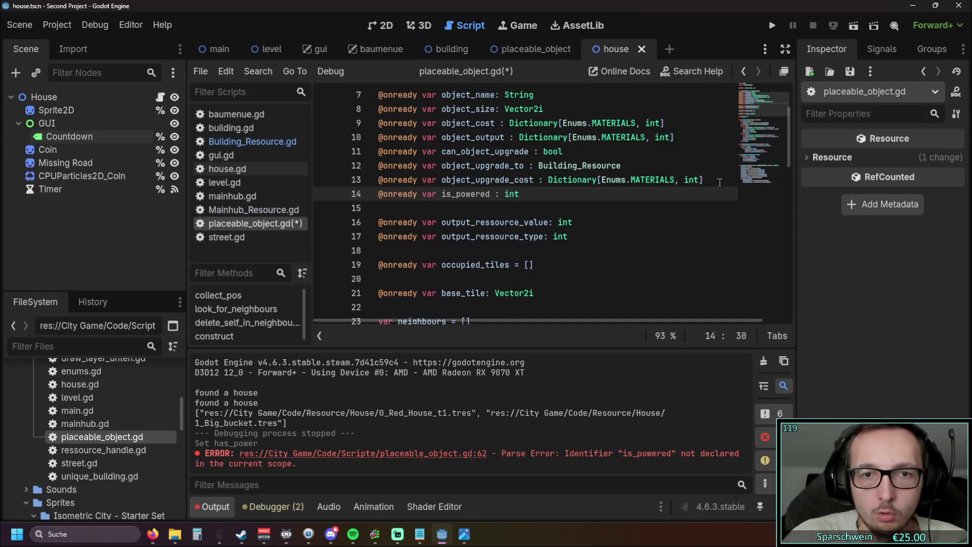
click(648, 222)
scroll(557, 253, down, 15)
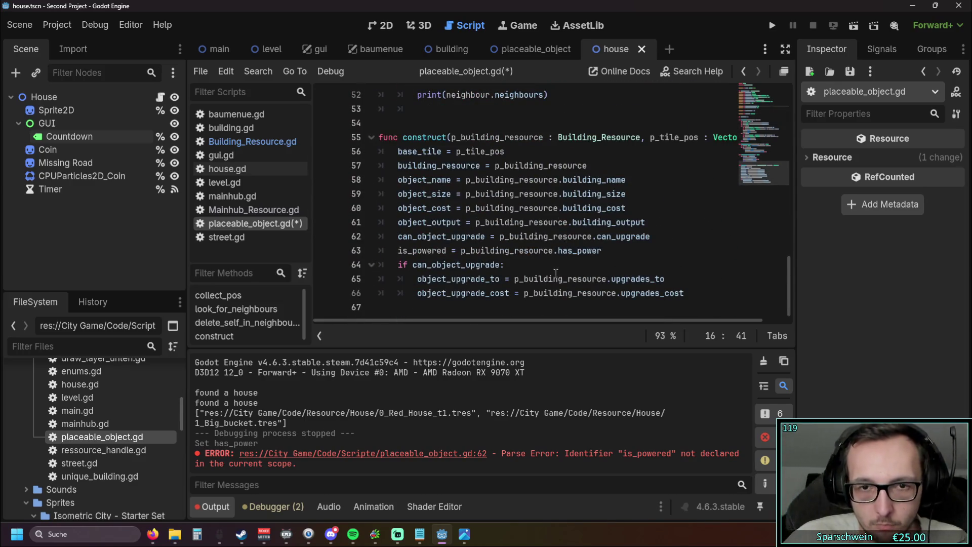
key(ctrl+s)
click(257, 144)
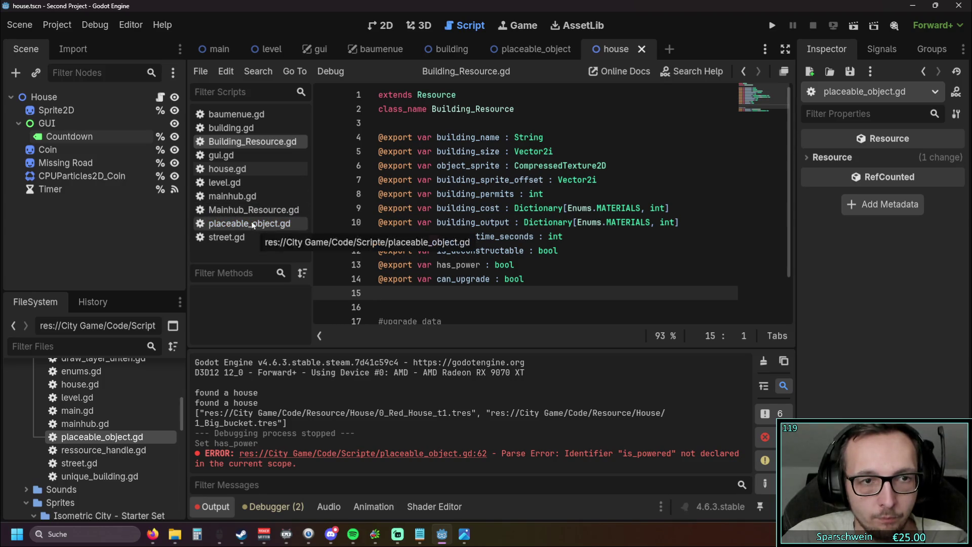
Step: Scroll through level.gd in the script editor
click(238, 182)
scroll(522, 207, up, 5)
scroll(521, 208, up, 20)
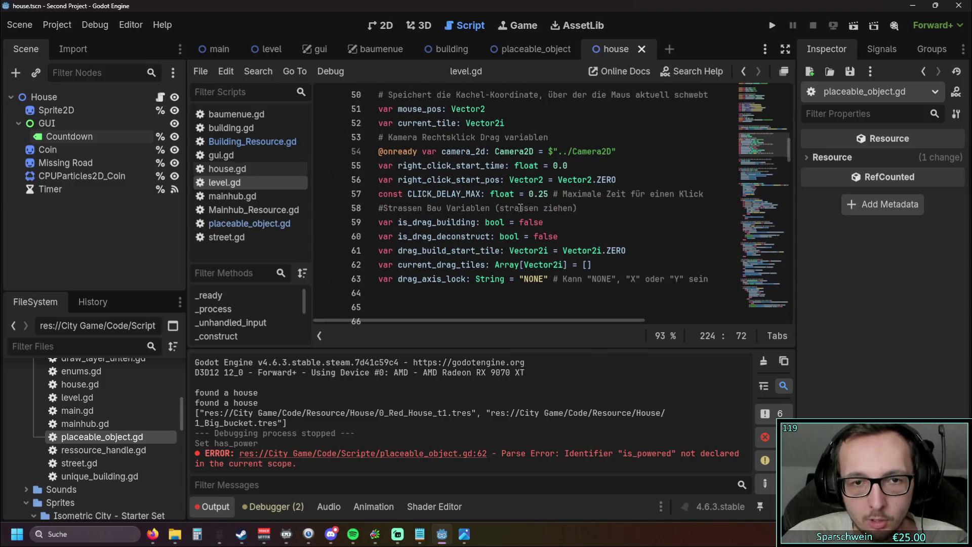
scroll(521, 208, down, 3)
scroll(520, 209, up, 6)
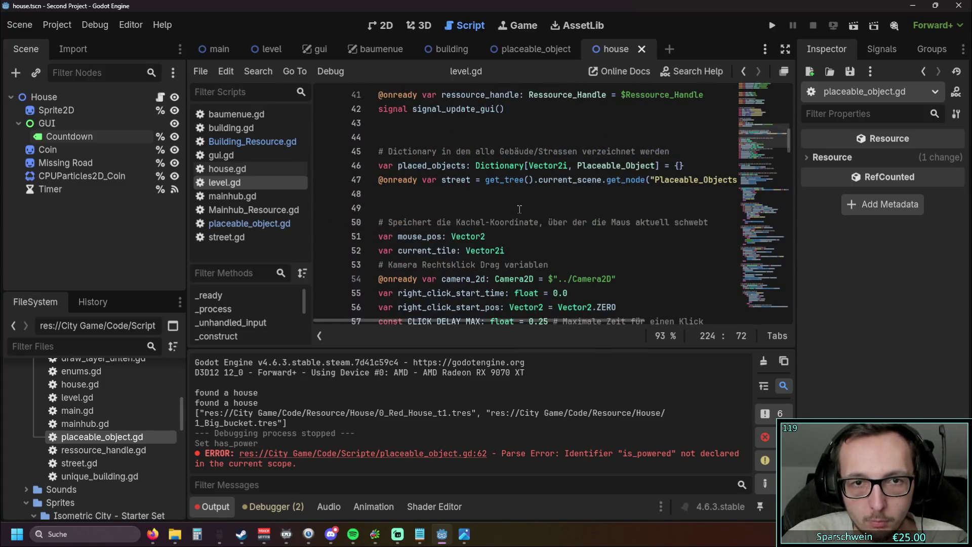
scroll(520, 209, up, 3)
scroll(520, 209, up, 10)
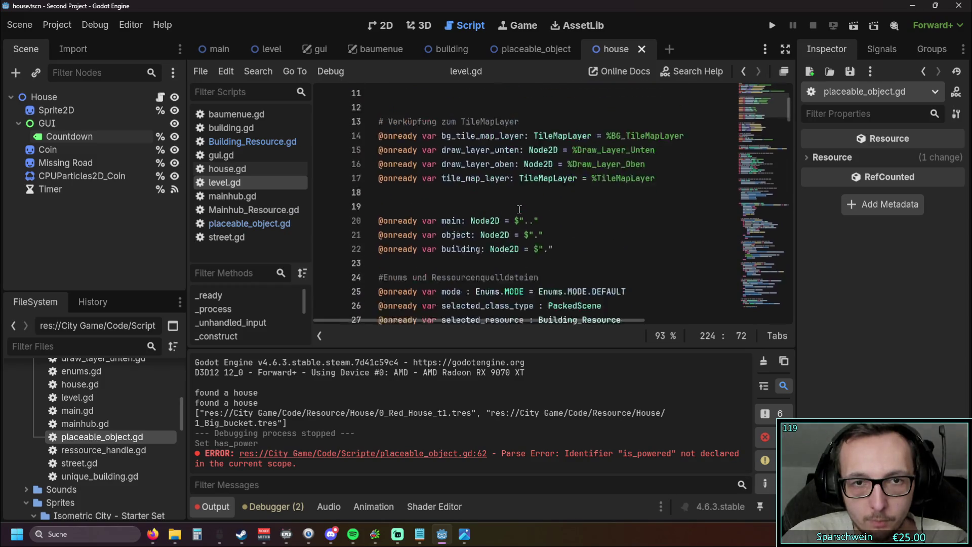
scroll(520, 208, down, 10)
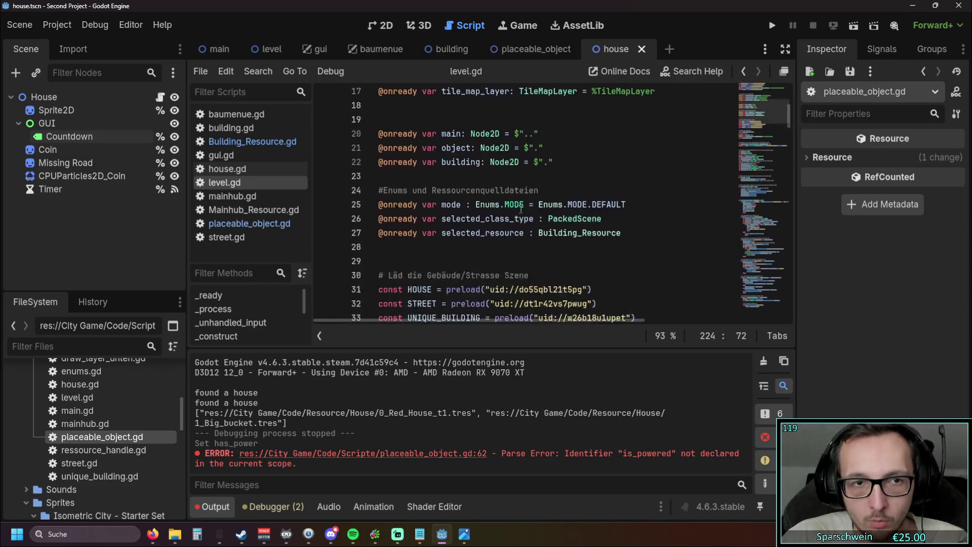
Step: Delete house.gd's own 'var is_powered: bool = false' line and run the project
click(235, 171)
scroll(546, 208, up, 20)
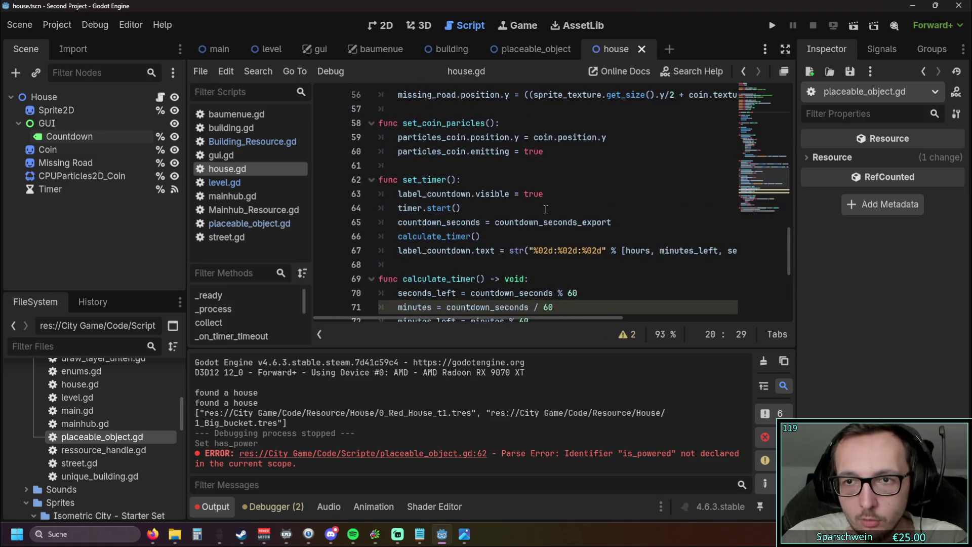
scroll(545, 208, up, 2)
scroll(522, 206, down, 4)
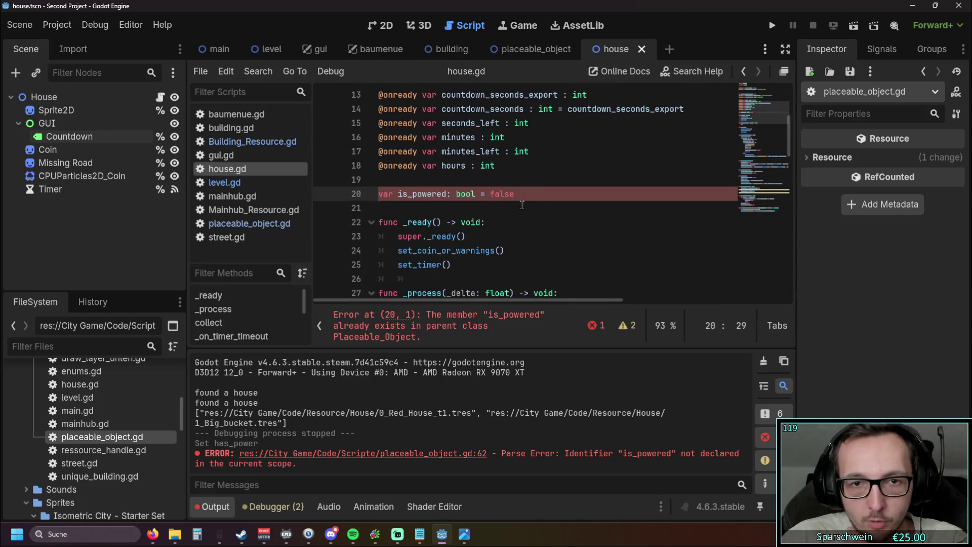
key(shift+Home)
key(BackSpace)
key(Delete)
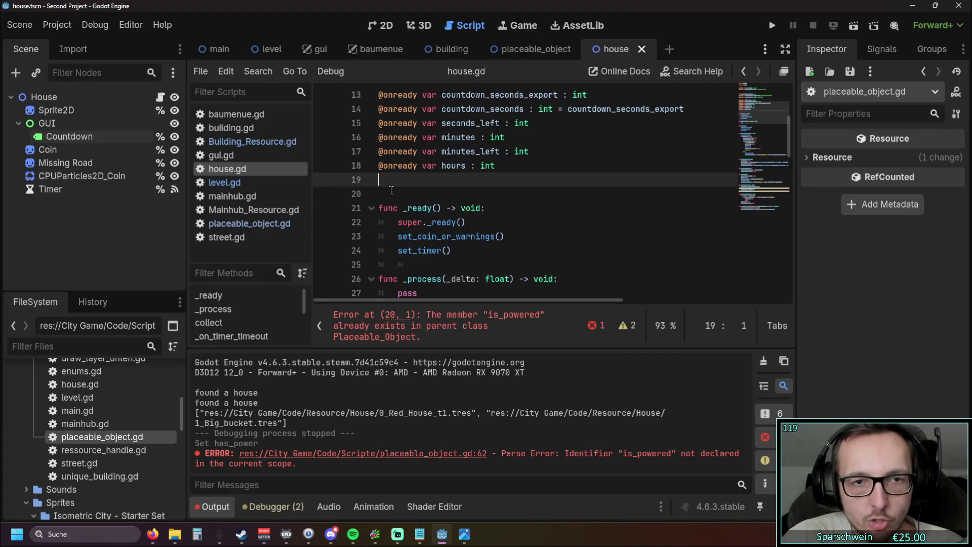
click(772, 26)
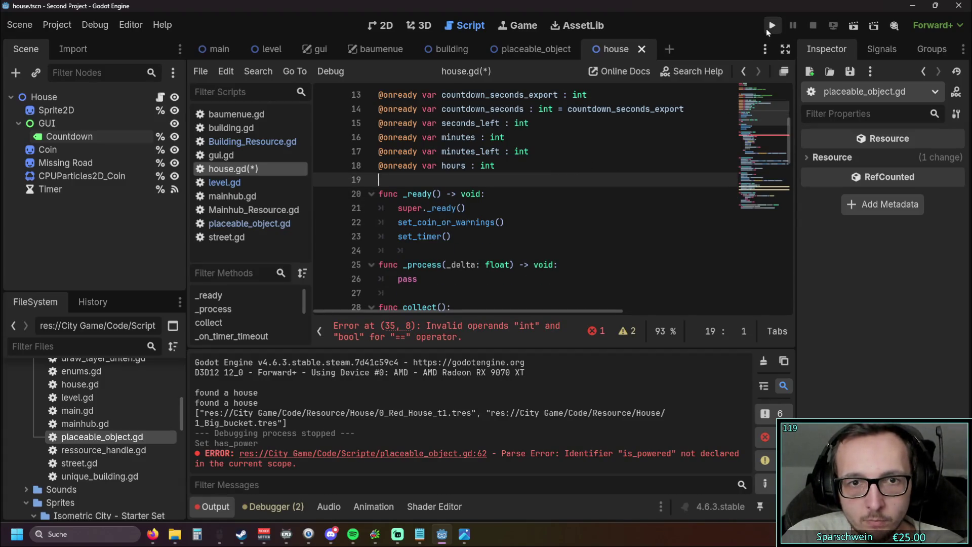
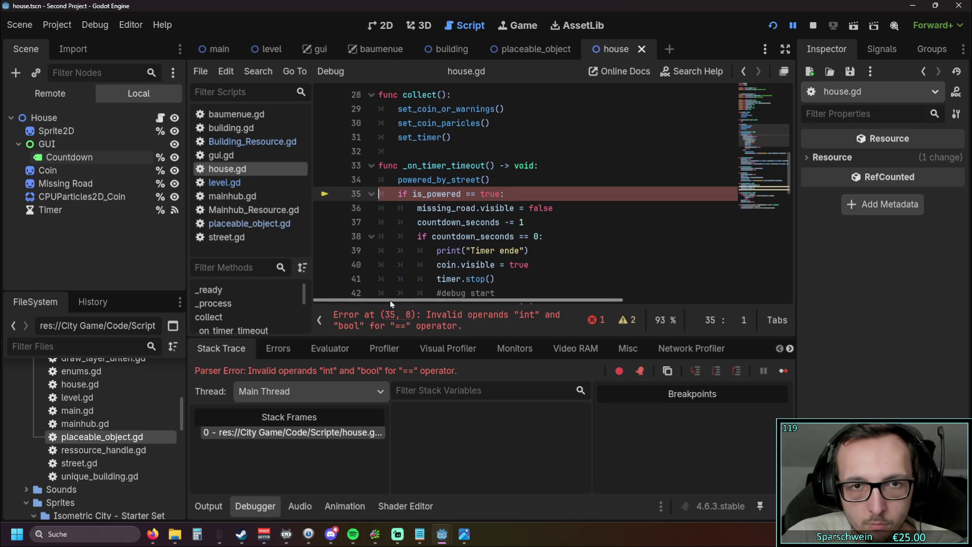
Step: In placeable_object.gd, change is_powered's type from int to bool on line 14
mouse_move(471, 229)
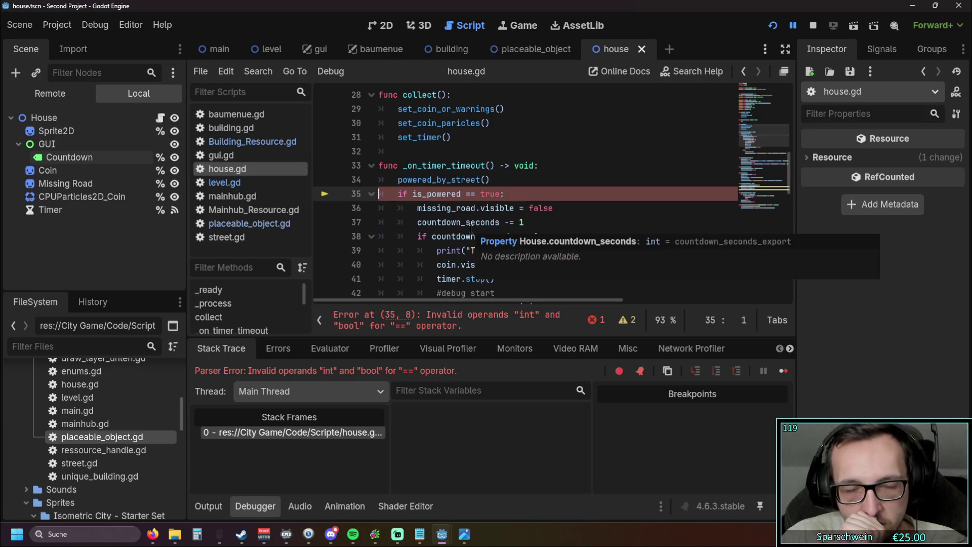
scroll(470, 229, up, 3)
scroll(474, 225, down, 2)
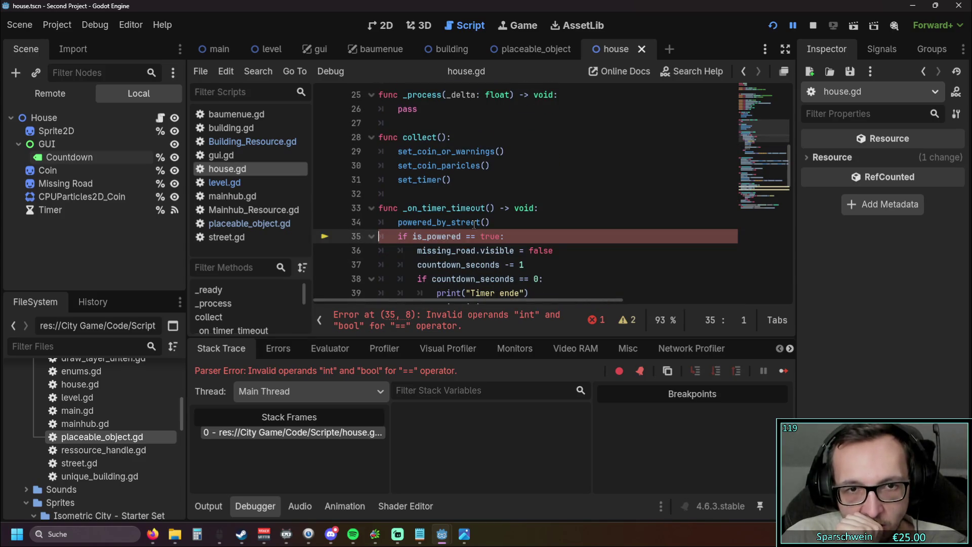
scroll(474, 225, up, 1)
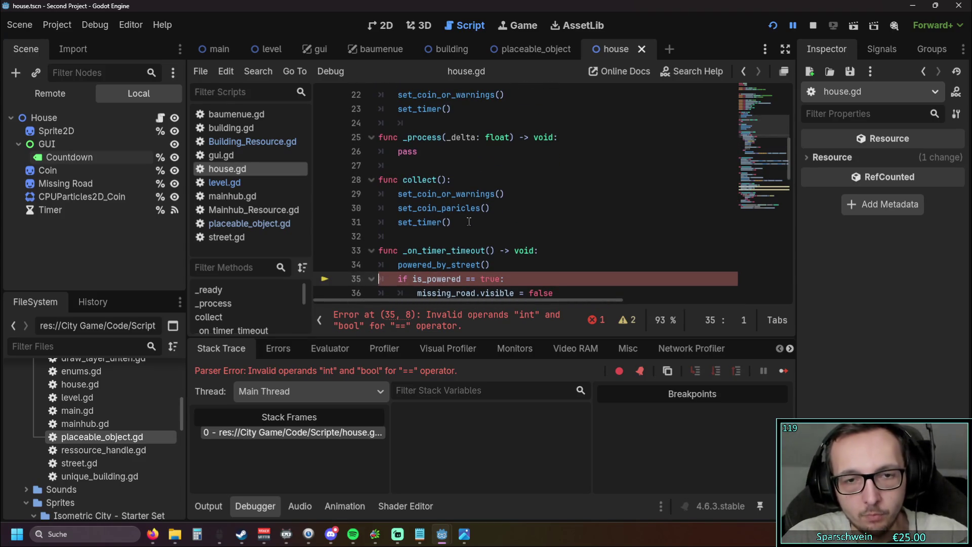
scroll(494, 198, down, 1)
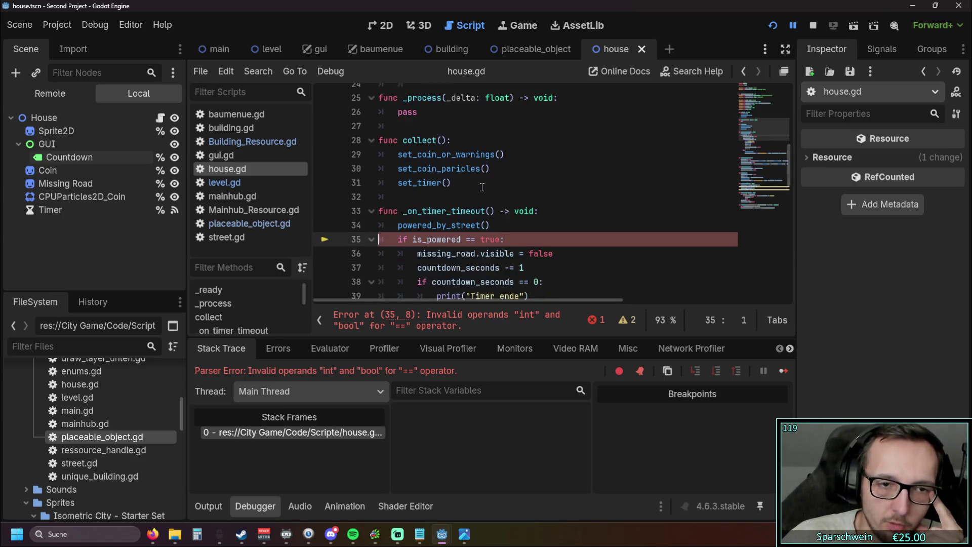
scroll(476, 197, up, 2)
scroll(476, 197, up, 3)
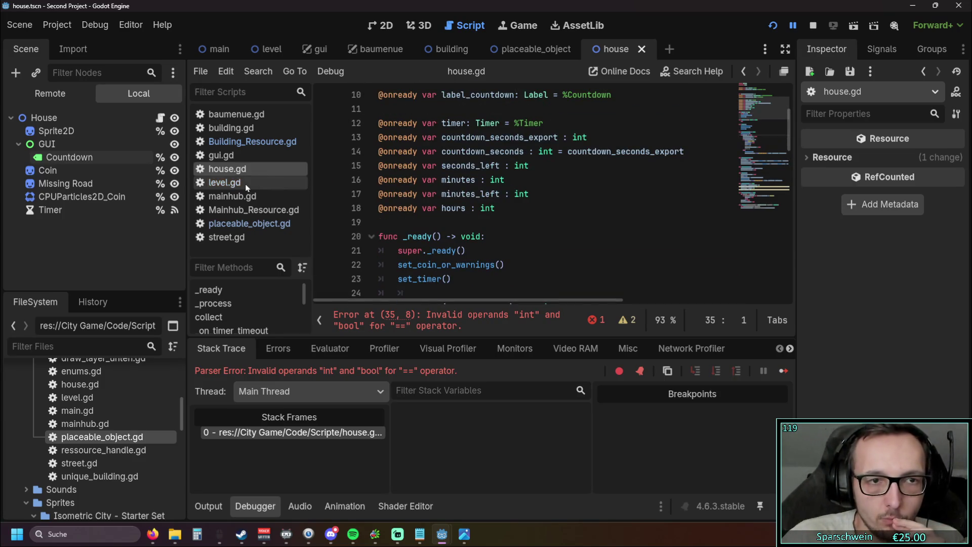
click(247, 224)
scroll(517, 196, up, 15)
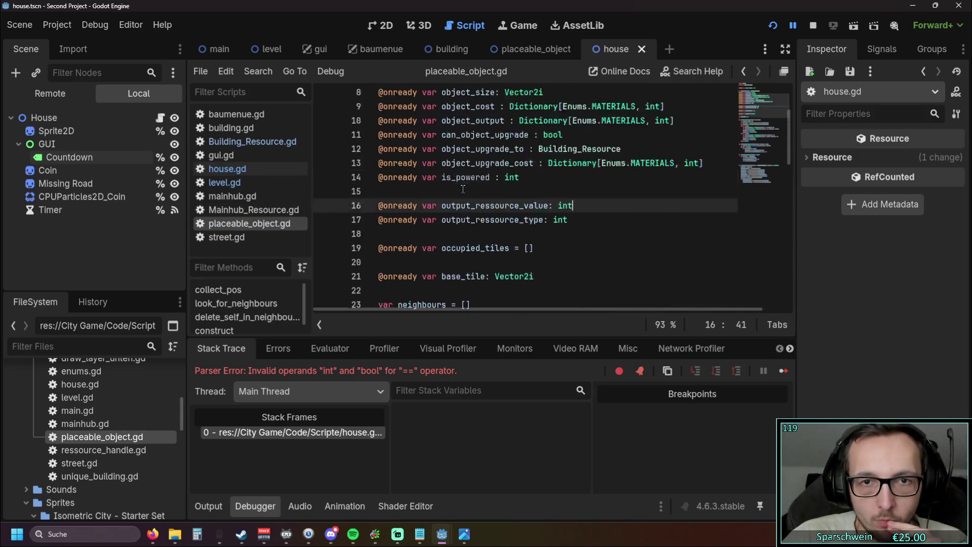
scroll(517, 196, down, 2)
double_click(516, 196)
text(bool)
click(417, 194)
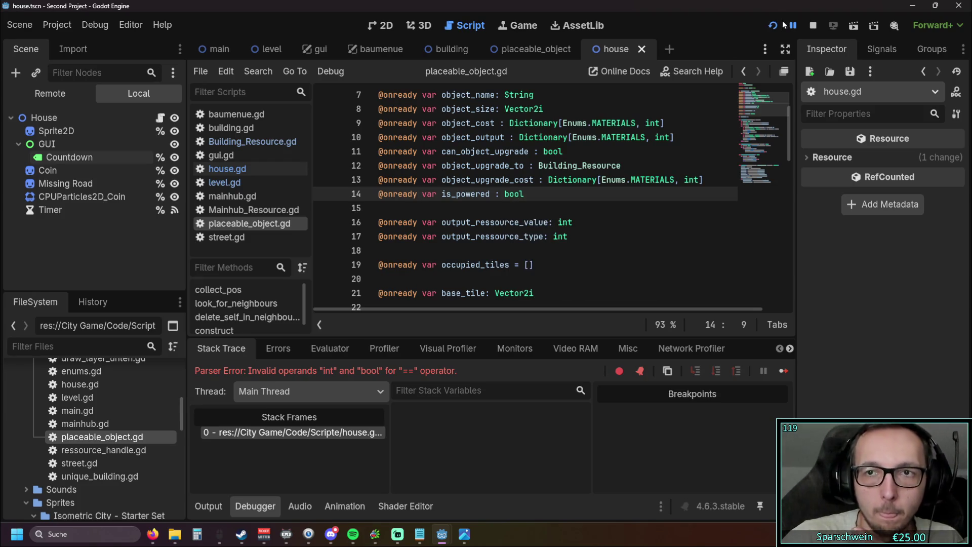
Step: Go back to house.gd and save, which reports that house.tscn cannot be written
click(224, 182)
click(227, 169)
scroll(478, 199, down, 6)
click(496, 223)
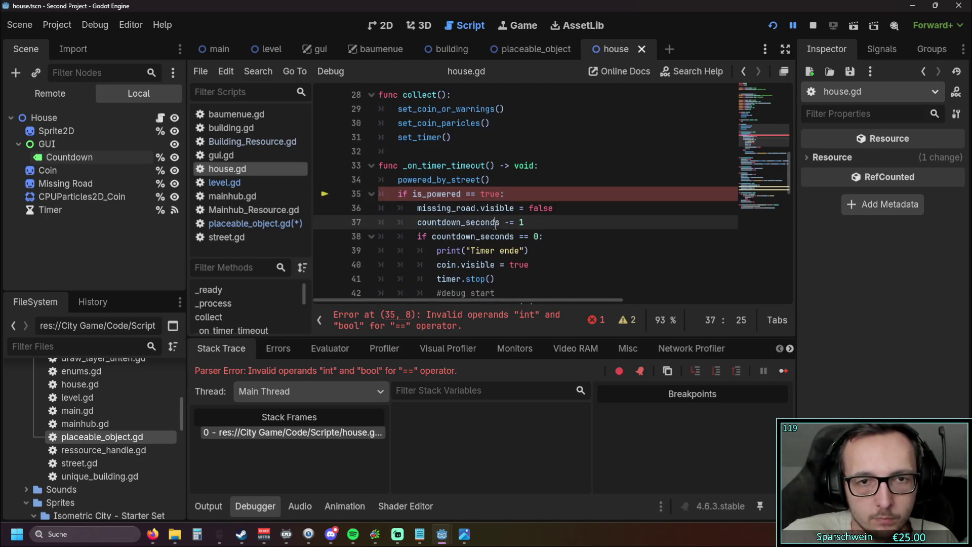
key(ctrl+s)
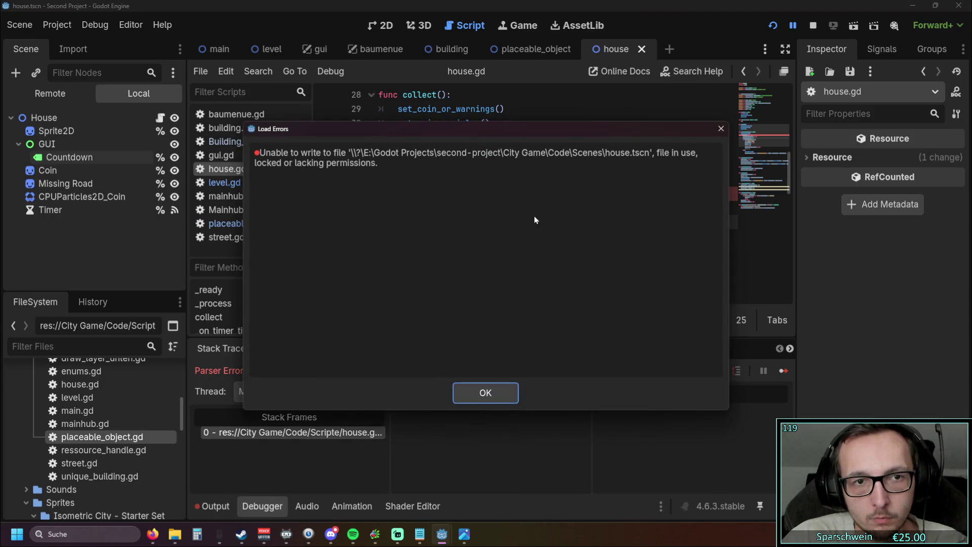
Step: Dismiss the house.tscn write error, retry the save, and dismiss the error again
click(478, 390)
click(554, 268)
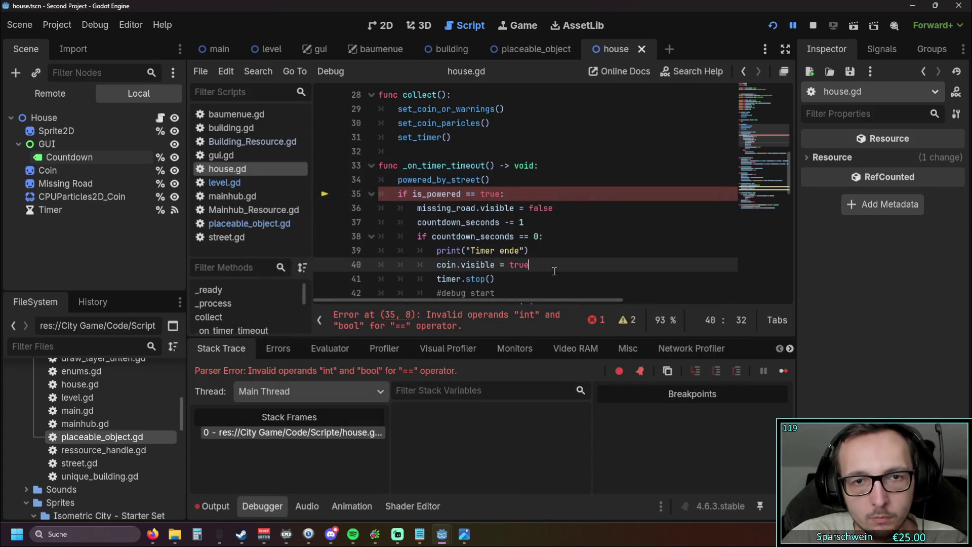
key(ctrl+s)
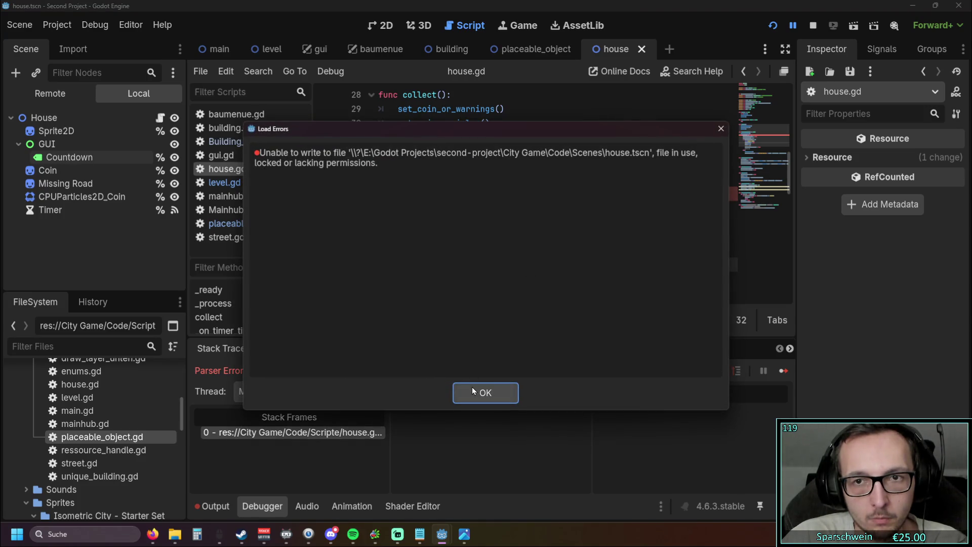
click(473, 391)
Step: Close the running game window so the int/bool comparison error in house.gd clears
mouse_move(442, 534)
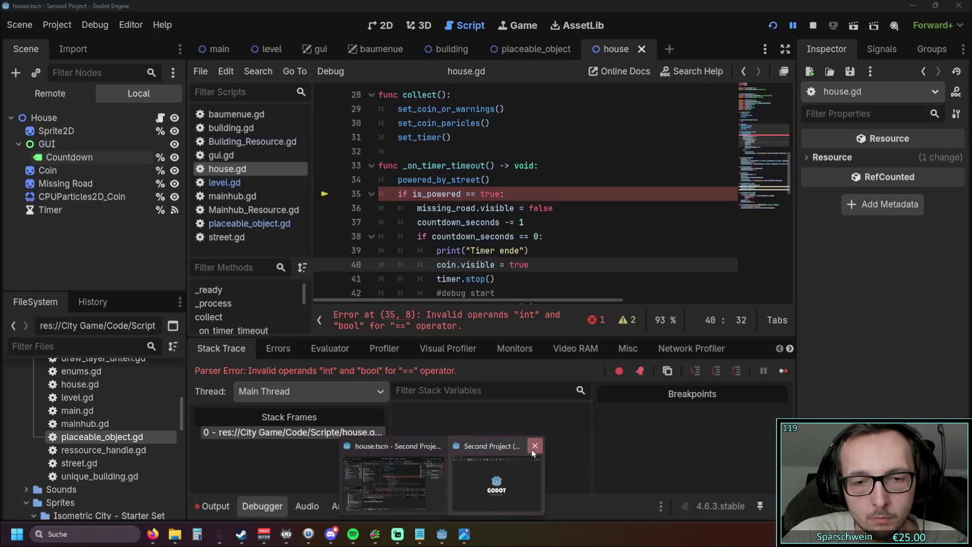
mouse_move(534, 451)
click(510, 250)
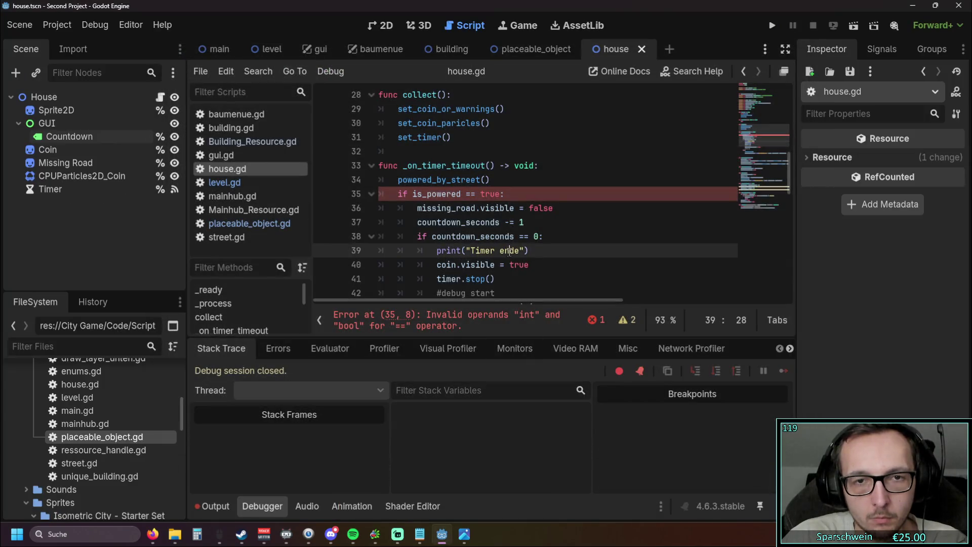
click(508, 237)
scroll(508, 238, up, 1)
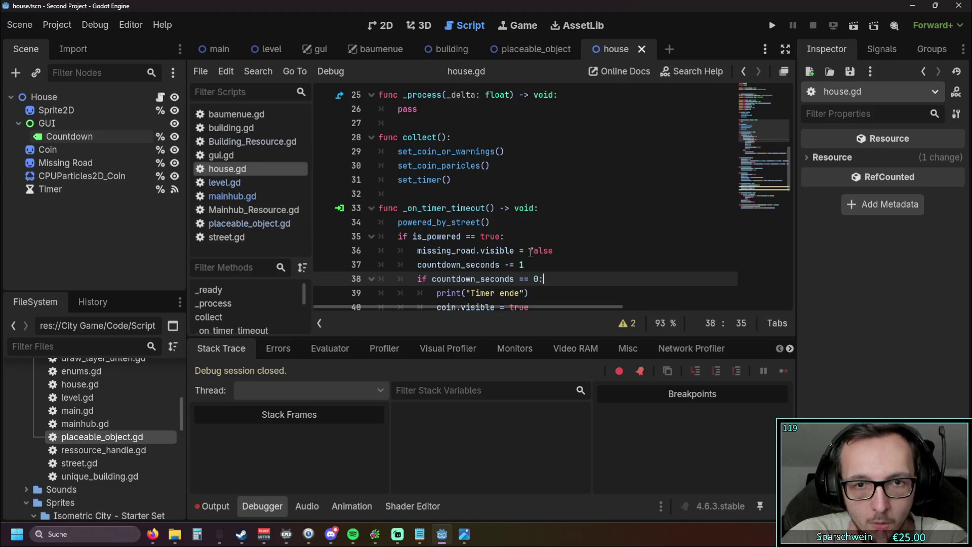
scroll(540, 245, down, 1)
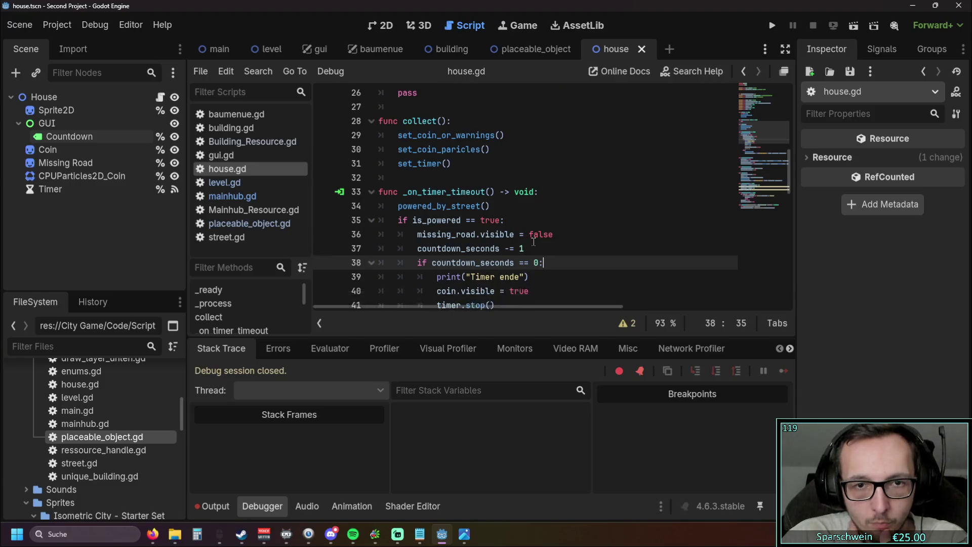
Step: Close the house.gd script from the script list
click(243, 169)
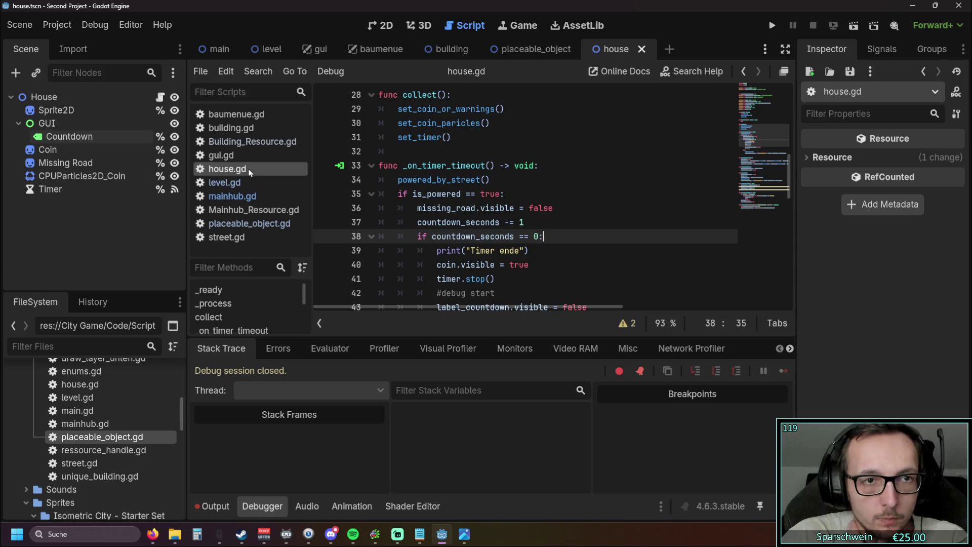
right_click(247, 174)
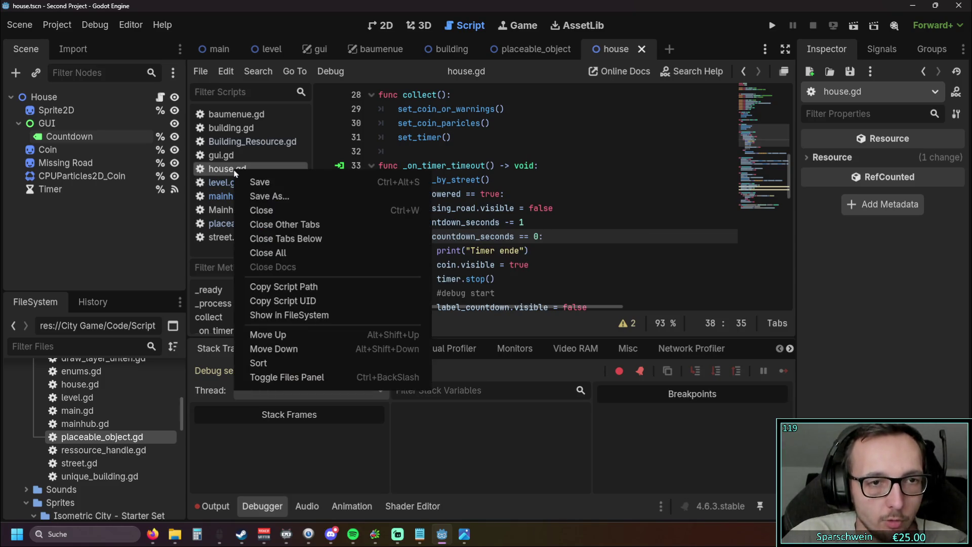
click(265, 217)
scroll(427, 229, up, 2)
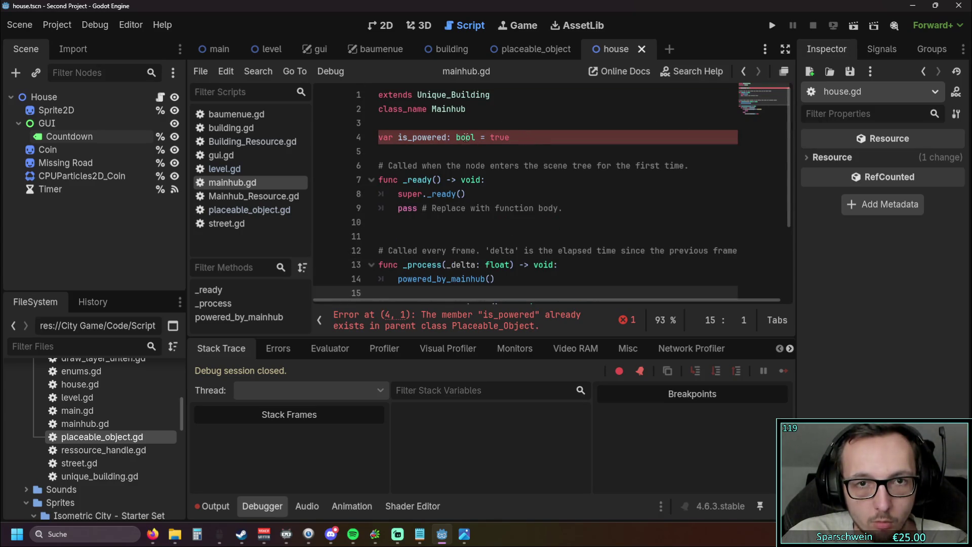
Step: Move the is_powered = true assignment from line 4 to a new line below super._ready()
drag(480, 137, 363, 144)
key(BackSpace)
click(405, 138)
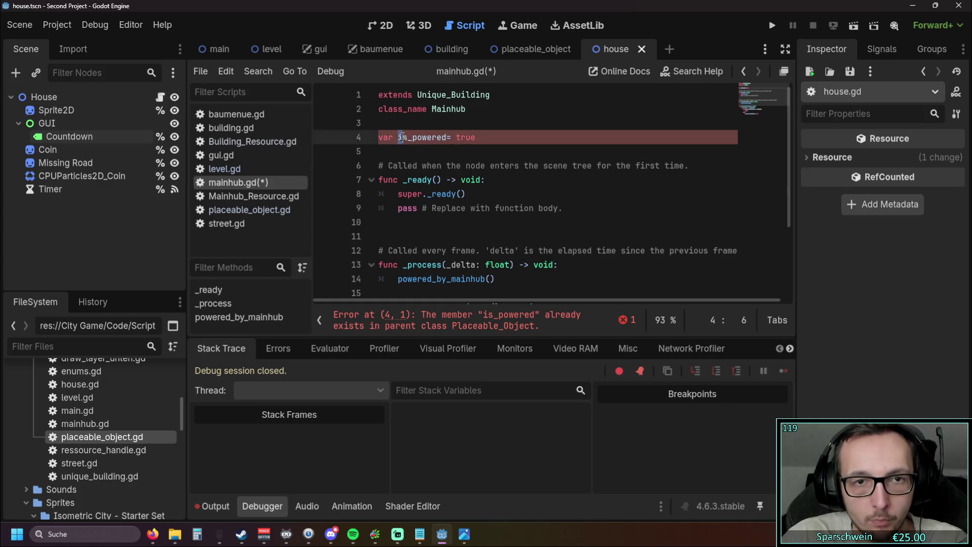
drag(402, 138, 483, 138)
key(ctrl+c)
click(482, 196)
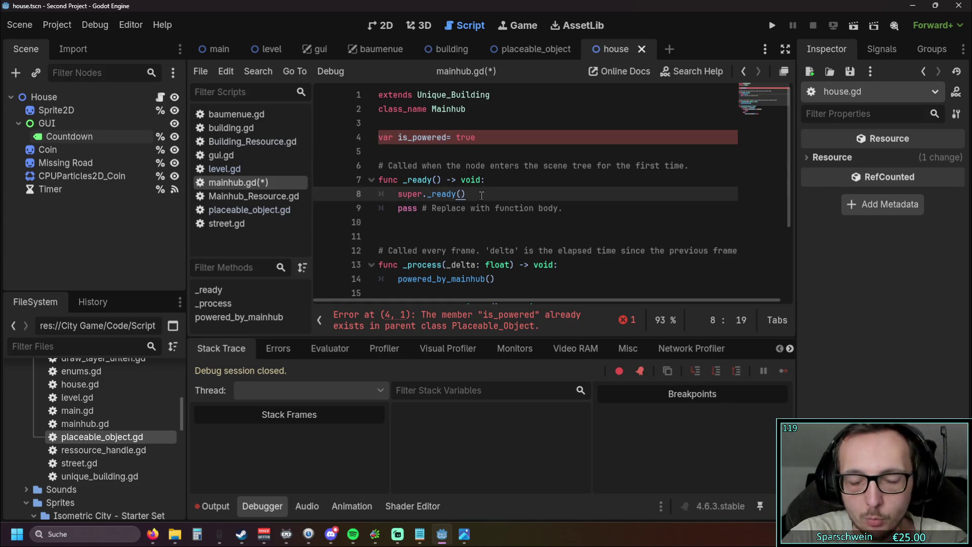
key(Return)
key(ctrl+v)
Step: Delete the leftover var declaration on line 4 and save mainhub.gd
drag(399, 137, 365, 146)
key(BackSpace)
key(shift+End)
key(BackSpace)
key(BackSpace)
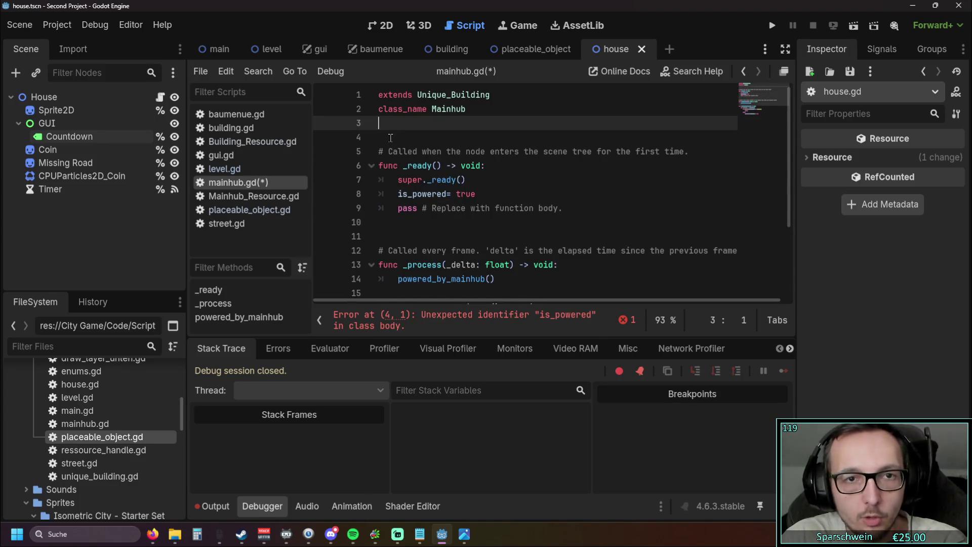
click(524, 141)
scroll(488, 148, down, 1)
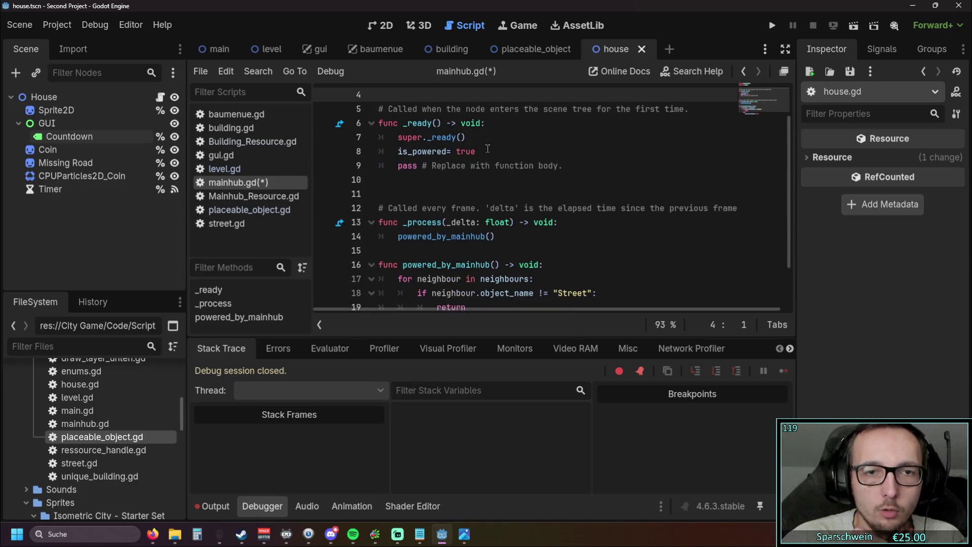
click(448, 151)
click(534, 181)
scroll(507, 175, down, 1)
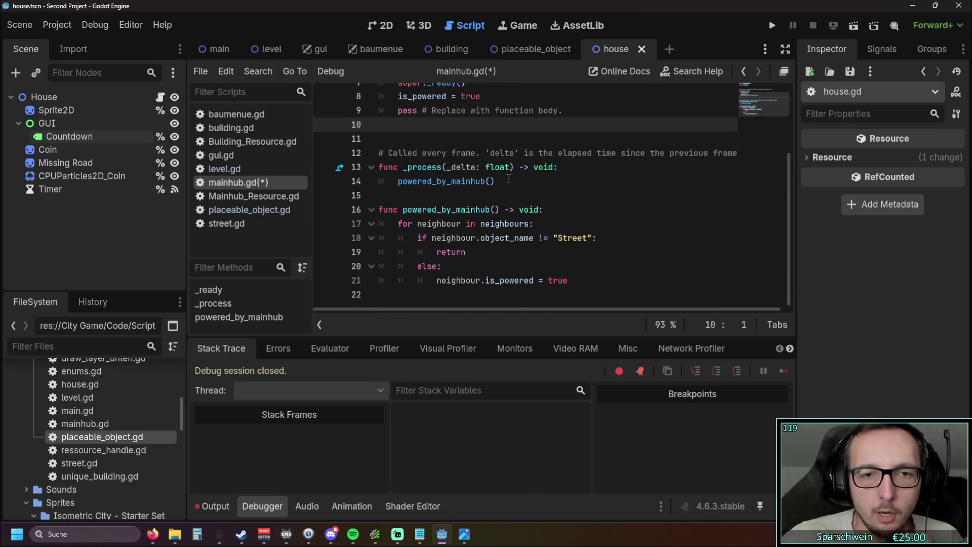
scroll(506, 174, up, 3)
scroll(504, 174, down, 2)
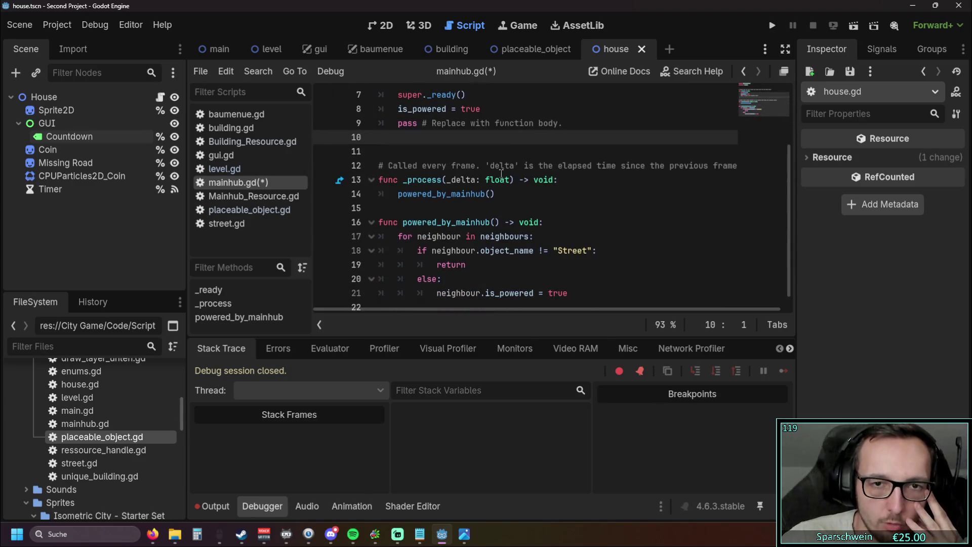
scroll(496, 165, up, 2)
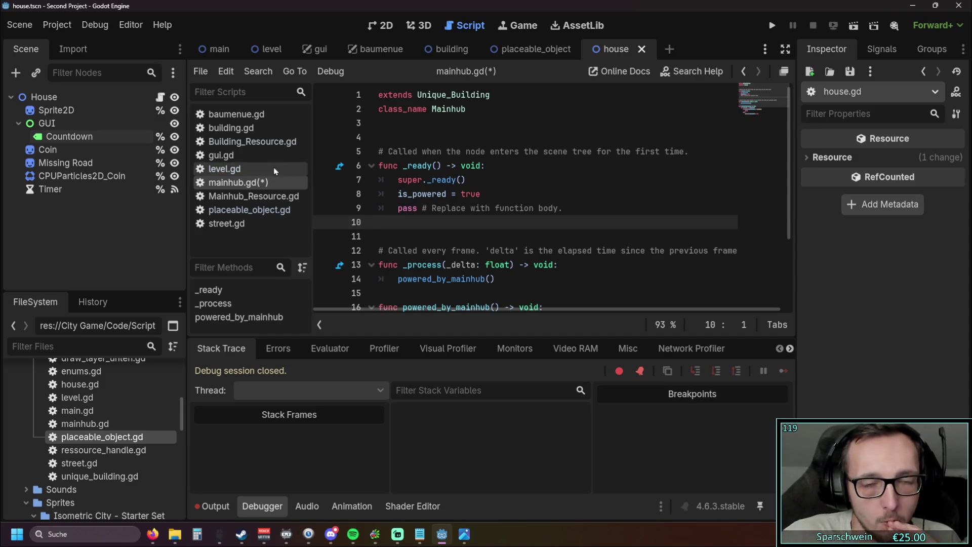
key(ctrl+s)
Step: Close mainhub.gd and open street.gd from the project files
right_click(238, 183)
click(281, 223)
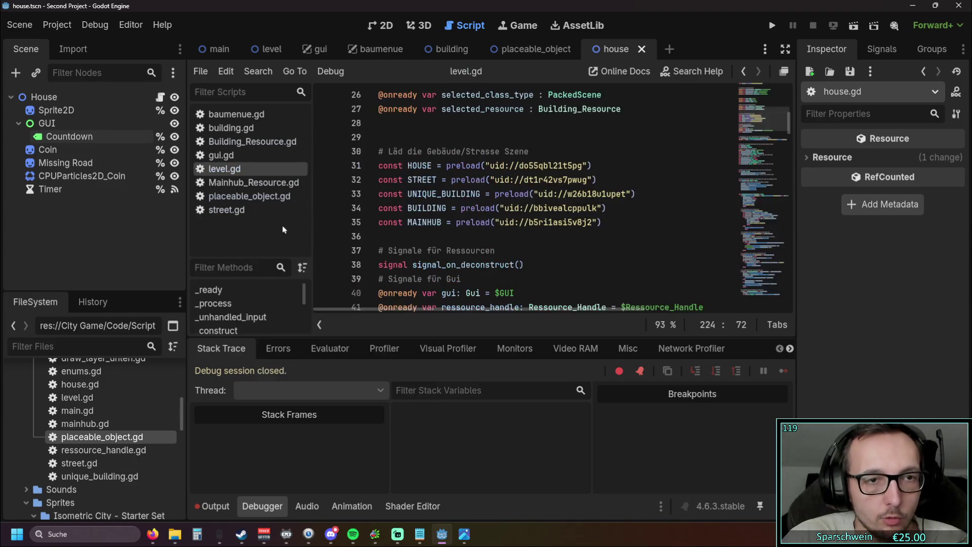
scroll(89, 446, up, 3)
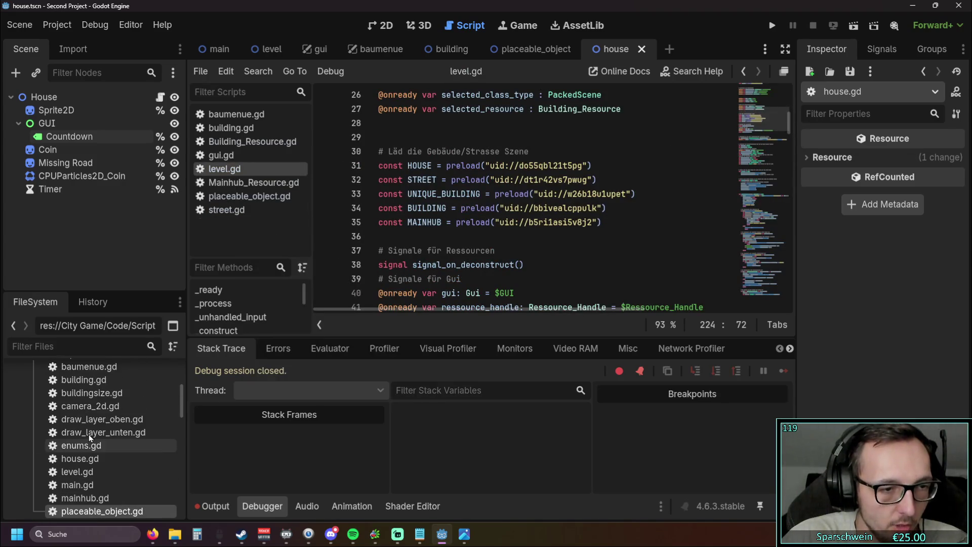
scroll(89, 439, down, 3)
double_click(92, 463)
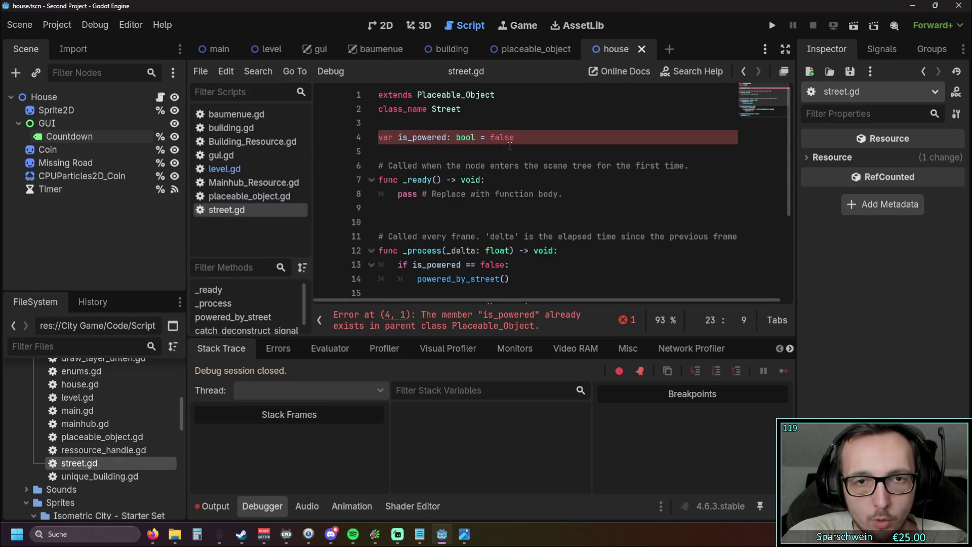
scroll(527, 152, down, 3)
scroll(527, 157, up, 3)
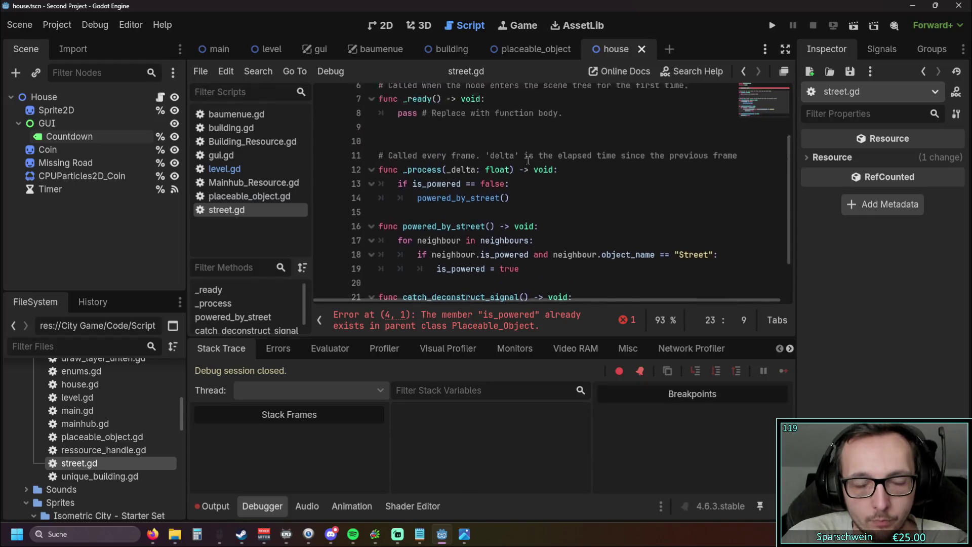
scroll(527, 161, down, 3)
scroll(527, 161, up, 3)
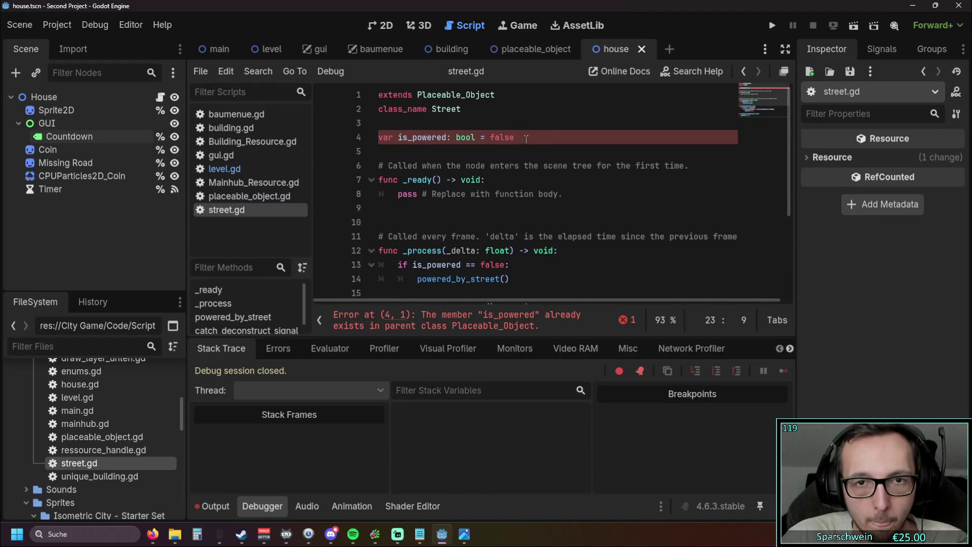
Step: Delete street.gd's duplicate 'var is_powered' line, save it, and run the project
drag(521, 137, 368, 137)
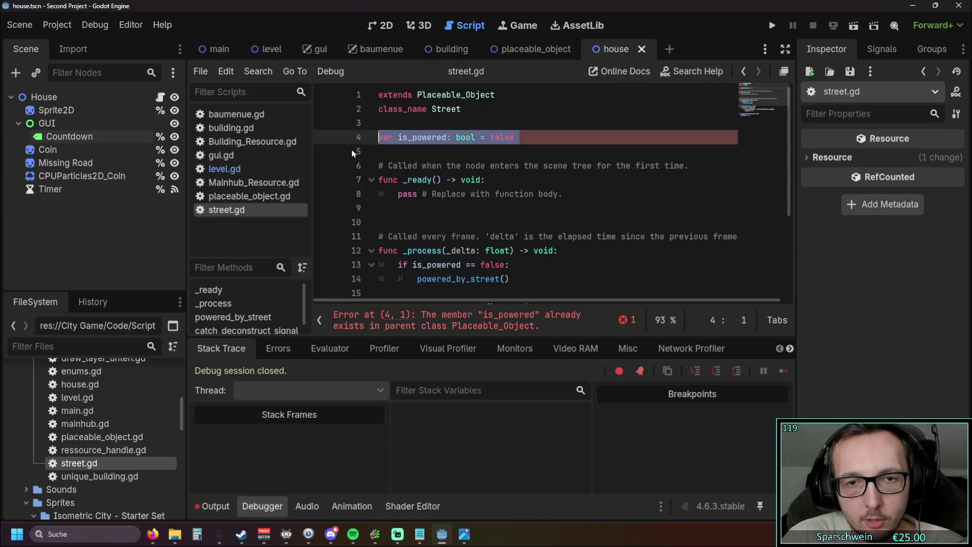
key(Delete)
key(Delete)
key(BackSpace)
key(BackSpace)
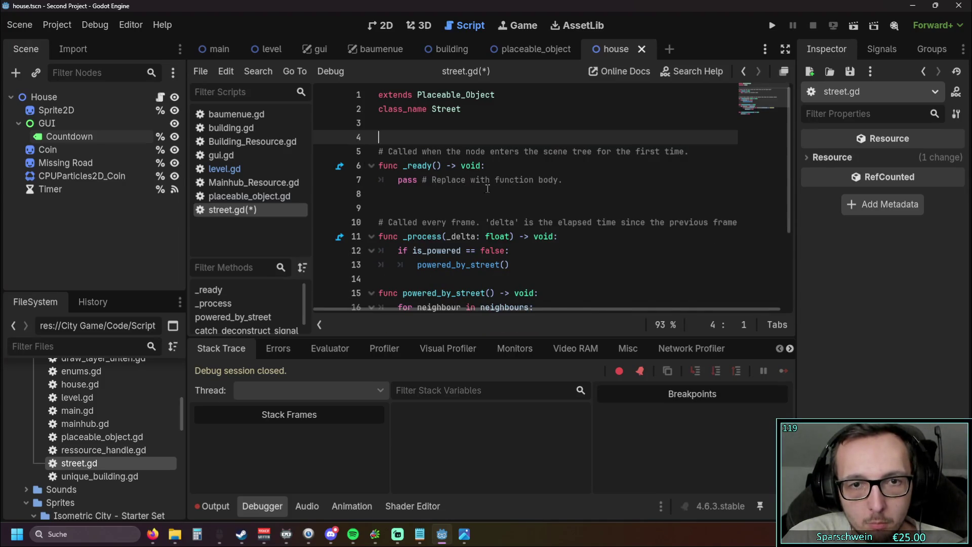
click(458, 176)
key(ctrl+z)
click(465, 193)
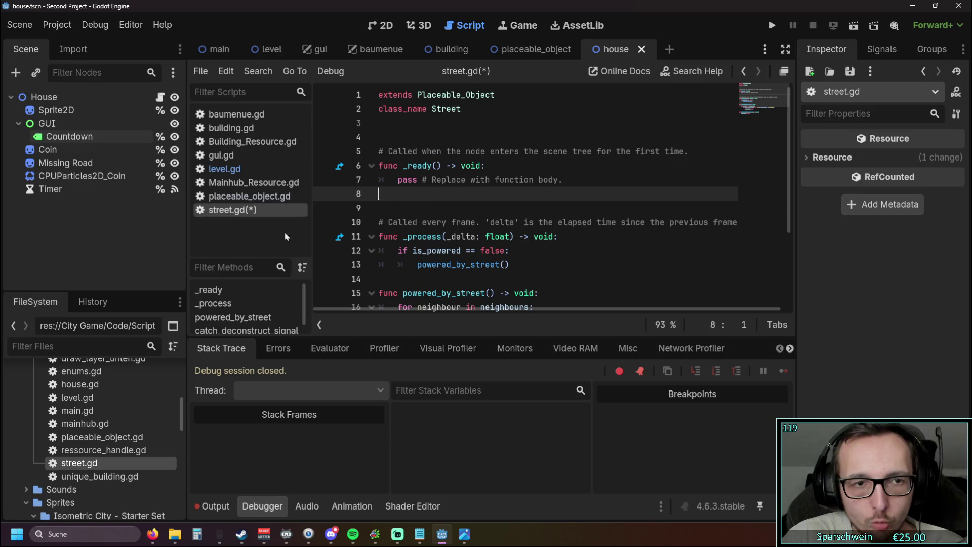
key(ctrl+s)
click(771, 25)
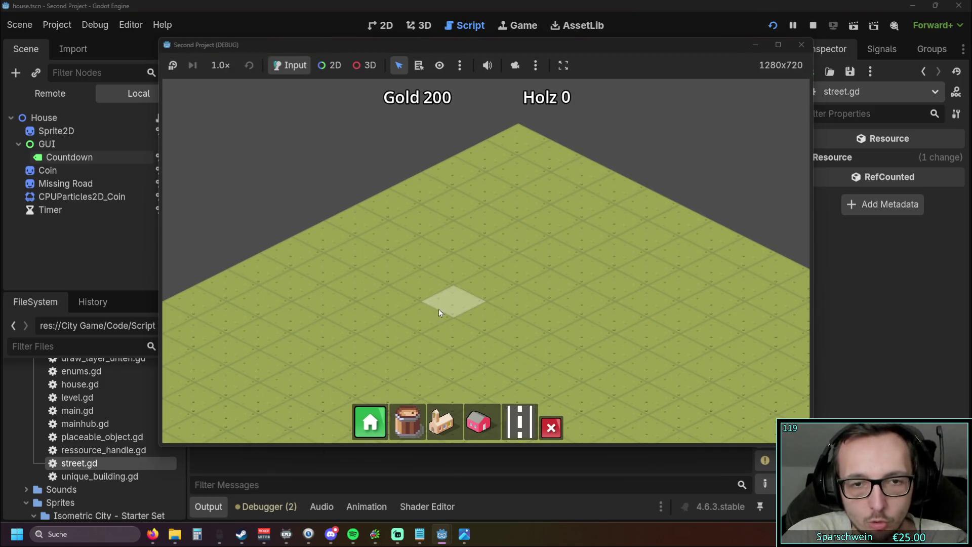
Step: Build a street strip, then place the main hub and a red house beside it
drag(438, 309, 582, 369)
click(443, 422)
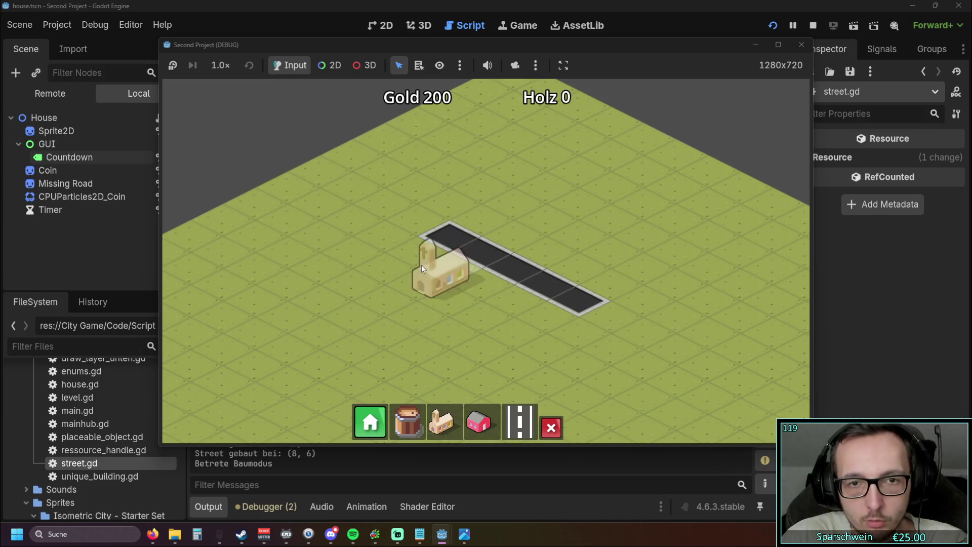
click(412, 267)
click(478, 421)
click(541, 255)
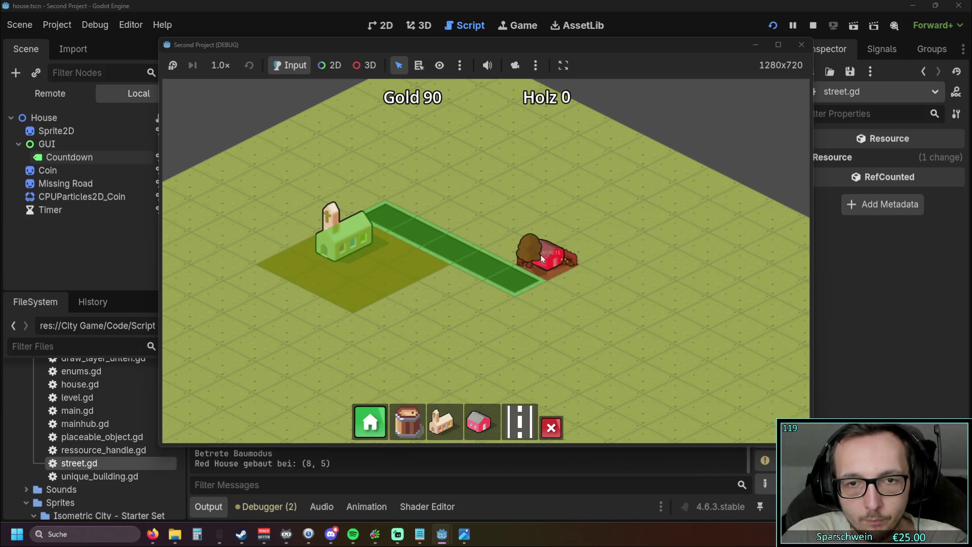
Step: Lay an L-shaped street from the road's end and a street linking the church
click(534, 405)
drag(506, 311, 644, 348)
mouse_move(526, 333)
mouse_down()
mouse_move(479, 375)
mouse_move(436, 395)
mouse_move(385, 393)
mouse_up()
click(519, 422)
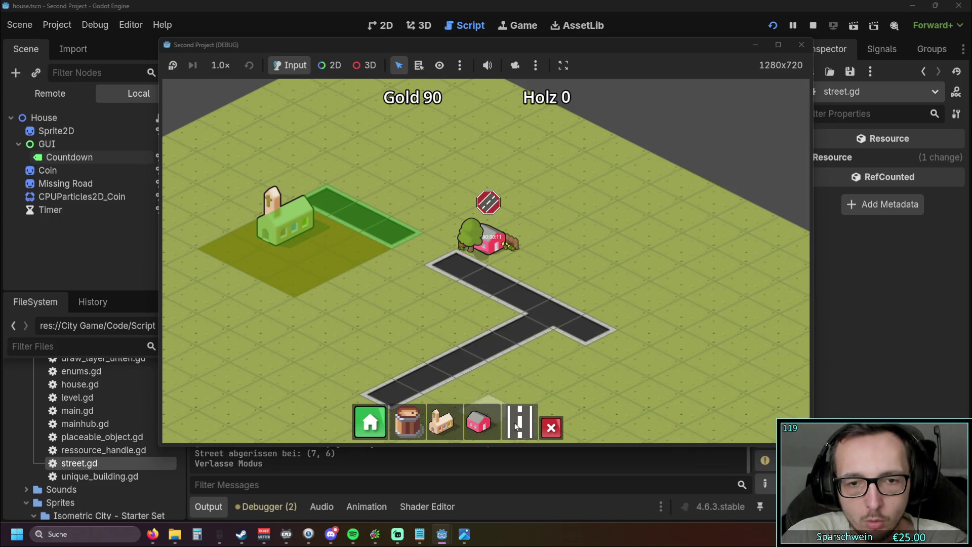
click(418, 238)
scroll(440, 276, down, 5)
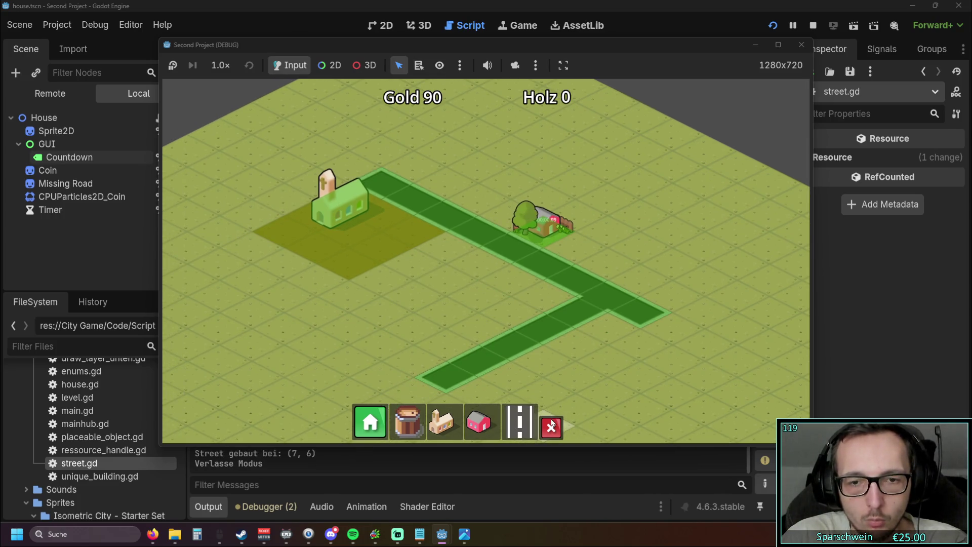
Step: Demolish the main hub, road and red house, then stop the game
click(519, 422)
click(435, 230)
click(534, 238)
right_click(532, 245)
click(793, 46)
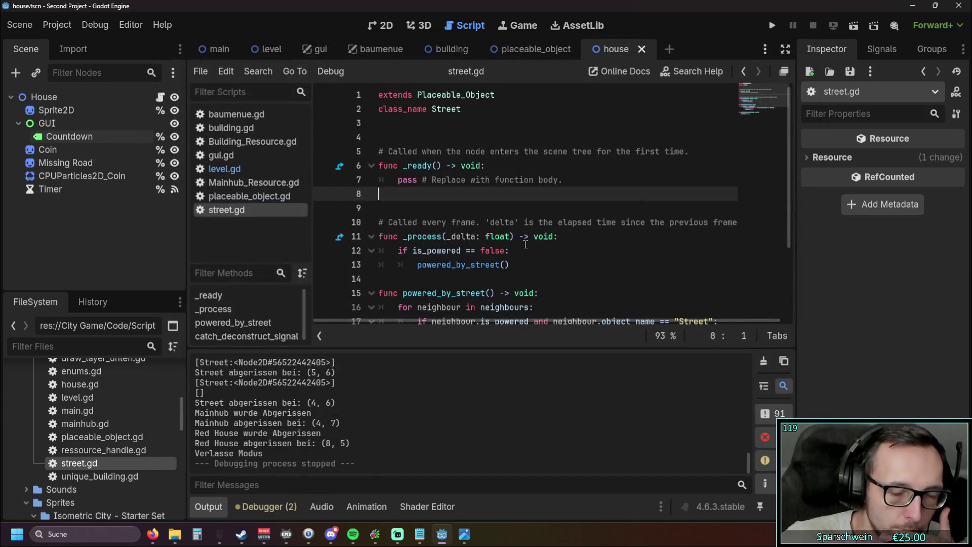
key(Down)
Step: Remove the 'is_powerd zur ressource hinzufügen' line from hauptgebäude bauen.txt, then return to Godot
scroll(522, 231, down, 2)
scroll(521, 231, up, 2)
key(alt+Tab)
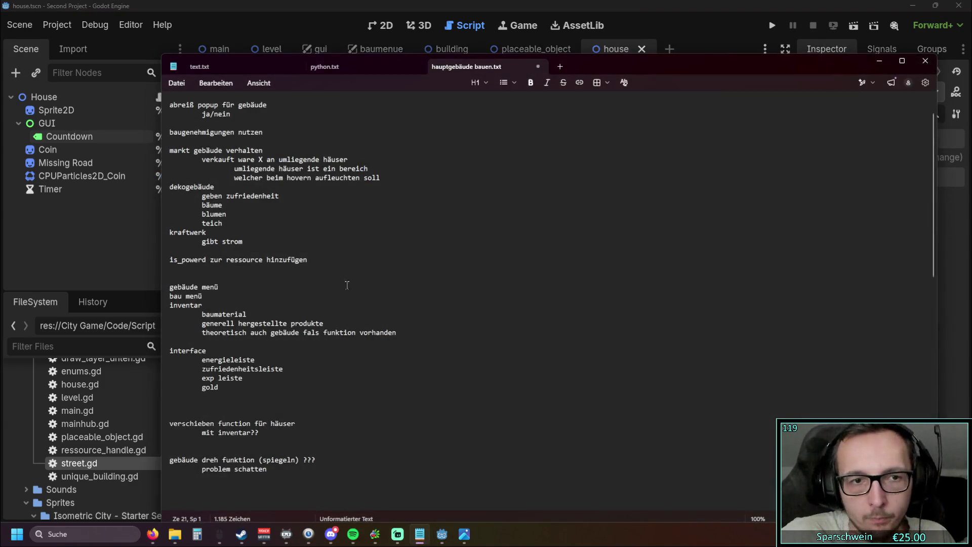
drag(214, 276, 150, 264)
key(Delete)
click(241, 276)
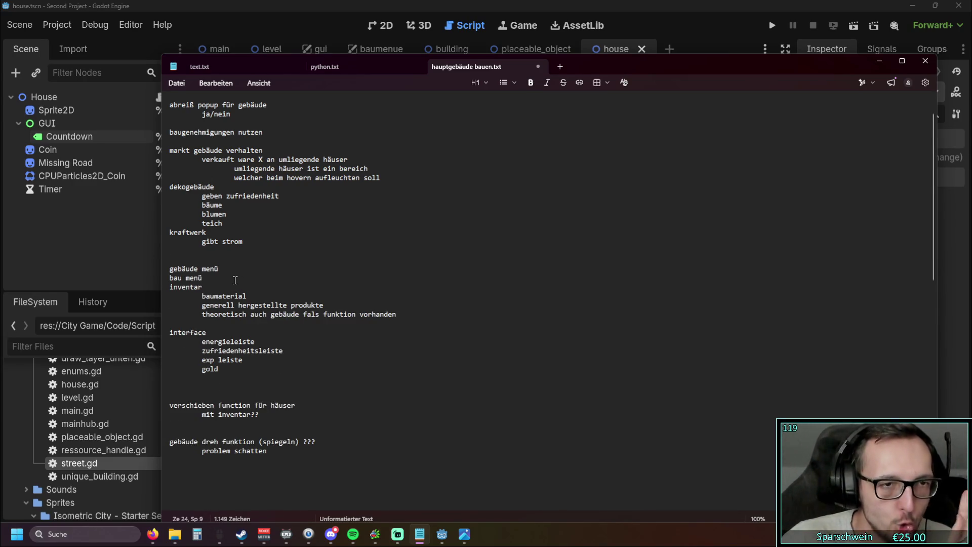
click(241, 259)
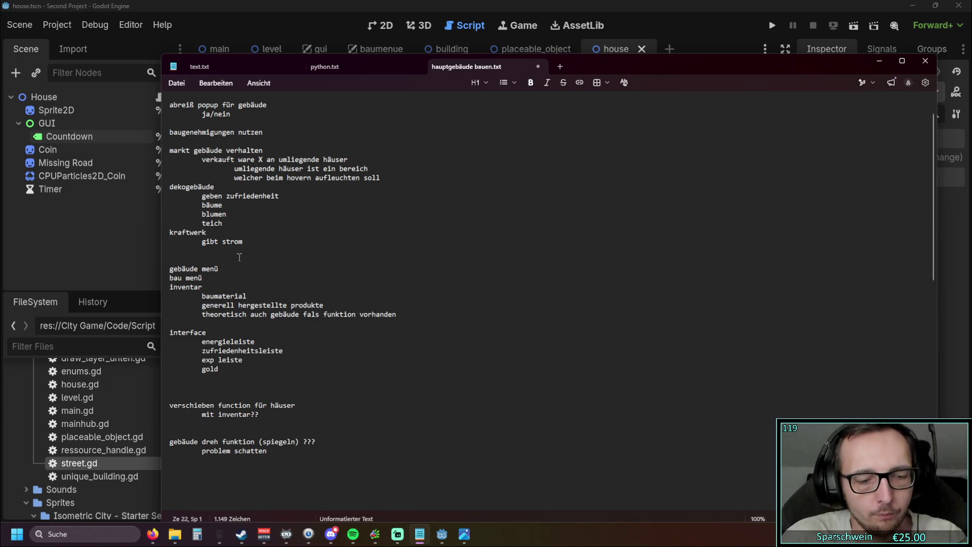
click(401, 225)
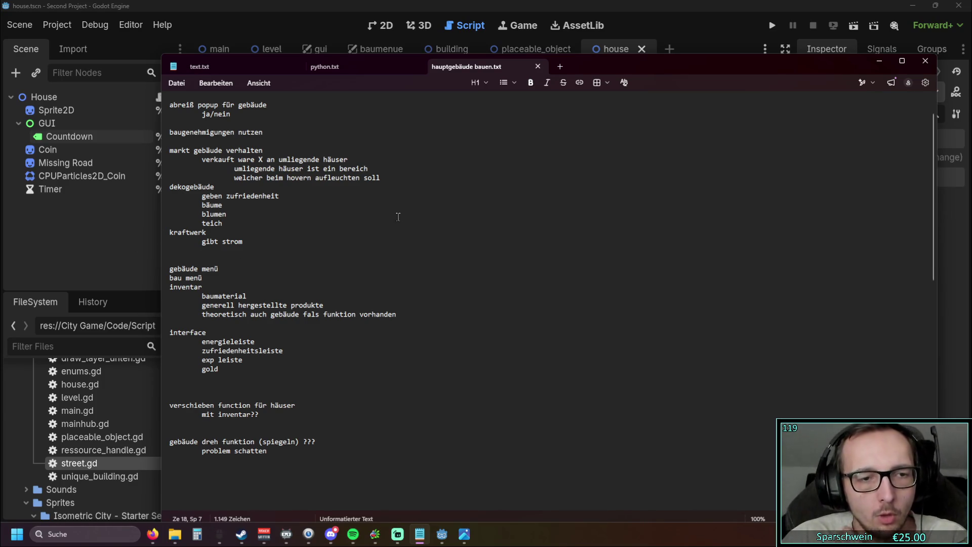
click(880, 61)
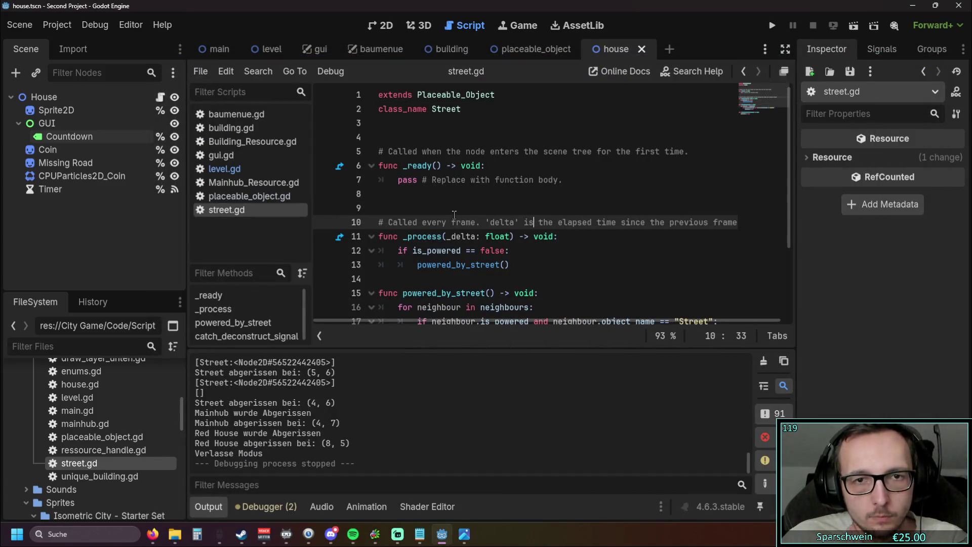
Step: Switch between the placeable_object, building and house scene tabs, ending on house
click(531, 49)
click(616, 49)
click(447, 49)
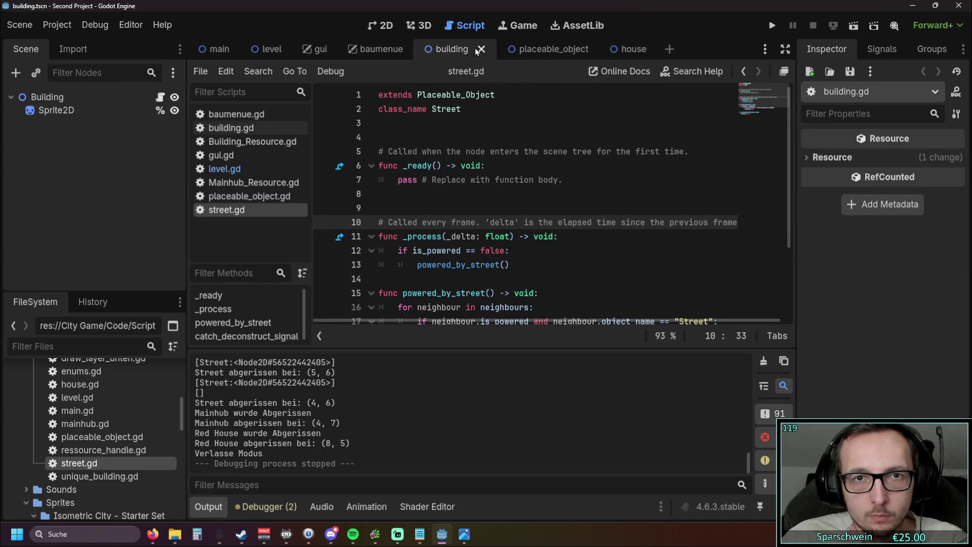
click(537, 49)
click(623, 49)
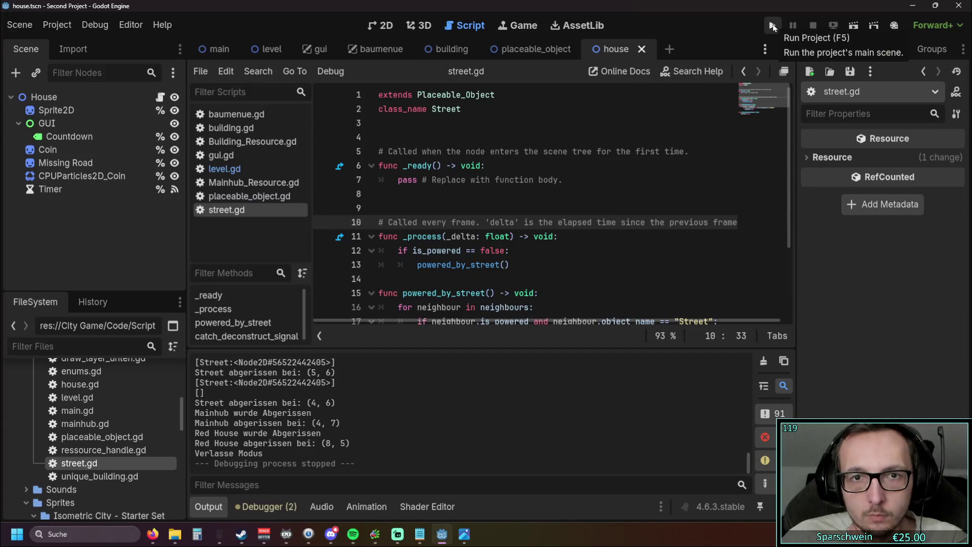
Step: Close Mainhub_Resource.gd, then save and close placeable_object.gd
click(232, 171)
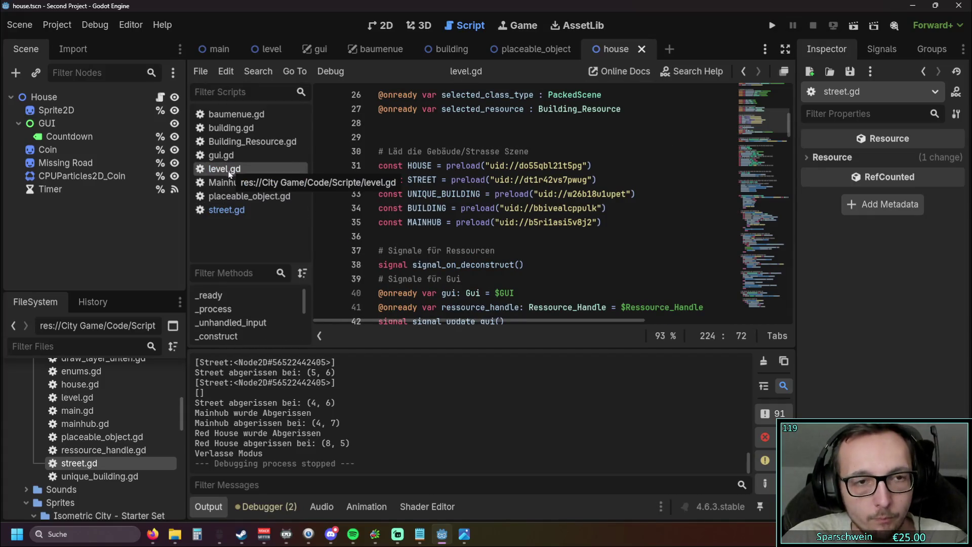
click(247, 183)
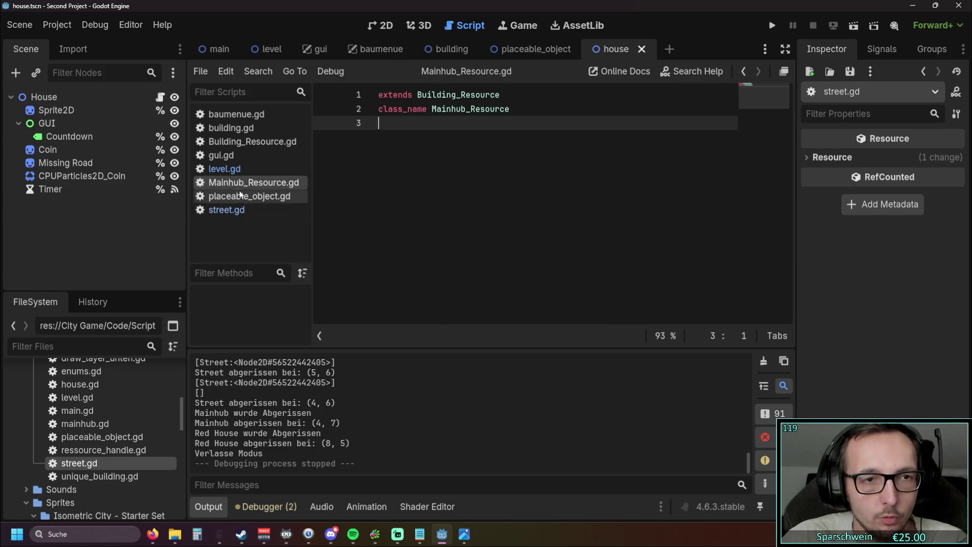
right_click(244, 185)
click(277, 225)
click(240, 187)
key(ctrl+s)
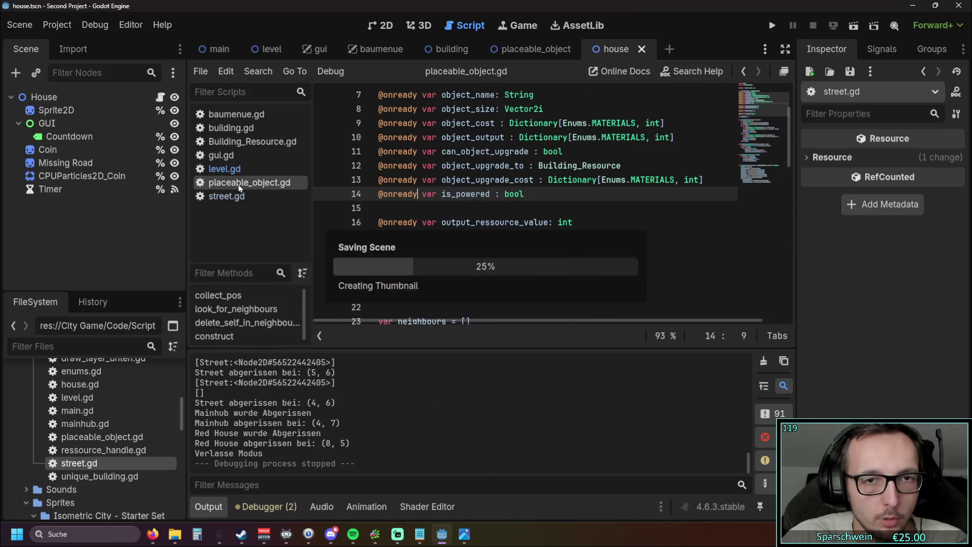
right_click(240, 183)
click(277, 225)
Step: Close street.gd and Building_Resource.gd from the script list
click(232, 183)
right_click(232, 183)
click(258, 223)
click(247, 144)
right_click(247, 144)
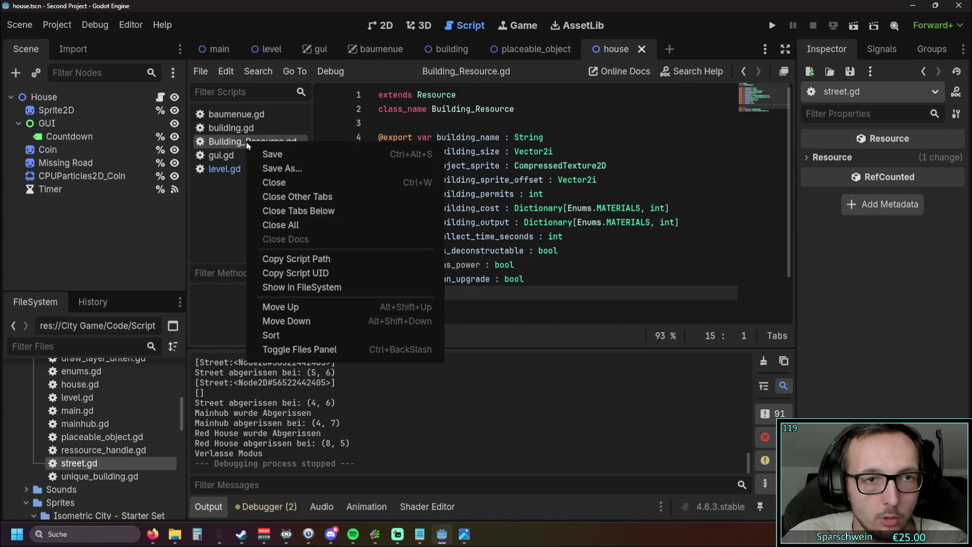
click(281, 183)
Step: Close building.gd and bring up baumenue.gd in the editor
right_click(246, 132)
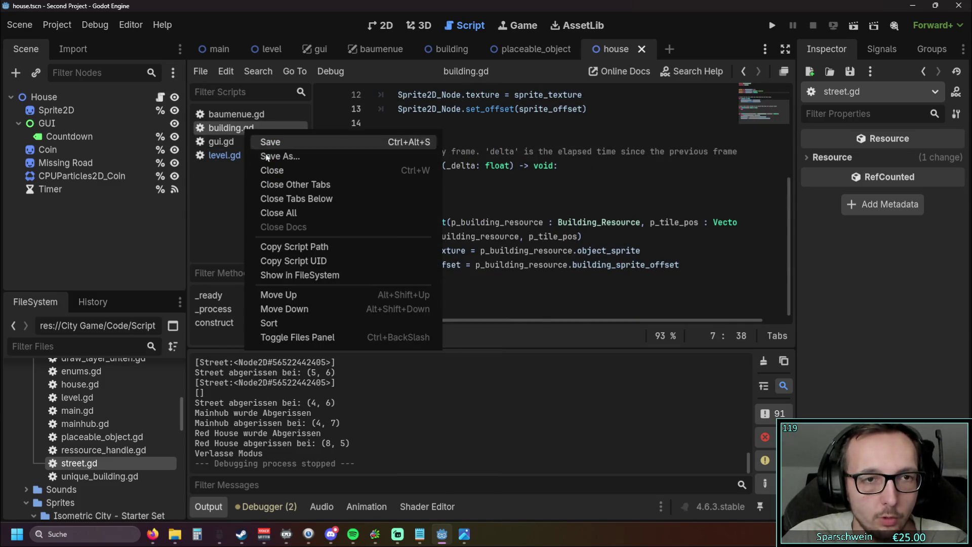
click(278, 168)
scroll(415, 189, up, 2)
scroll(415, 189, down, 4)
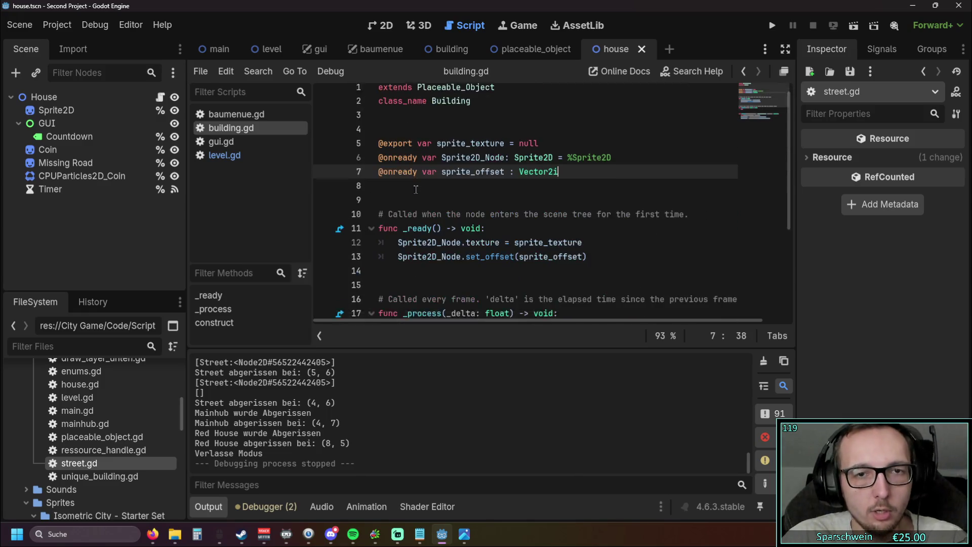
right_click(246, 133)
click(274, 169)
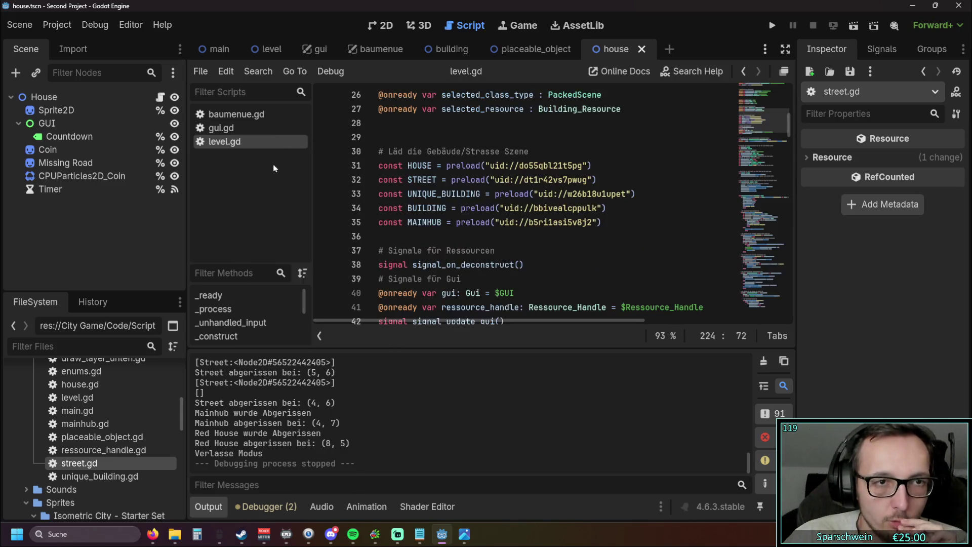
click(246, 127)
click(253, 117)
key(alt+Left)
click(253, 117)
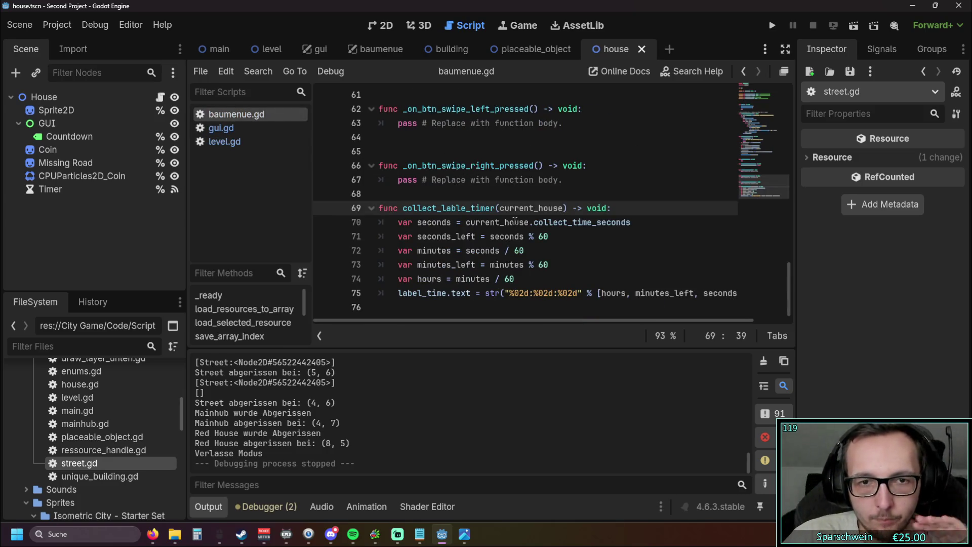
Step: Hide the output panel and review the collect_lable_timer code in baumenue.gd
scroll(515, 221, up, 3)
scroll(515, 220, down, 3)
scroll(527, 181, up, 5)
scroll(526, 180, up, 2)
scroll(527, 181, down, 7)
click(208, 506)
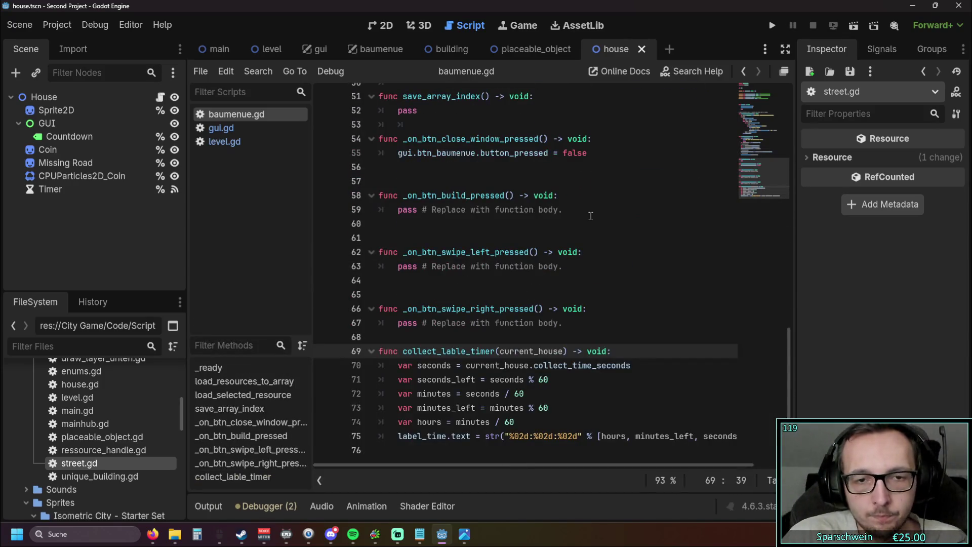
click(529, 421)
drag(528, 421, 405, 371)
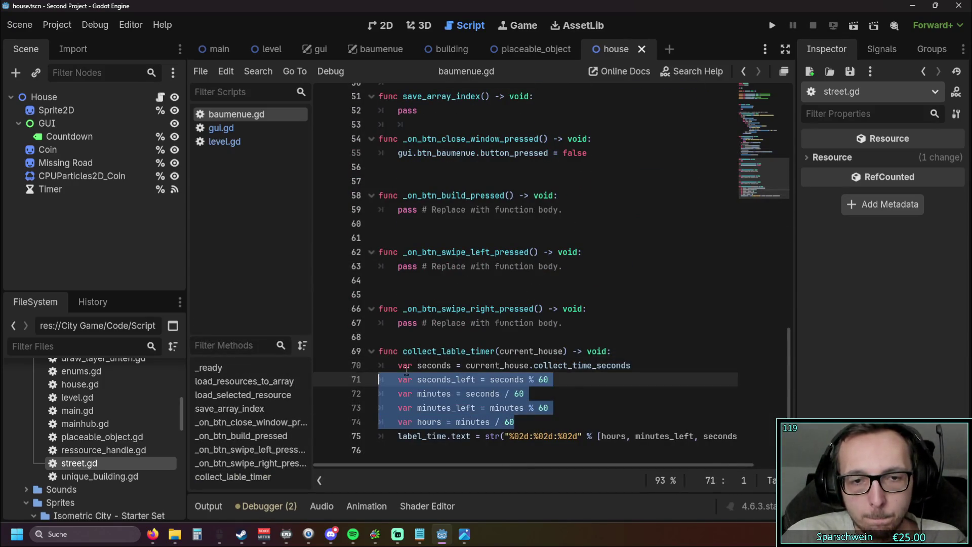
click(576, 391)
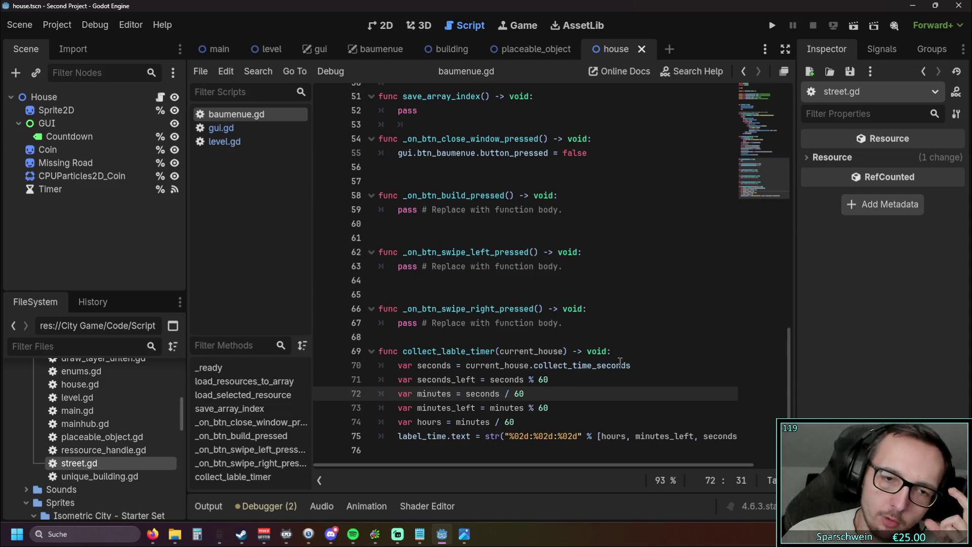
scroll(610, 345, up, 6)
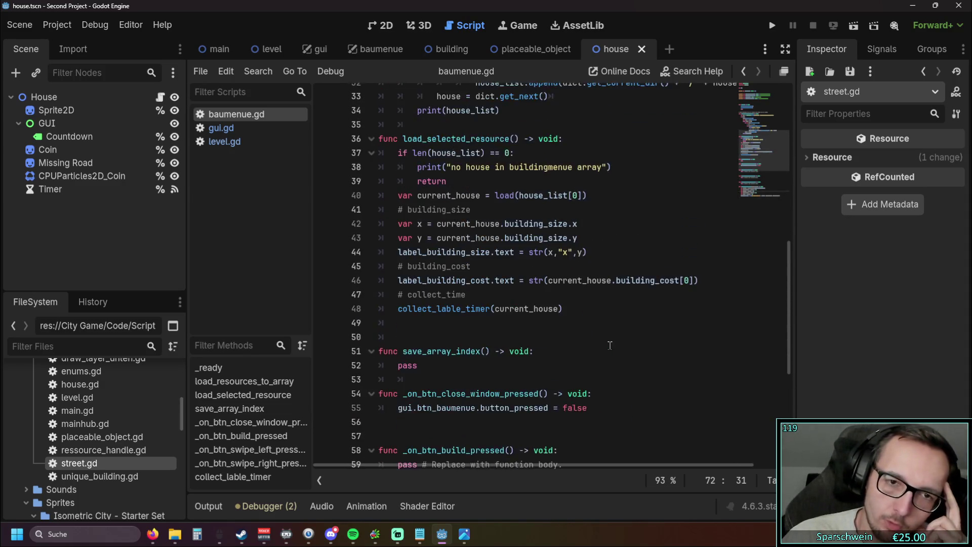
scroll(598, 337, down, 1)
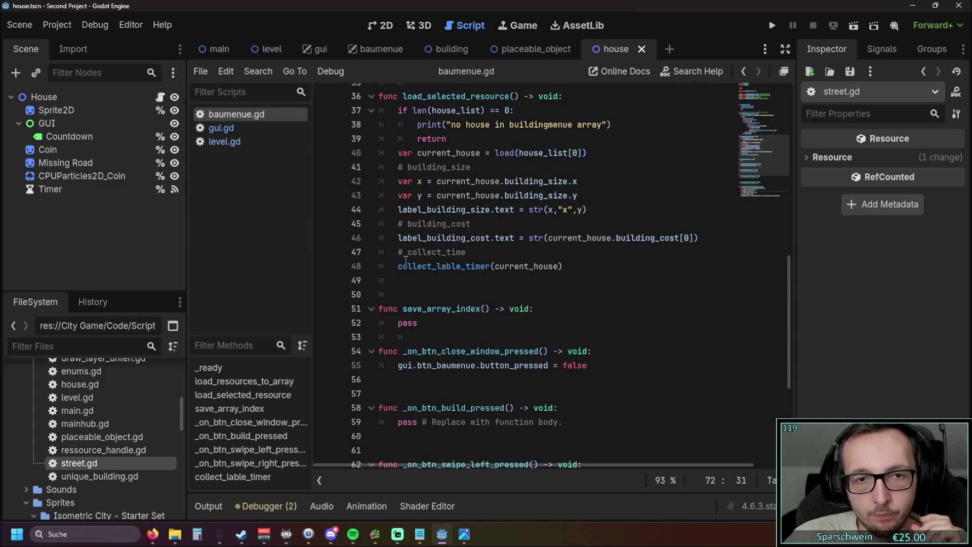
click(548, 283)
click(588, 268)
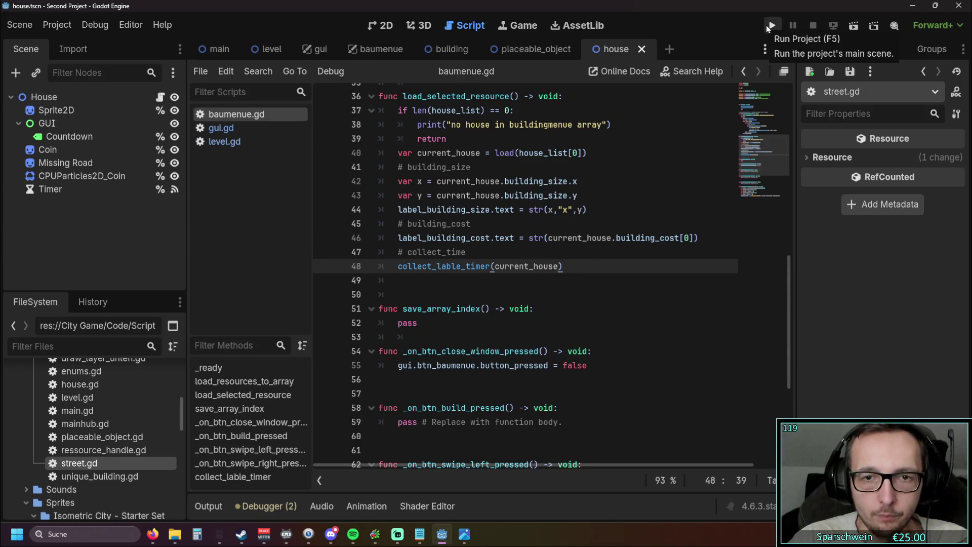
scroll(124, 433, up, 1)
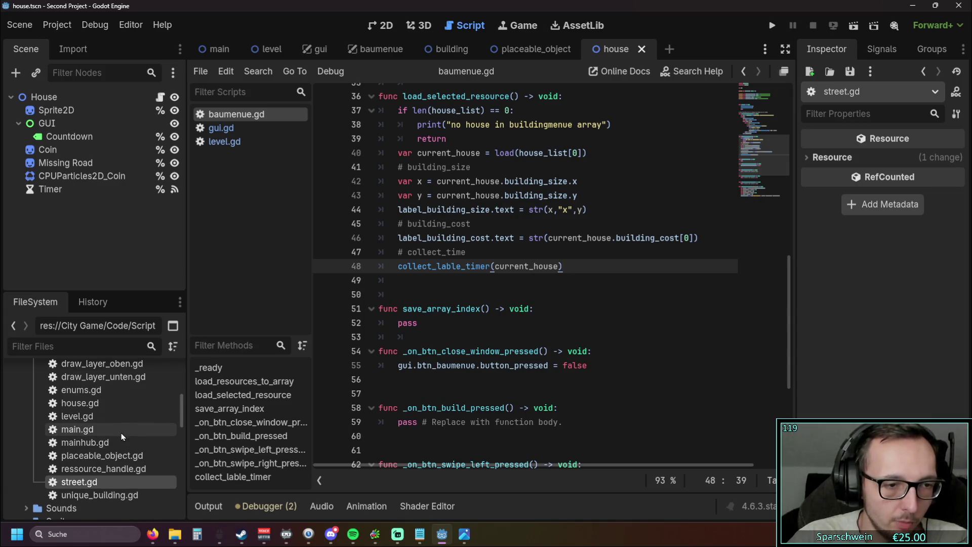
Step: Open placeable_object.gd, check its object_output variable, and return to baumenue.gd
click(112, 458)
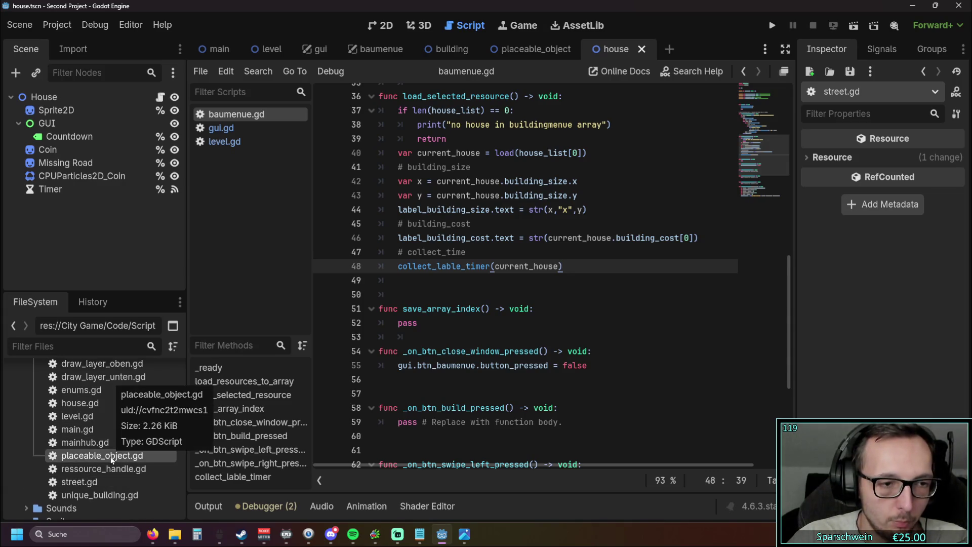
double_click(112, 460)
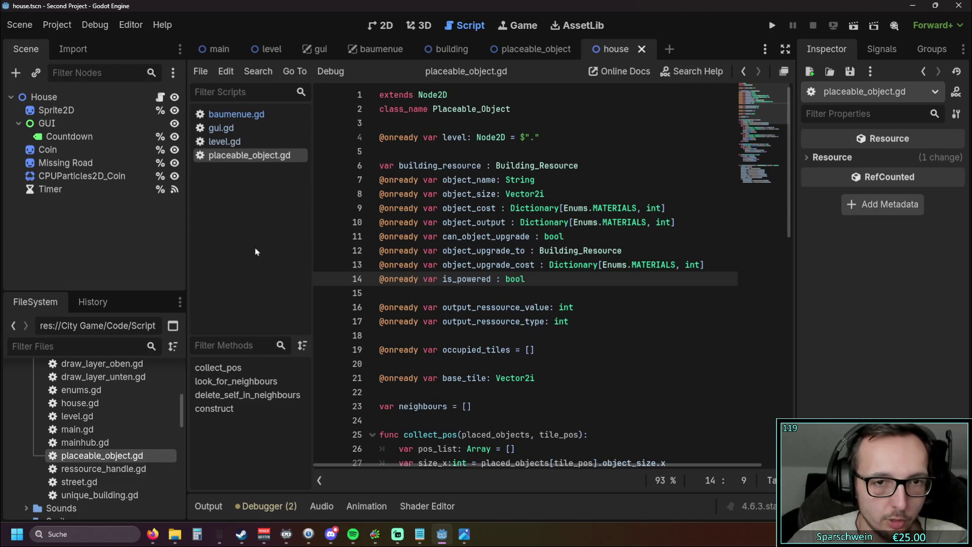
scroll(458, 271, down, 3)
scroll(453, 253, up, 3)
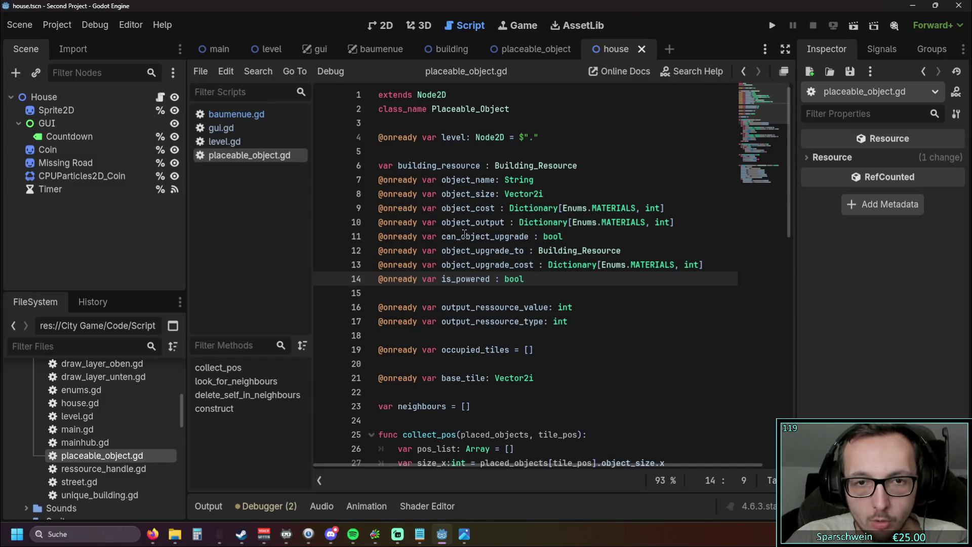
drag(444, 225, 506, 224)
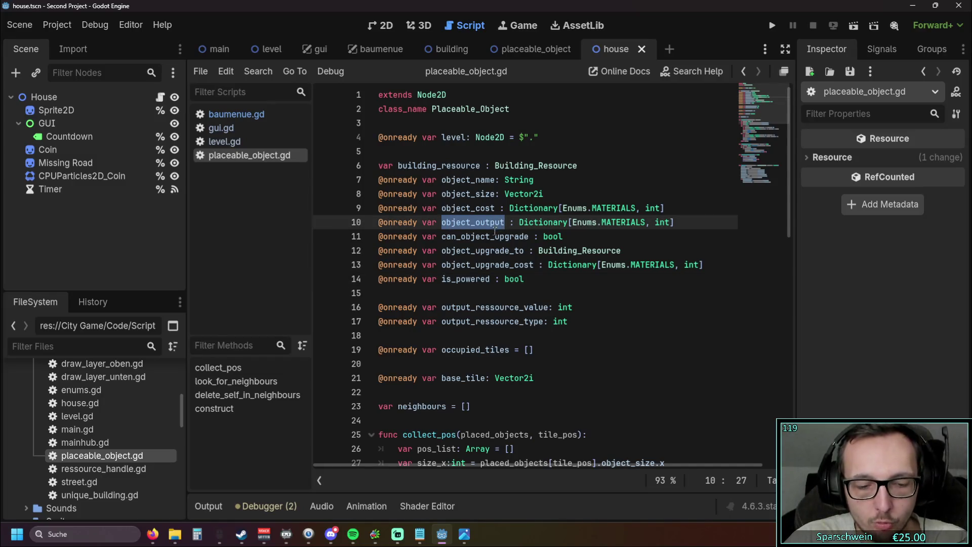
click(470, 292)
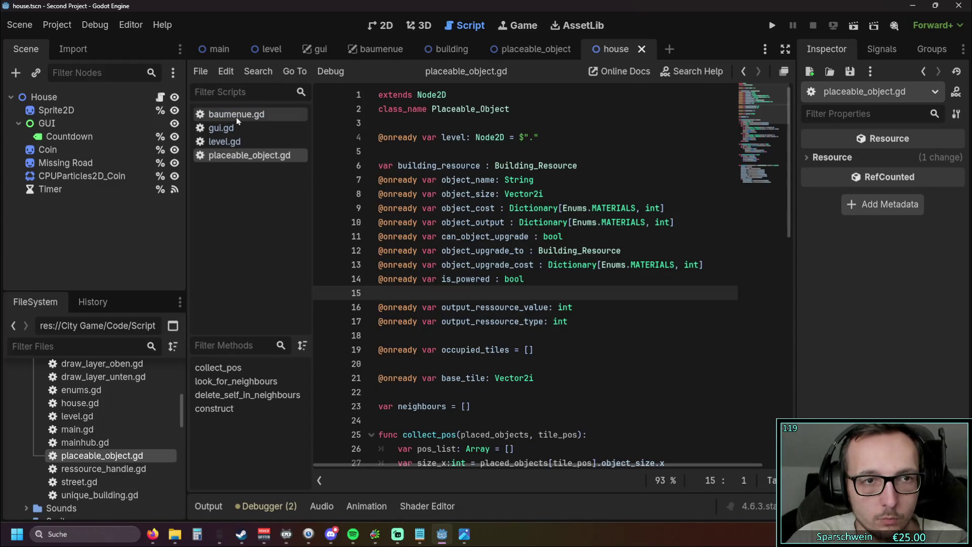
click(237, 114)
scroll(507, 288, down, 1)
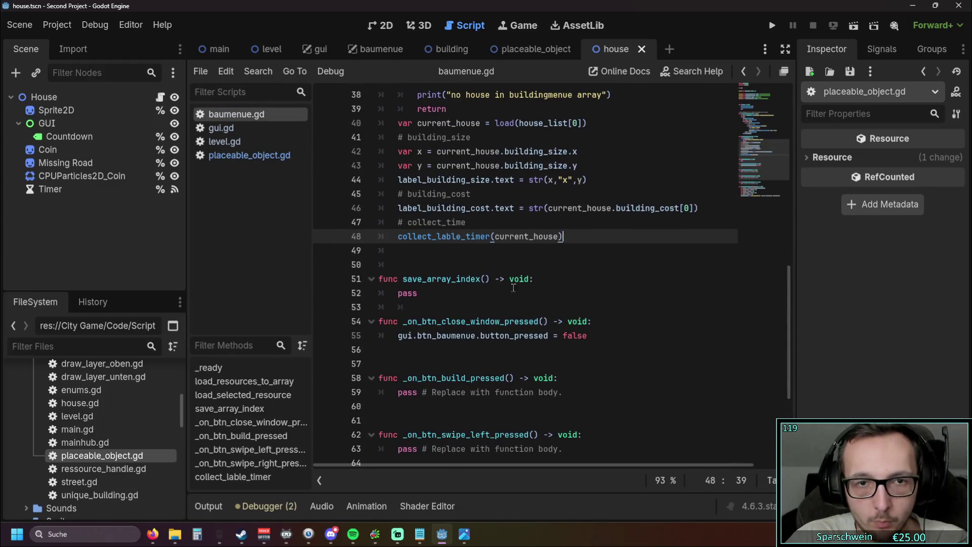
Step: Add a '# building_output' comment line after the timer call in baumenue.gd
key(Return)
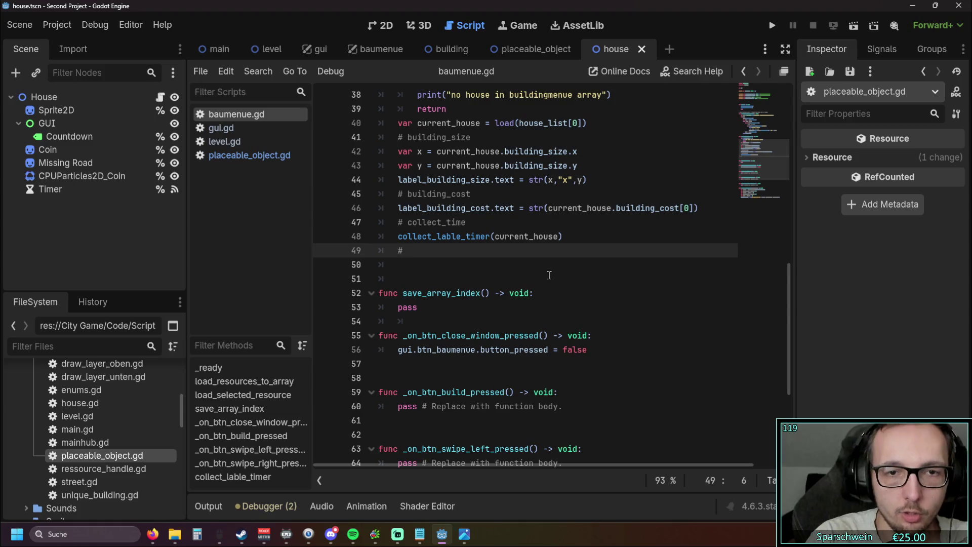
text(ob)
key(BackSpace)
key(BackSpace)
text(building_)
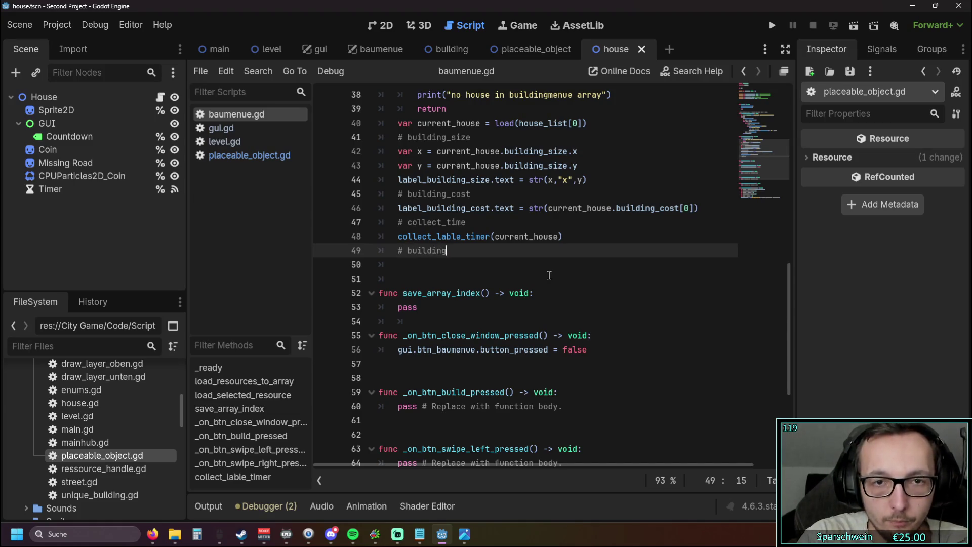
text(out)
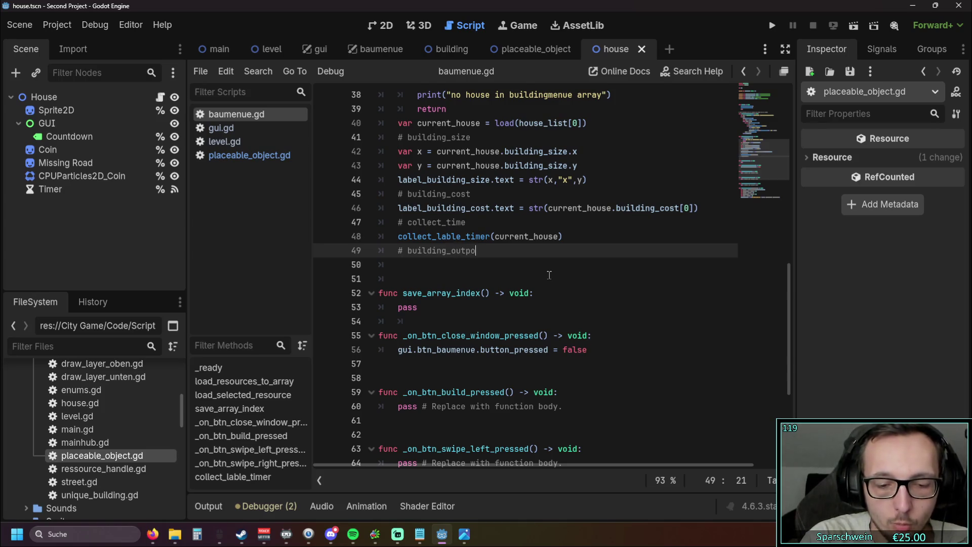
text(put)
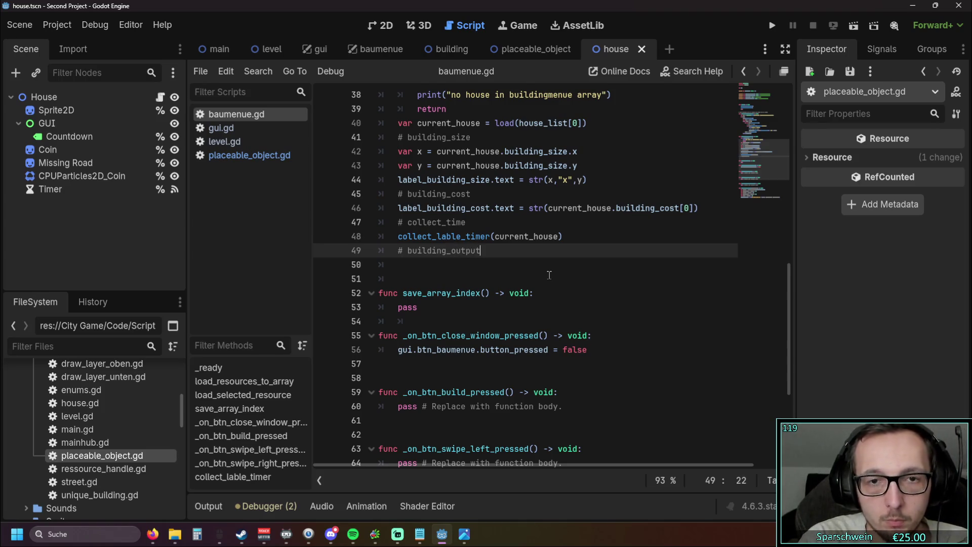
key(Return)
Step: Write 'label_ertrag_wert.text = str(current_house.building_output)' below the comment
text(label)
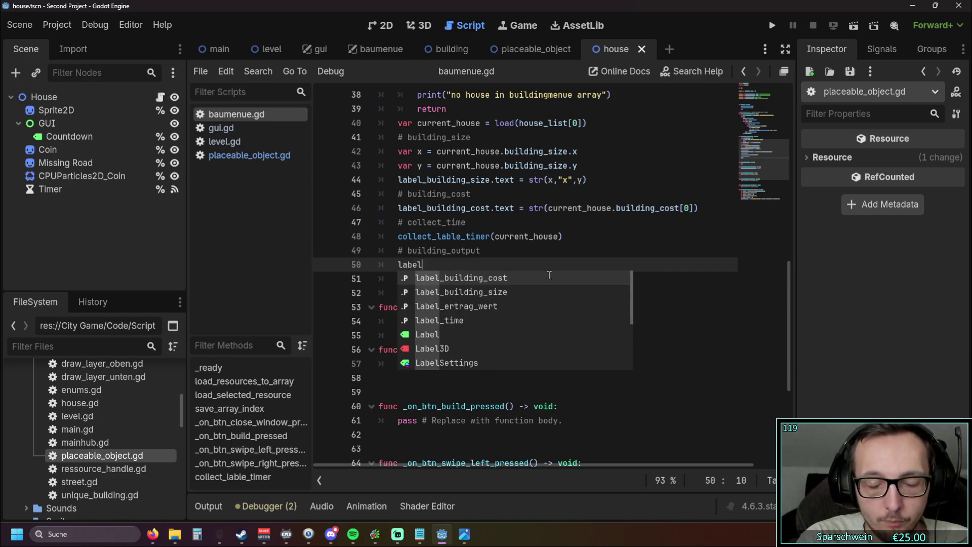
text(_)
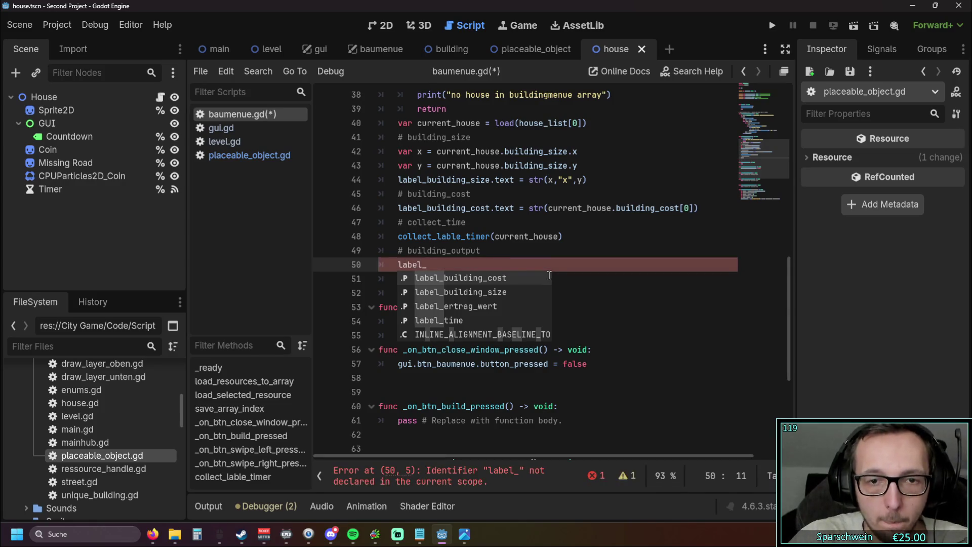
click(494, 306)
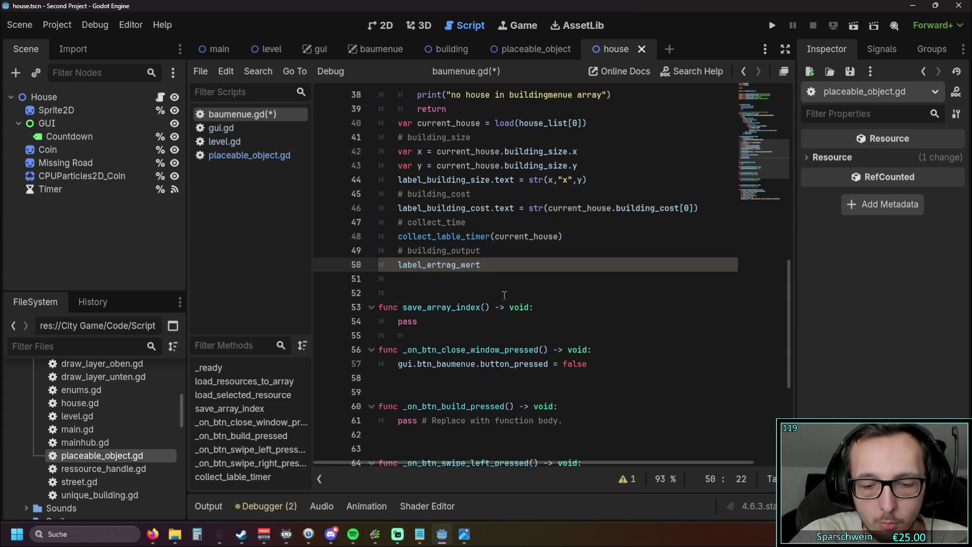
text(.text =)
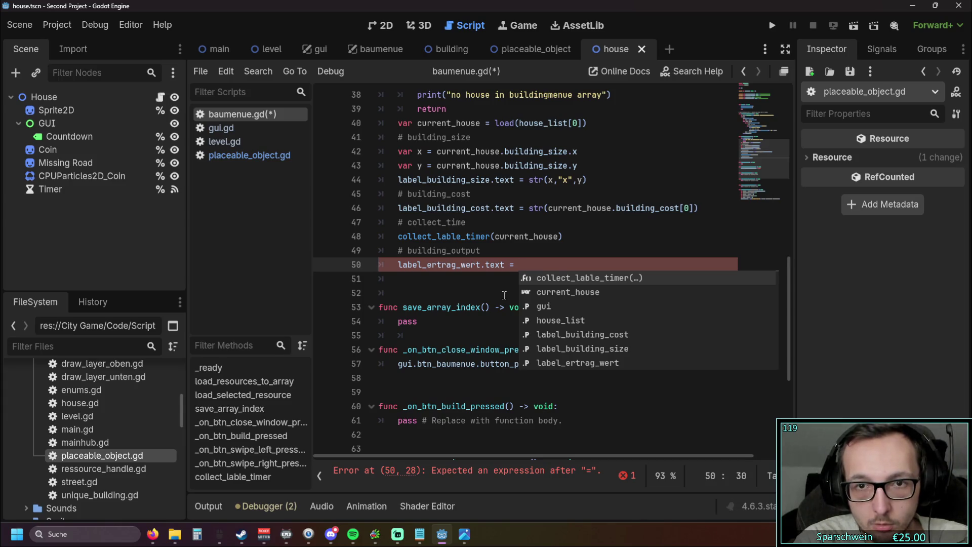
text( str()
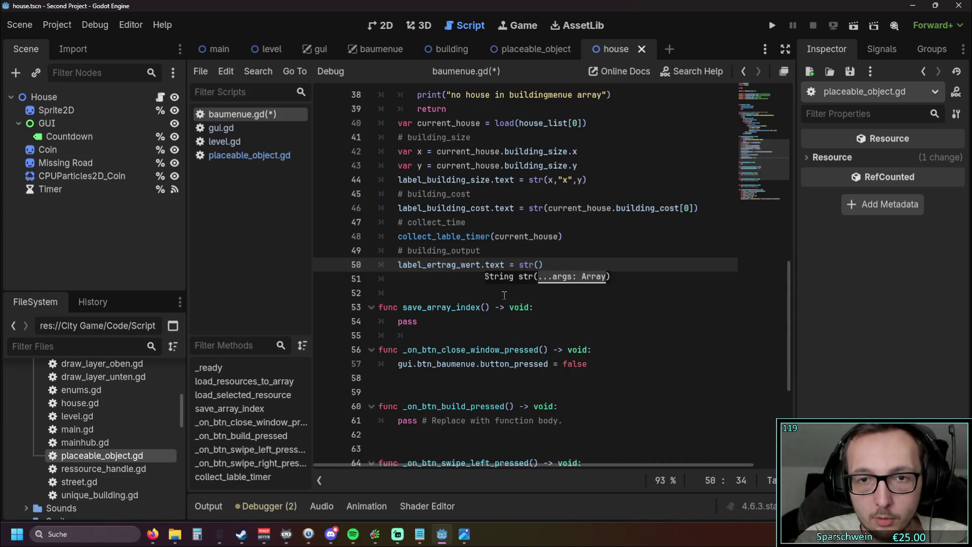
text(cu)
key(Return)
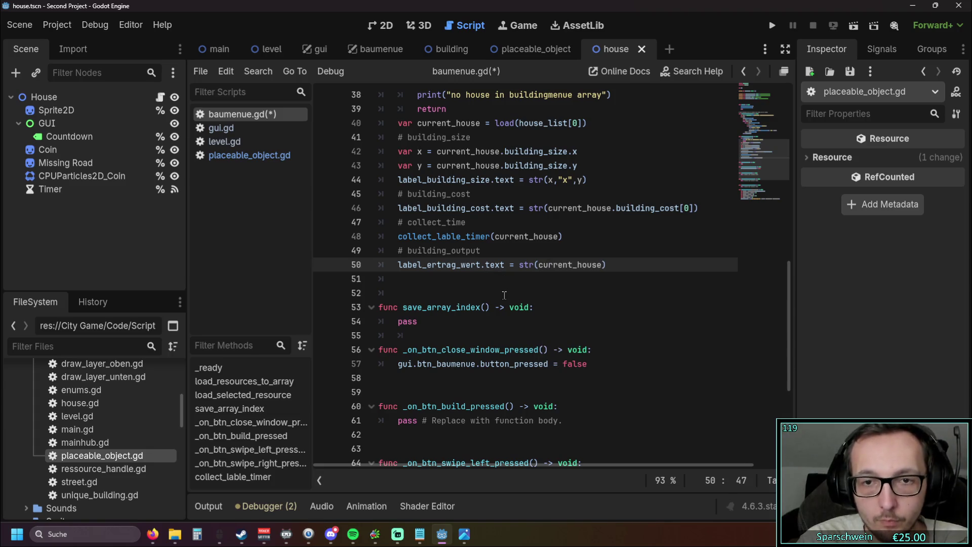
text(.object_output)
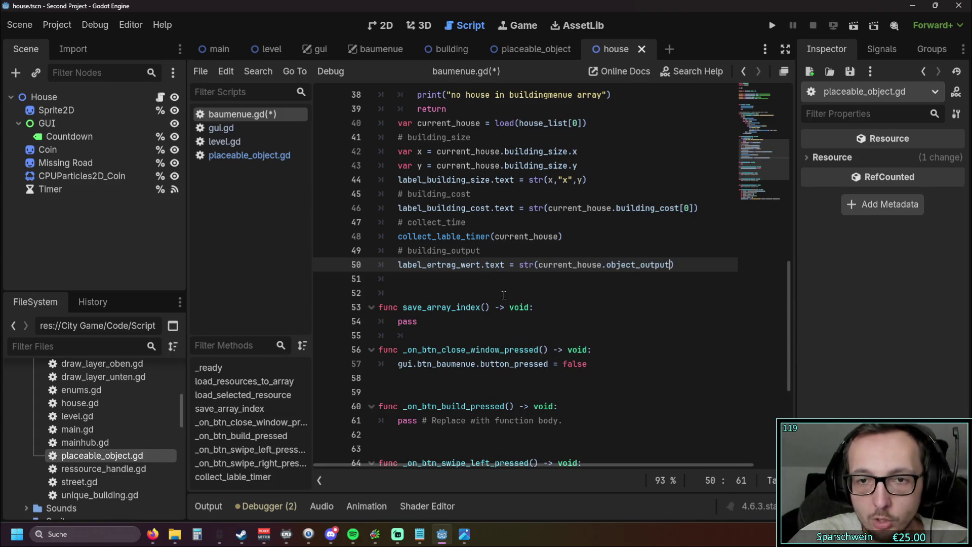
click(580, 320)
drag(607, 264, 631, 265)
text(building)
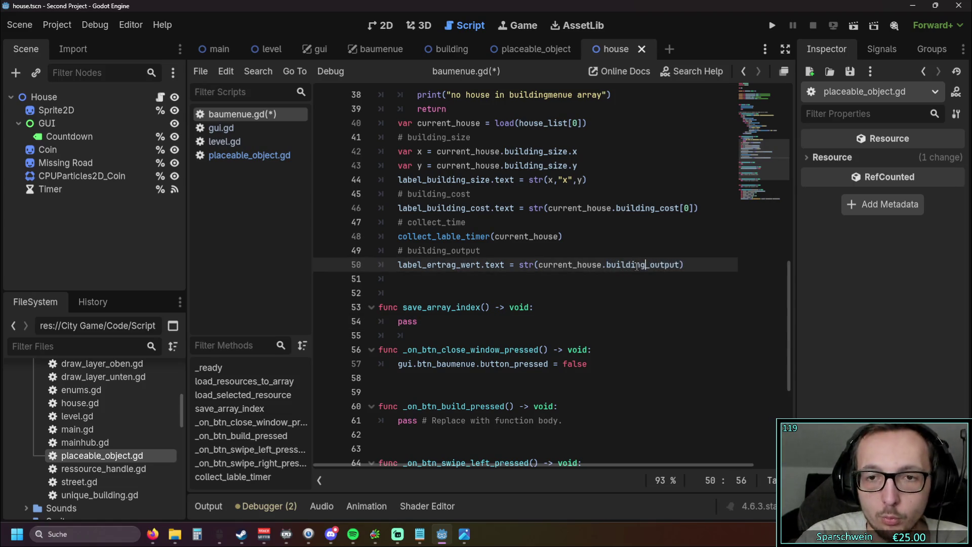
click(575, 300)
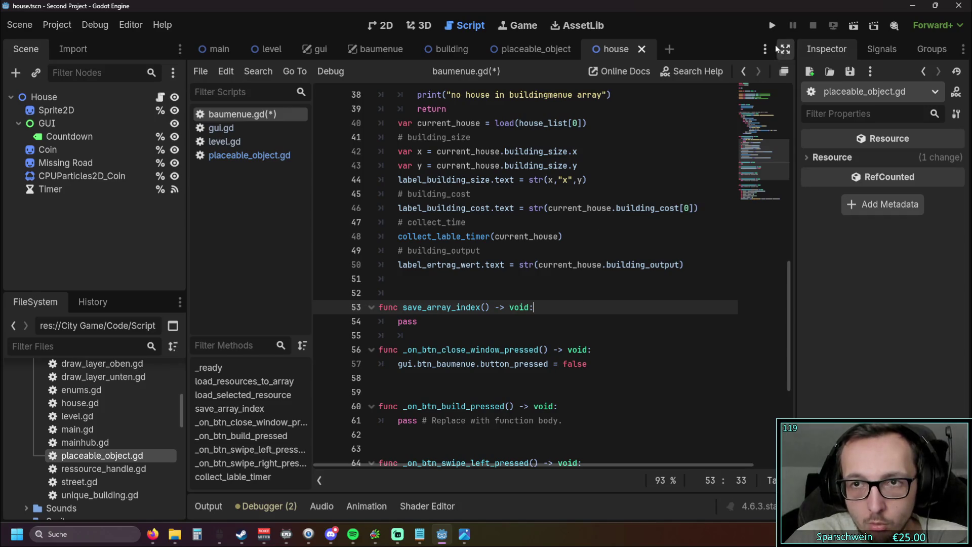
Step: Review construct() in placeable_object.gd, then run the project
click(249, 155)
scroll(523, 279, down, 12)
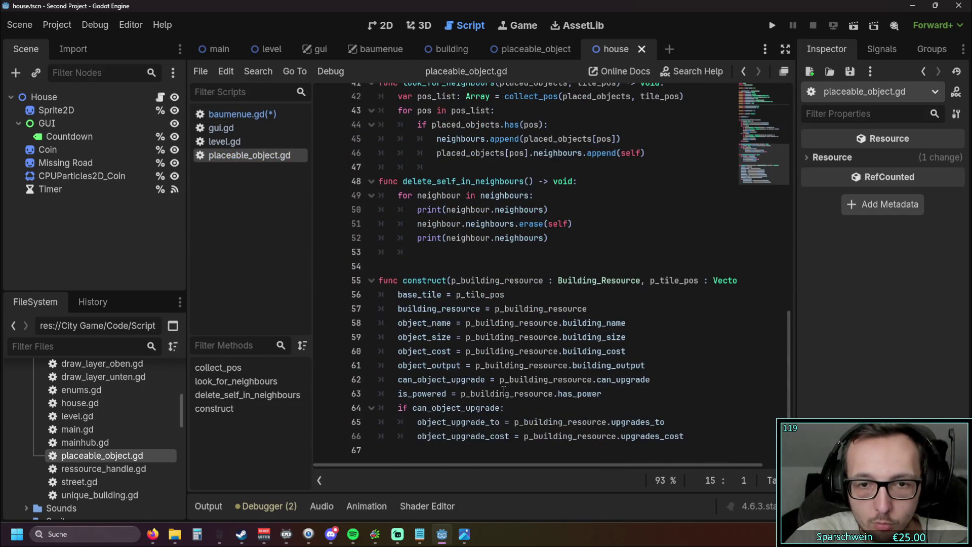
click(643, 366)
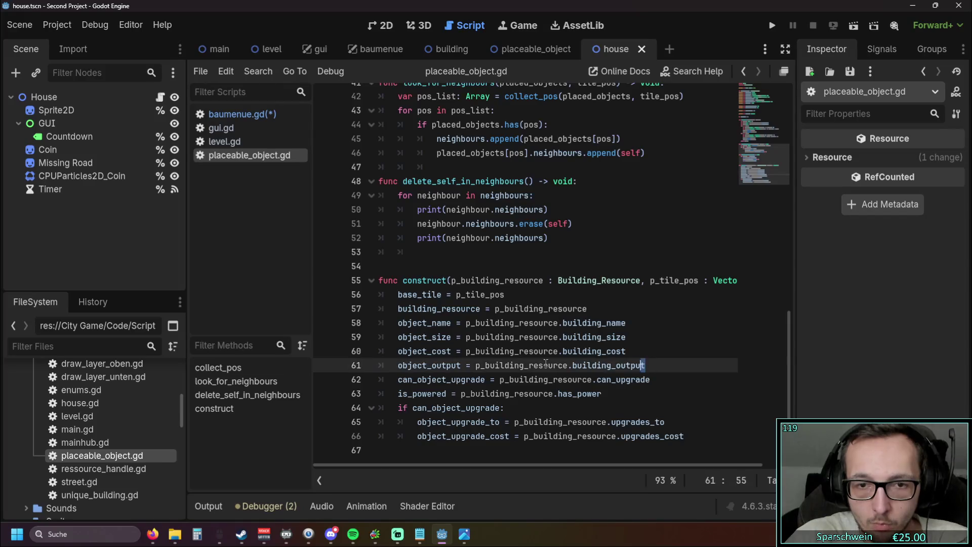
click(694, 311)
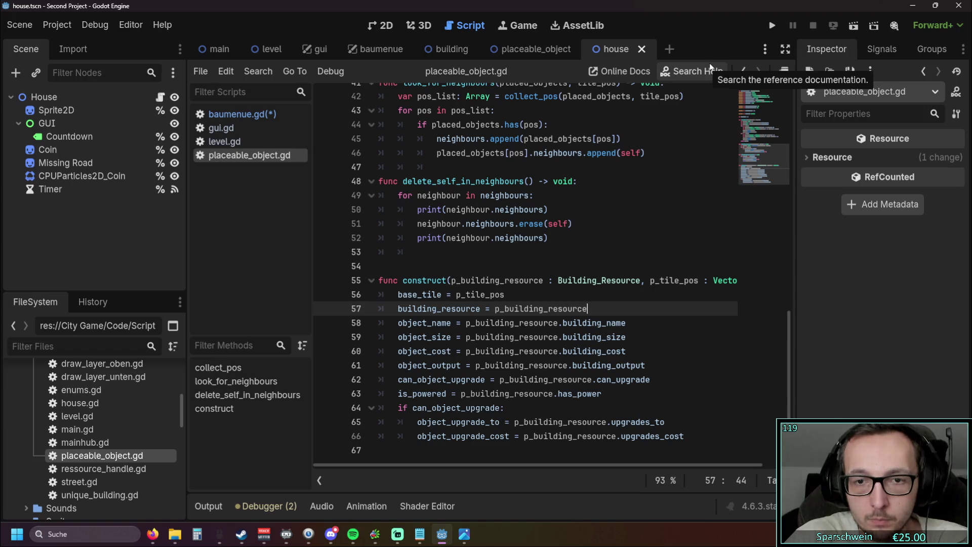
click(770, 25)
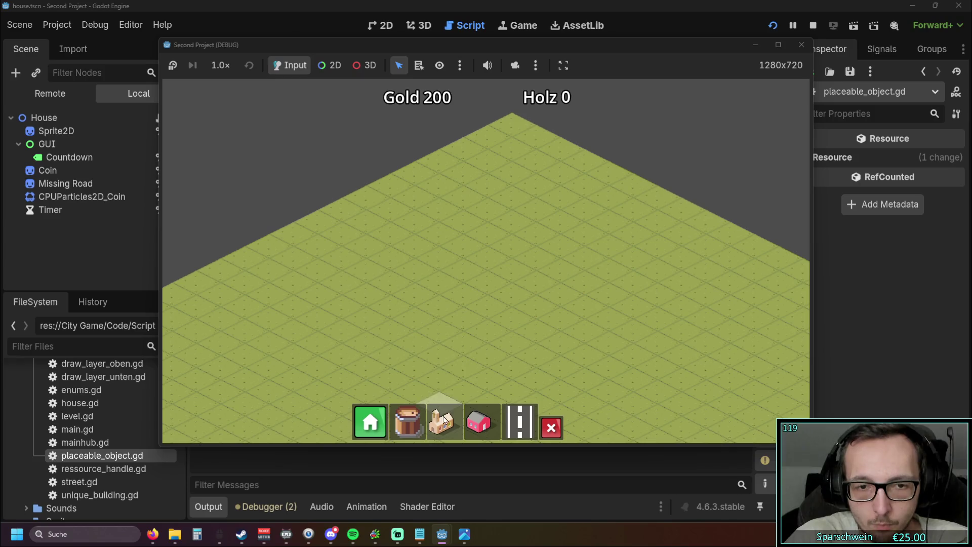
Step: Open and close the Baumenue build panel in the running game, then stop it
click(478, 422)
click(370, 421)
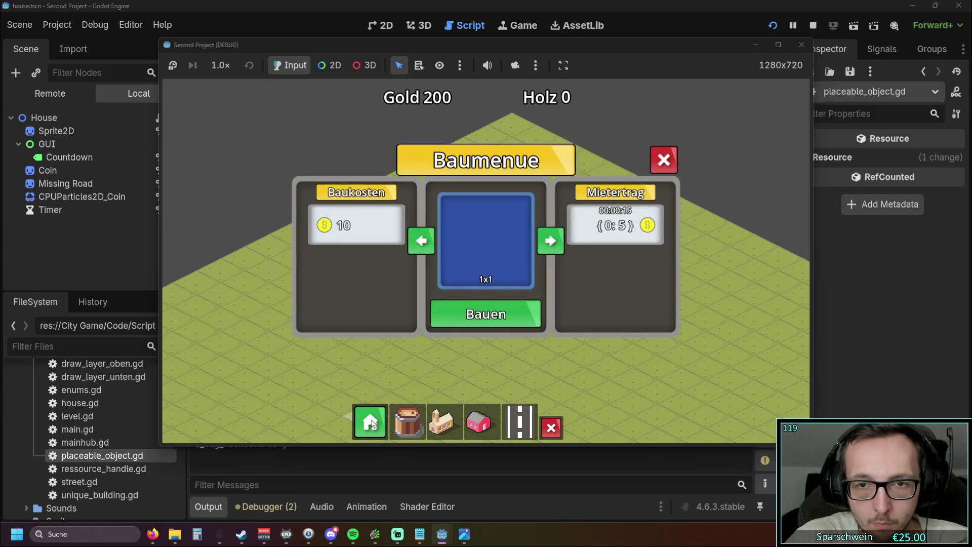
click(664, 161)
click(801, 44)
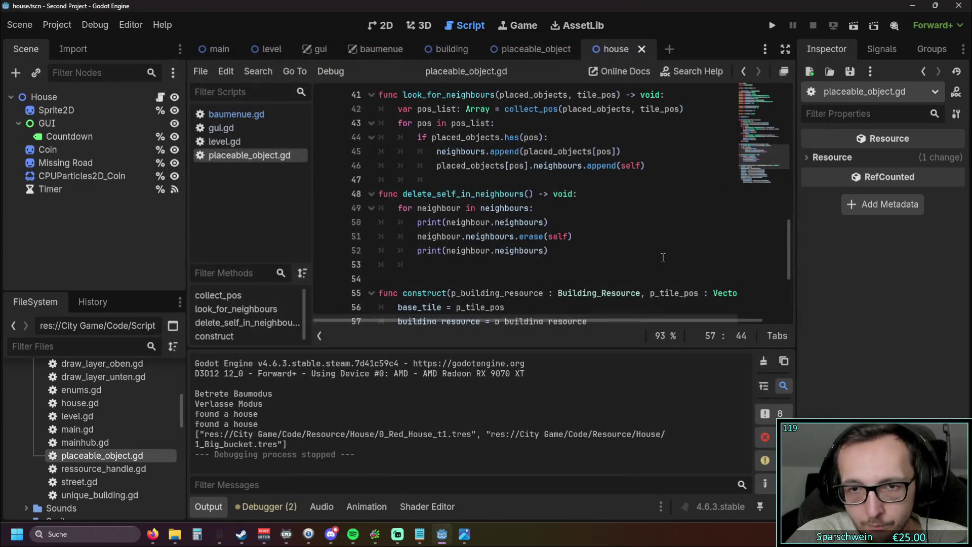
Step: Check the building_cost[0] index on line 46 of baumenue.gd
scroll(567, 258, down, 4)
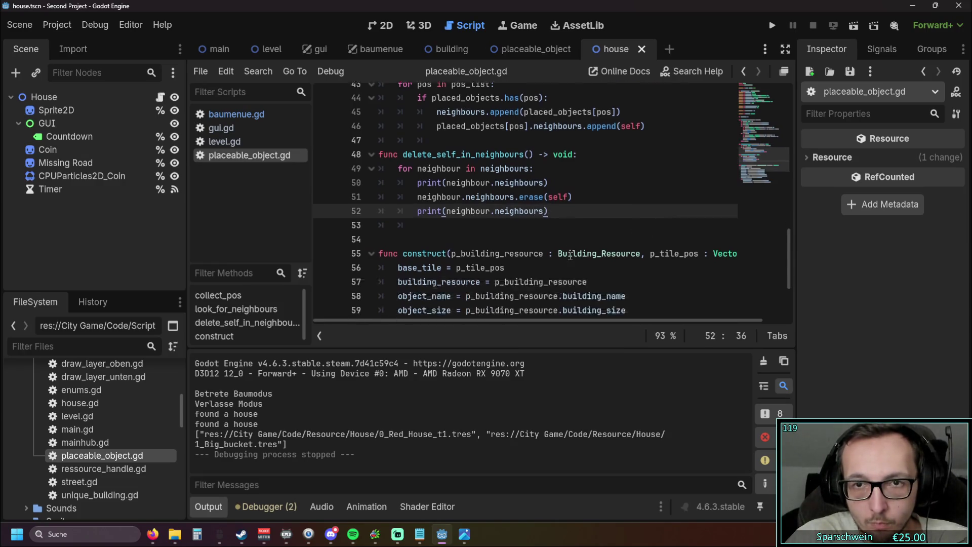
scroll(577, 256, up, 5)
scroll(577, 256, up, 12)
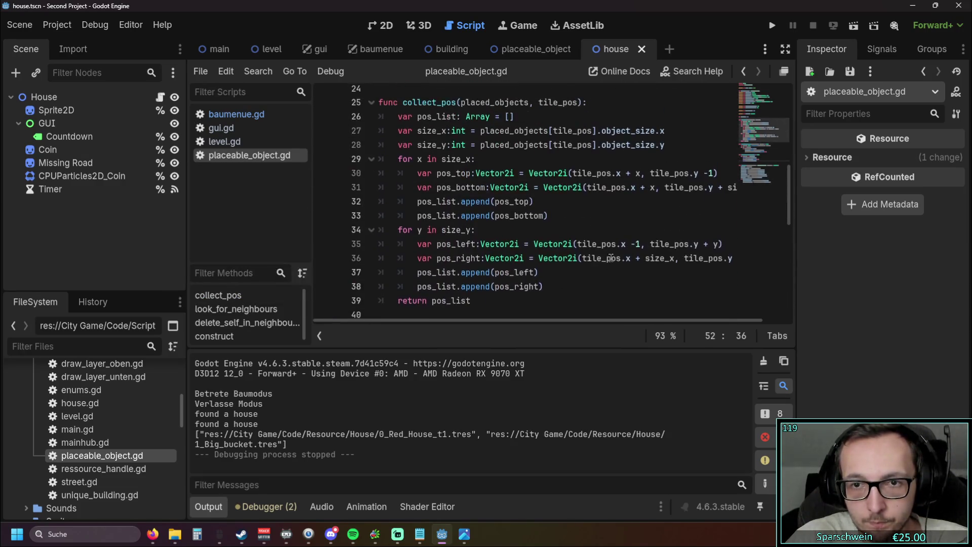
scroll(611, 258, down, 8)
click(230, 115)
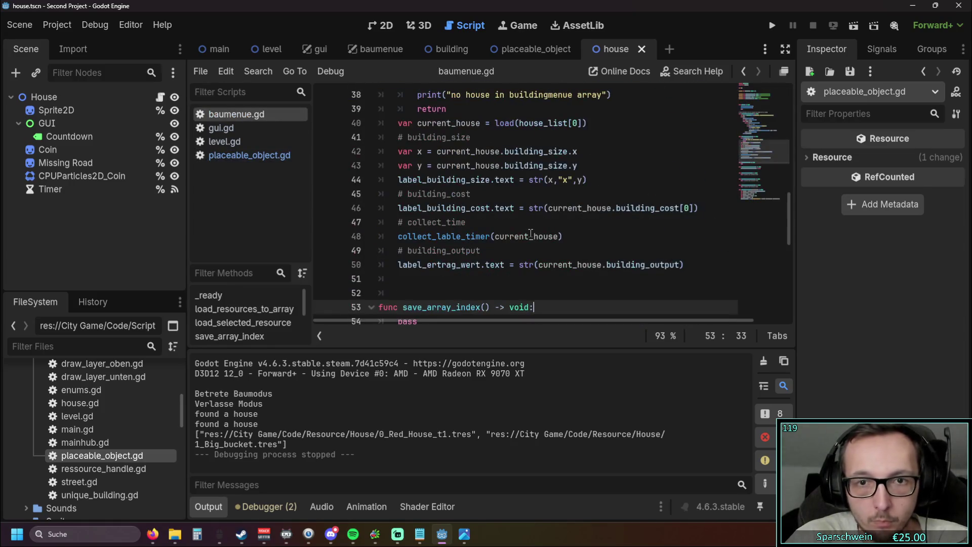
scroll(583, 240, down, 3)
scroll(583, 239, up, 3)
scroll(583, 240, up, 1)
click(685, 250)
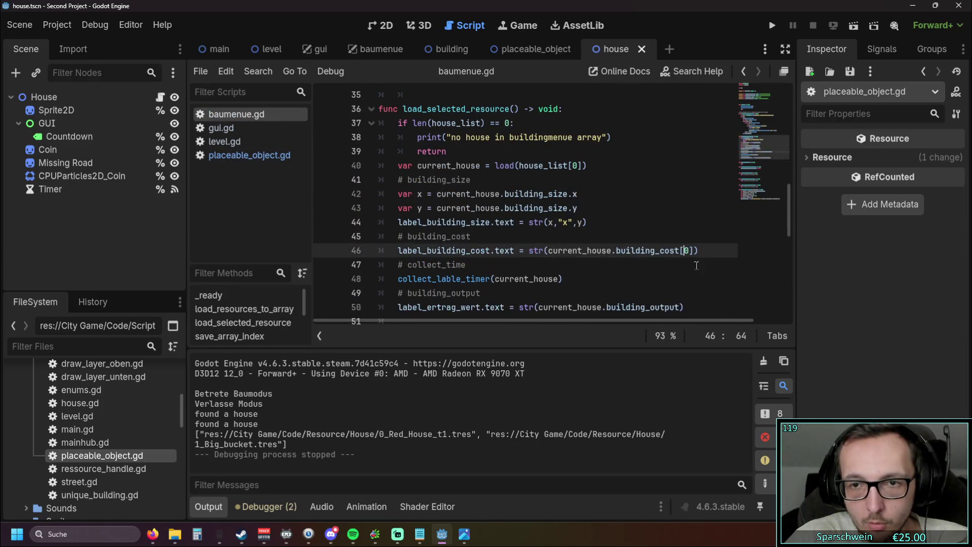
scroll(665, 208, down, 1)
drag(681, 208, 691, 208)
click(660, 293)
Step: Relaunch the game with F5, verify the build menu shows cost 10 and yield 5, then stop
key(F5)
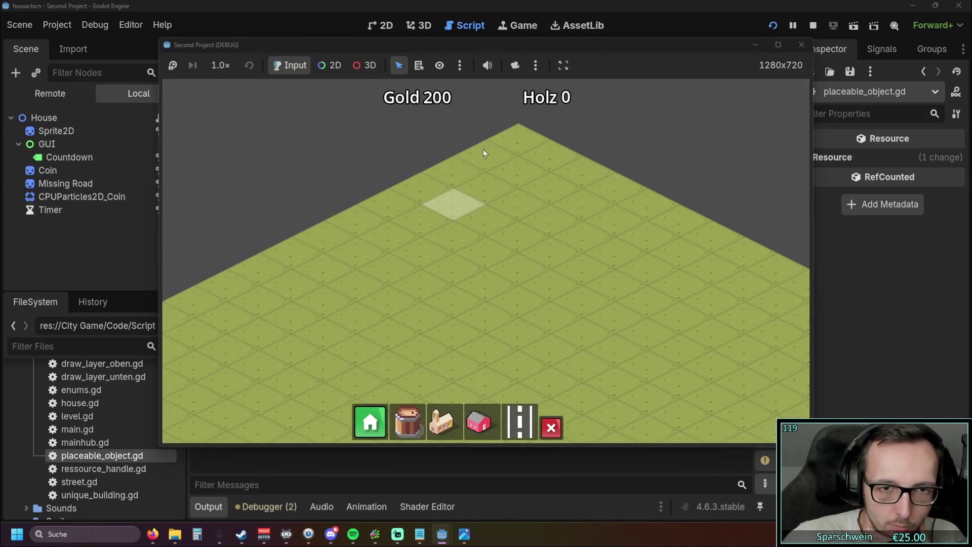
click(368, 416)
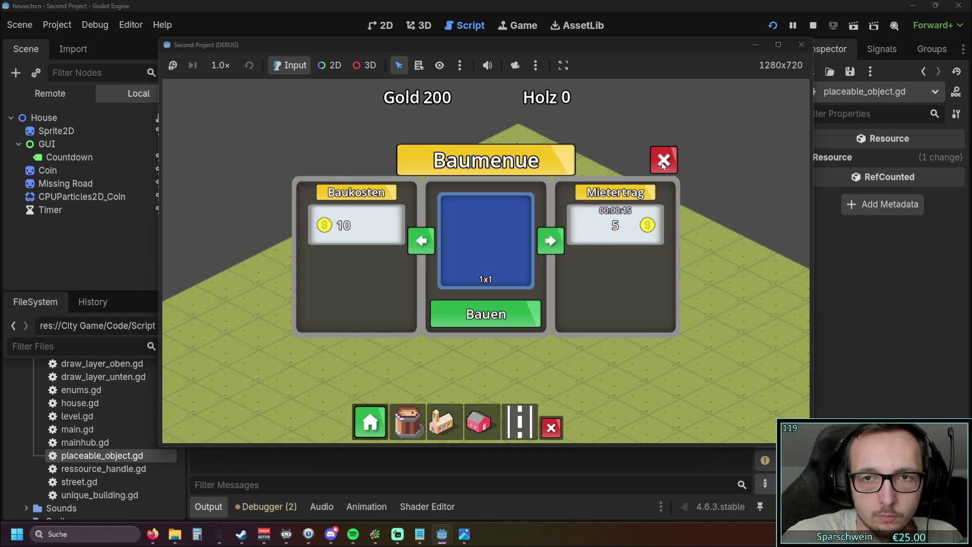
click(664, 162)
click(801, 44)
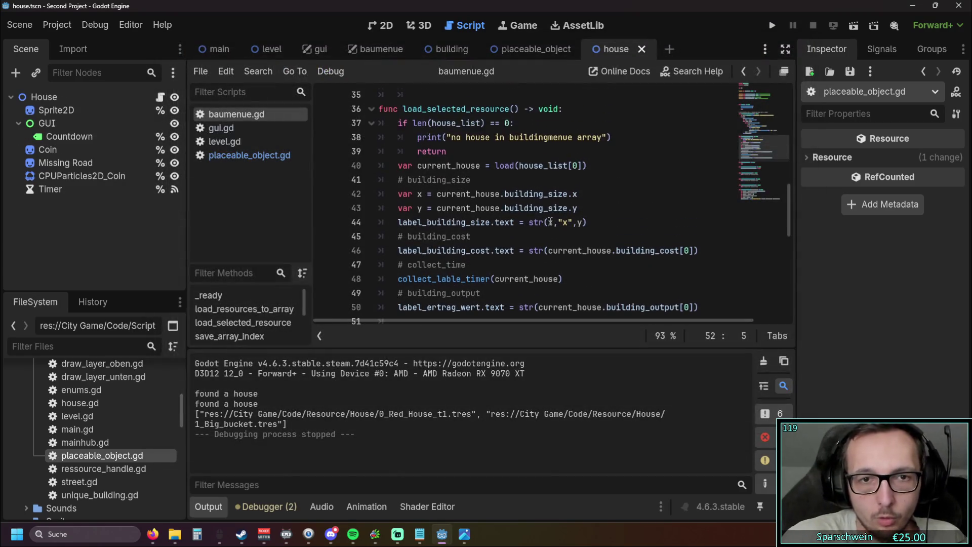
Step: Add a '# building_spite' comment below the current_house load line
scroll(542, 225, up, 1)
scroll(541, 225, down, 1)
scroll(538, 229, up, 8)
scroll(538, 229, down, 7)
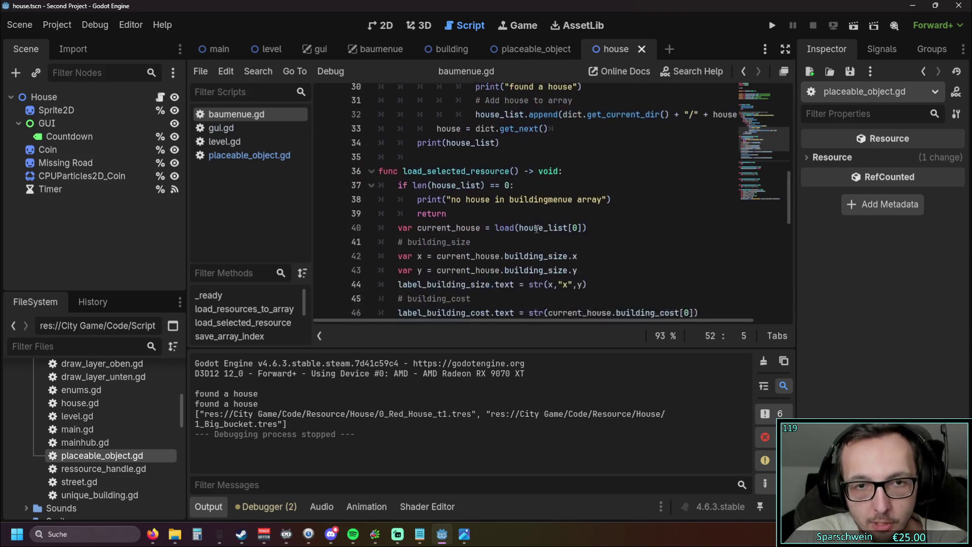
scroll(530, 229, up, 1)
click(597, 209)
key(Return)
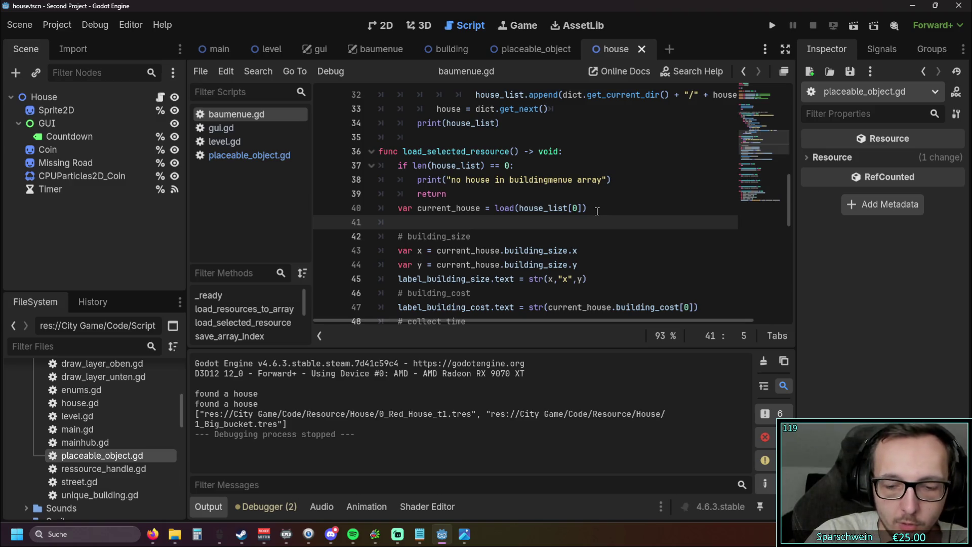
text(building_)
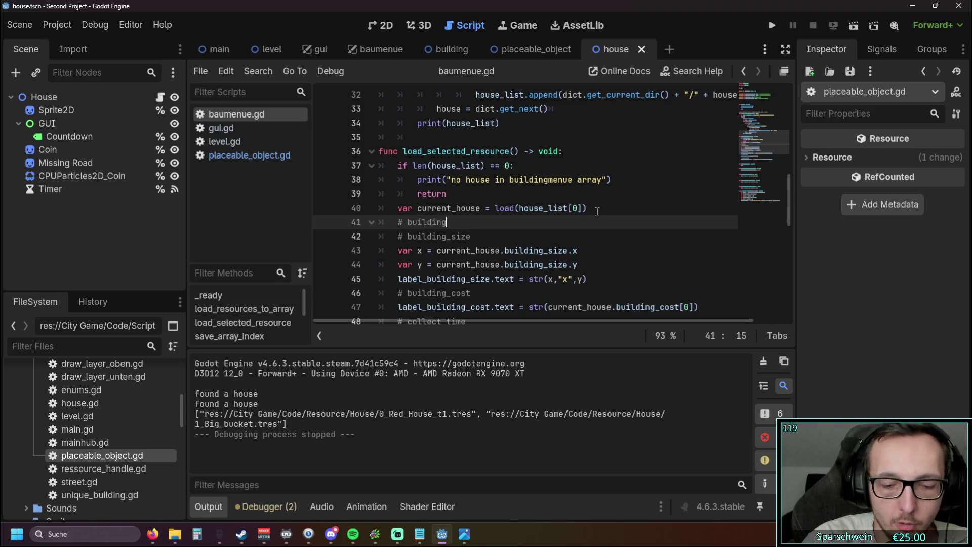
text(spire)
key(Return)
key(BackSpace)
key(BackSpace)
text(te)
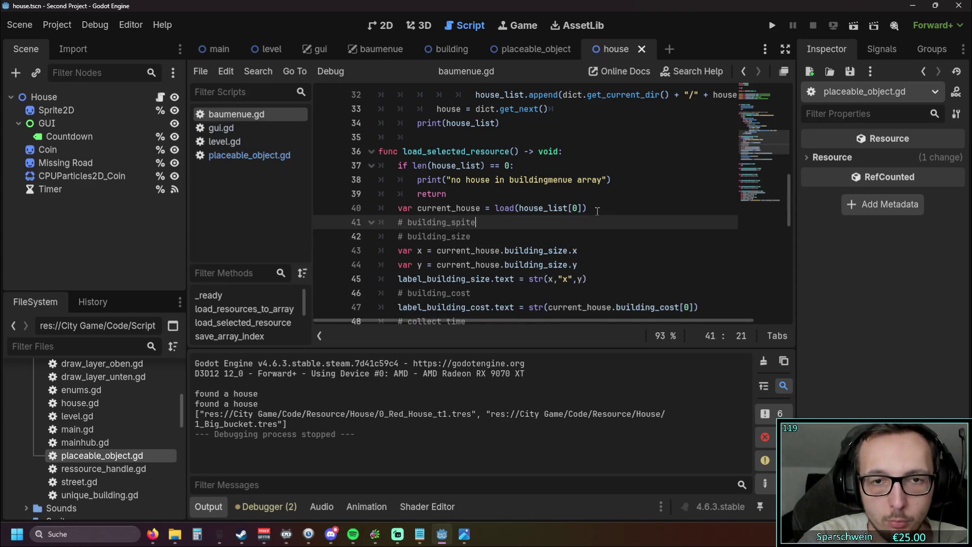
key(Return)
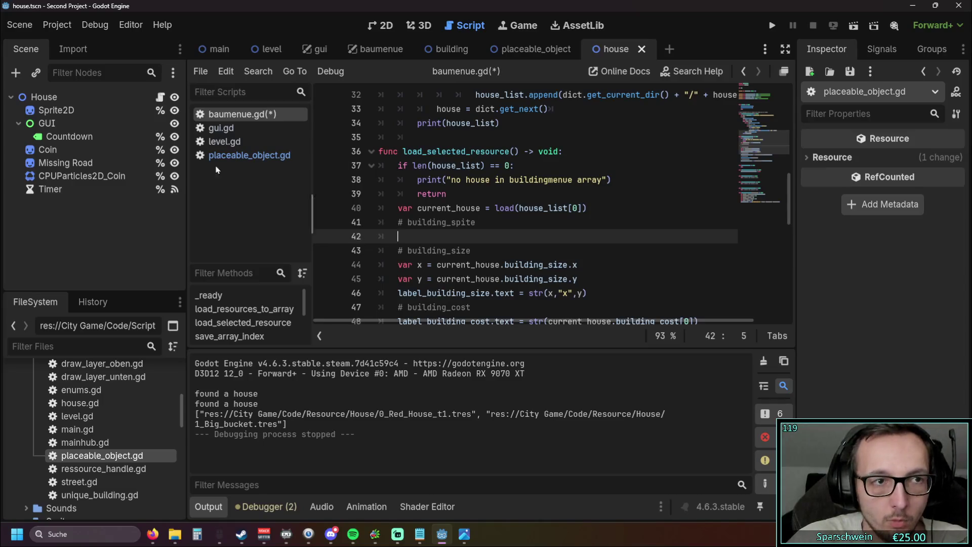
click(367, 54)
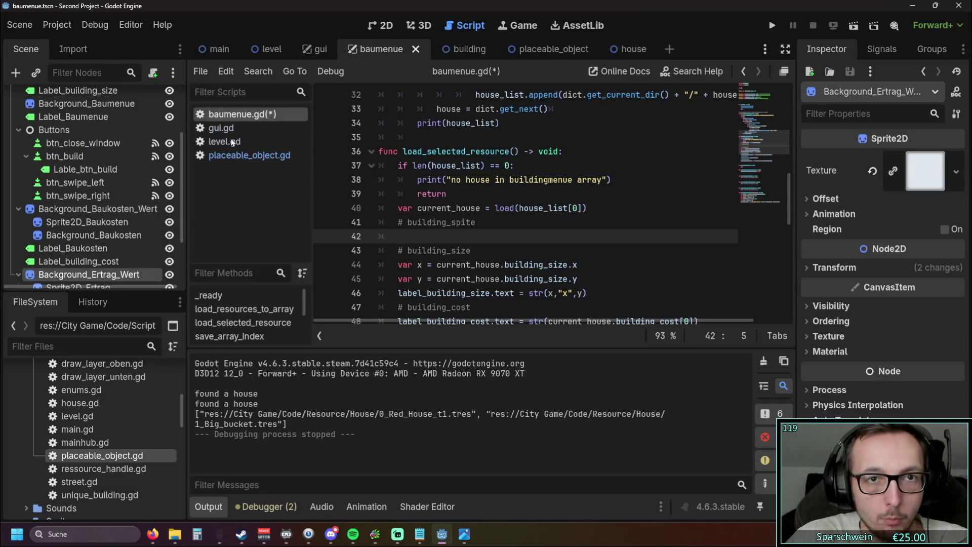
scroll(97, 187, up, 5)
mouse_move(83, 166)
mouse_down()
mouse_move(424, 239)
mouse_move(487, 159)
mouse_move(451, 128)
mouse_up()
click(554, 110)
key(Return)
key(Down)
key(Down)
key(BackSpace)
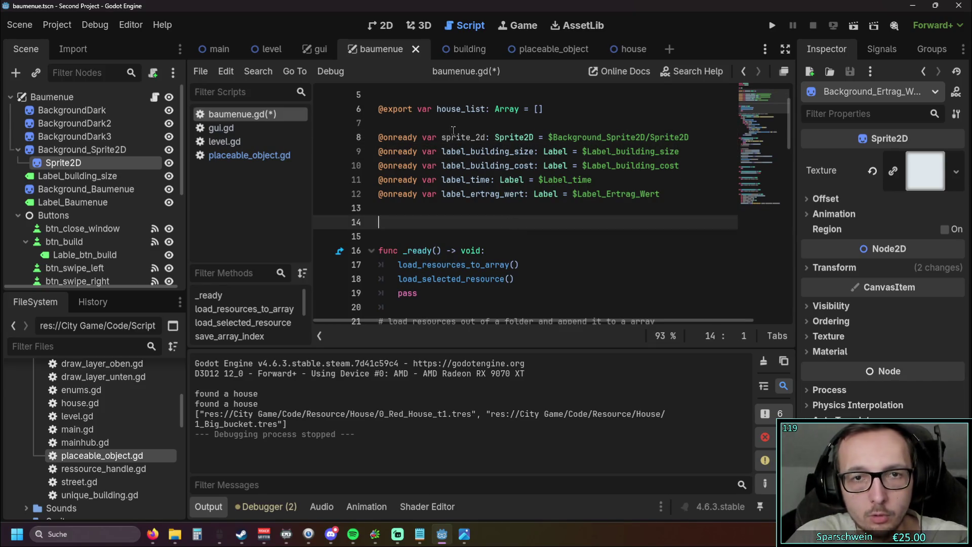
Step: Select and copy the sprite_2d variable name
drag(443, 136, 487, 136)
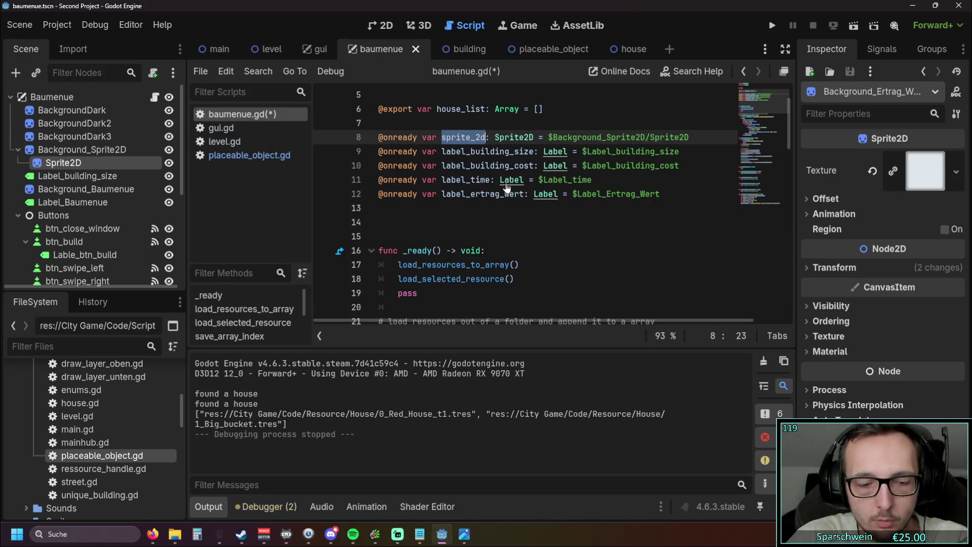
scroll(457, 229, down, 12)
scroll(457, 229, down, 5)
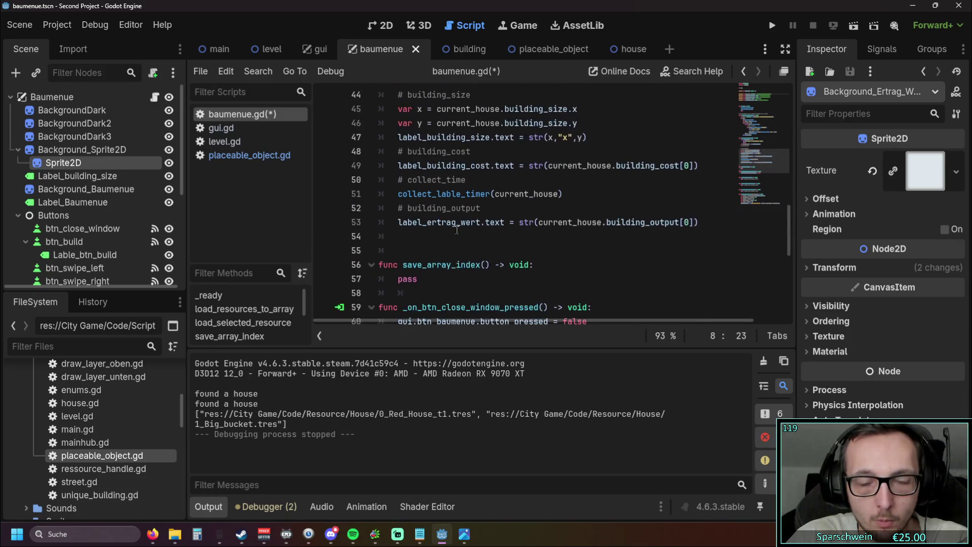
scroll(455, 231, up, 18)
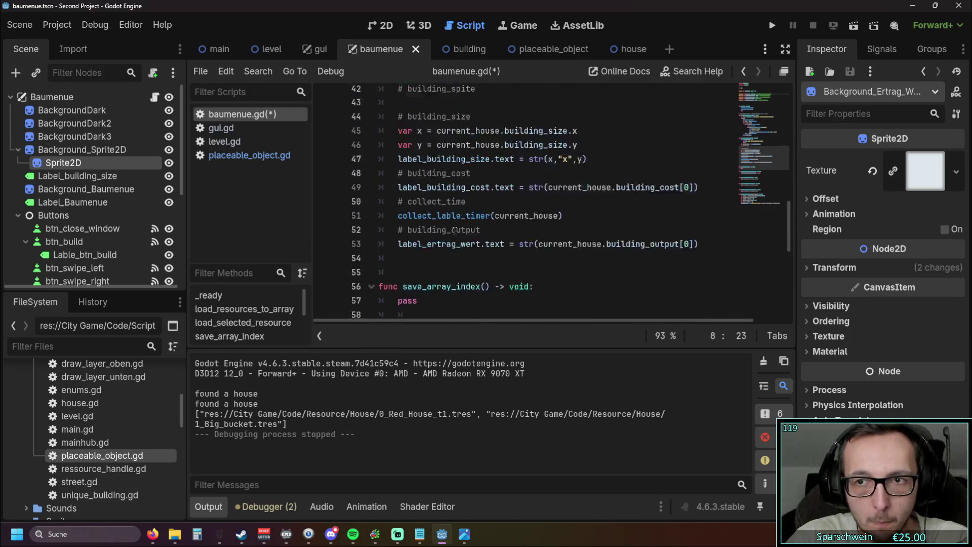
click(493, 276)
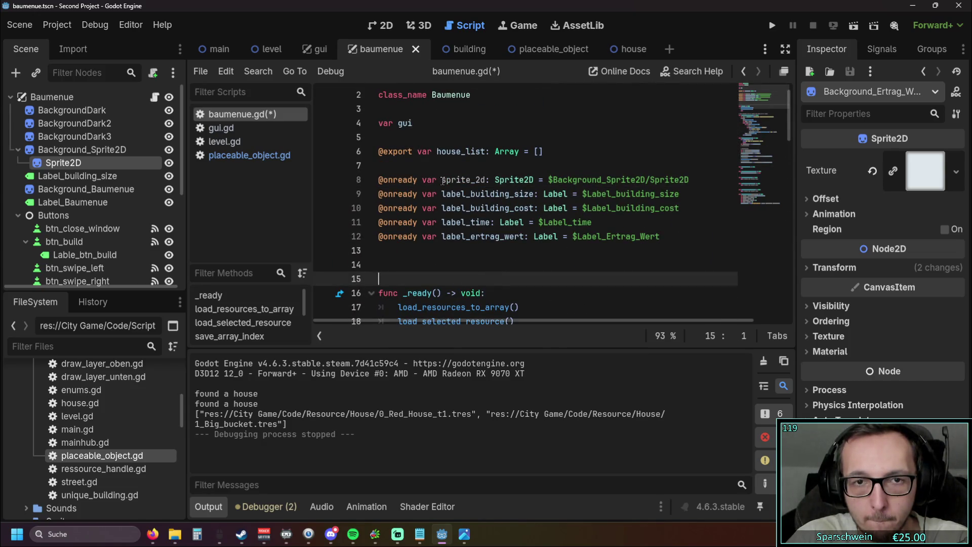
drag(442, 180, 486, 181)
key(ctrl+c)
scroll(479, 208, down, 16)
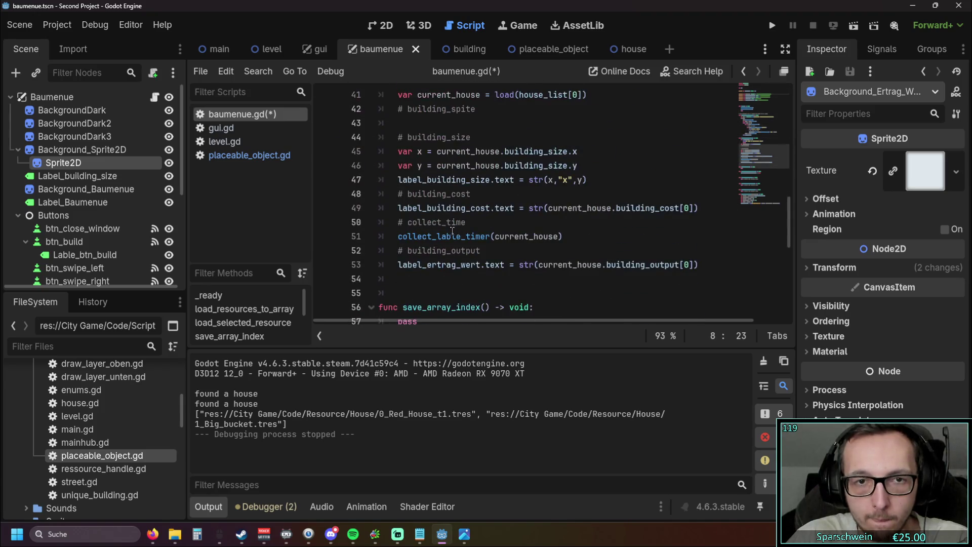
scroll(452, 231, down, 3)
scroll(427, 204, up, 8)
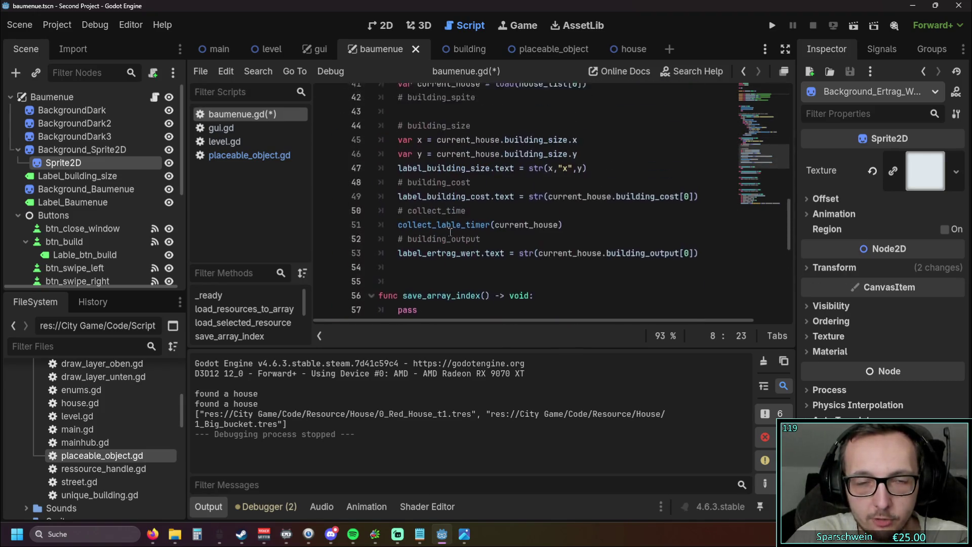
Step: Paste sprite_2d on line 43 and type 'sprite_2d.texture =' as an unfinished assignment
click(427, 205)
key(ctrl+v)
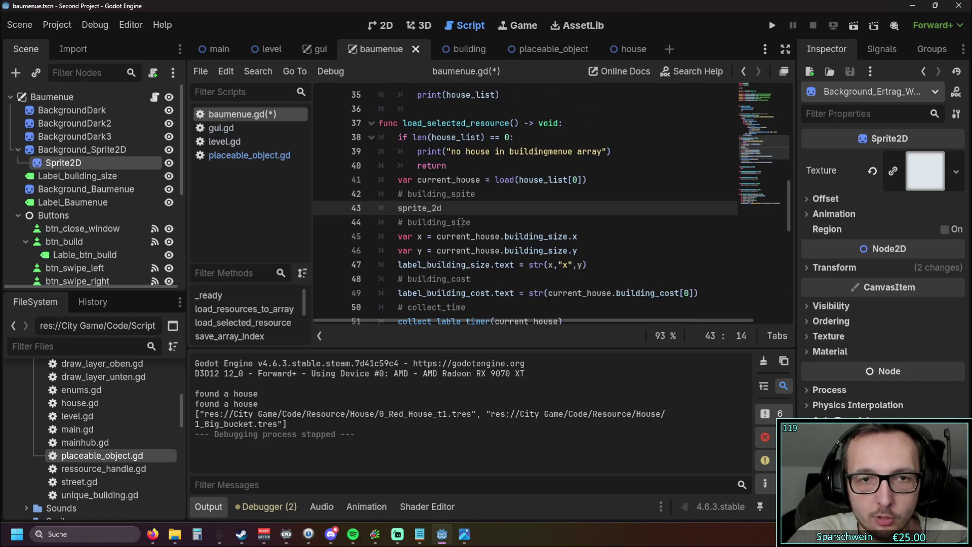
text(.texturr)
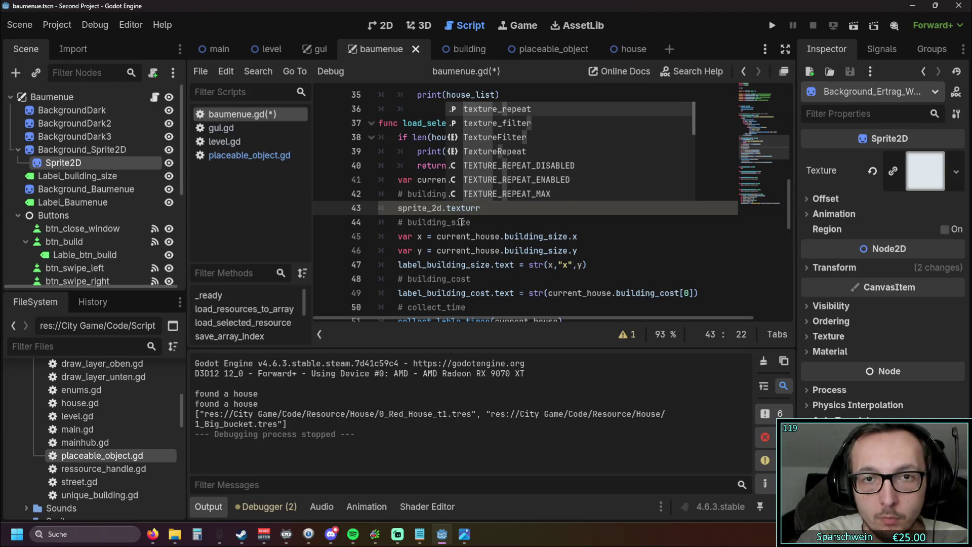
key(BackSpace)
text(e =)
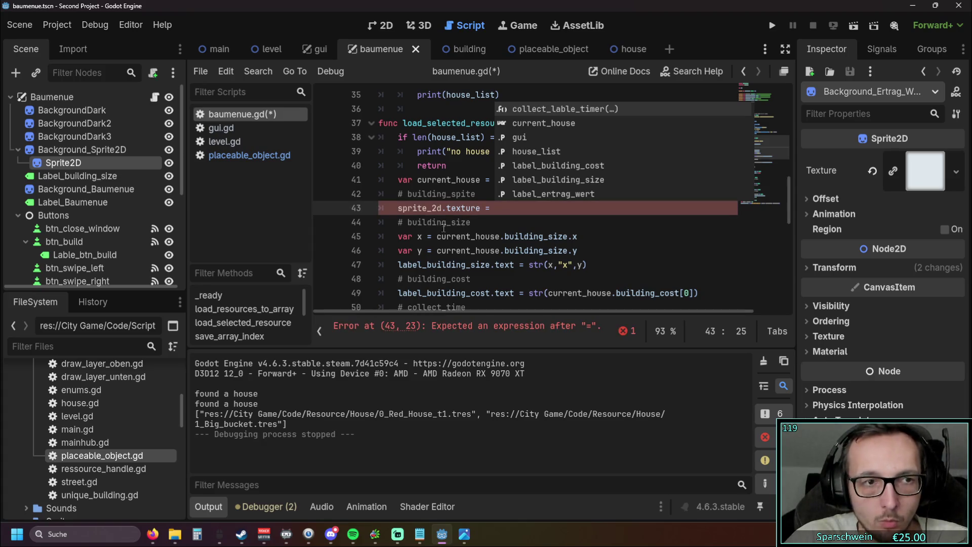
key(Escape)
key(Down)
key(Down)
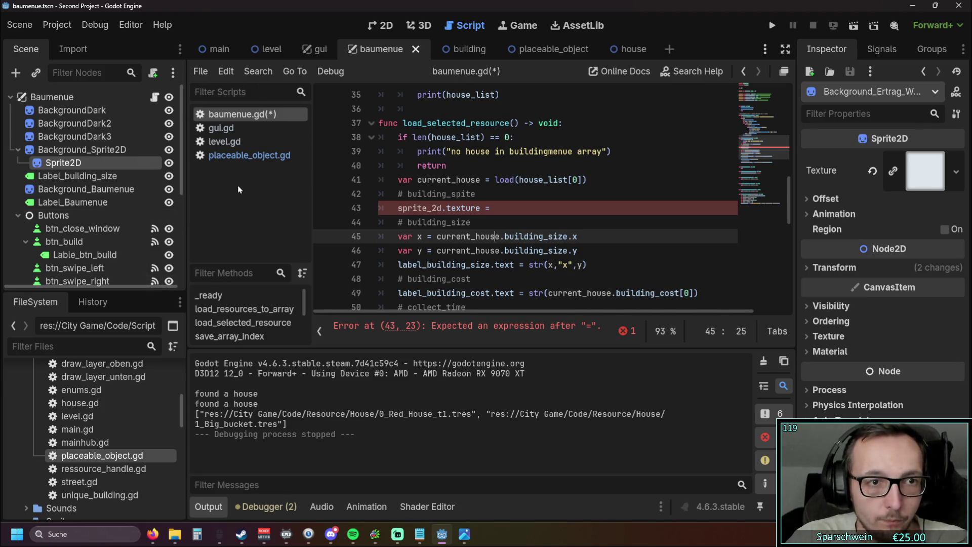
Step: Switch to placeable_object.gd and scroll through its building properties
click(249, 155)
scroll(466, 201, up, 1)
scroll(466, 201, down, 12)
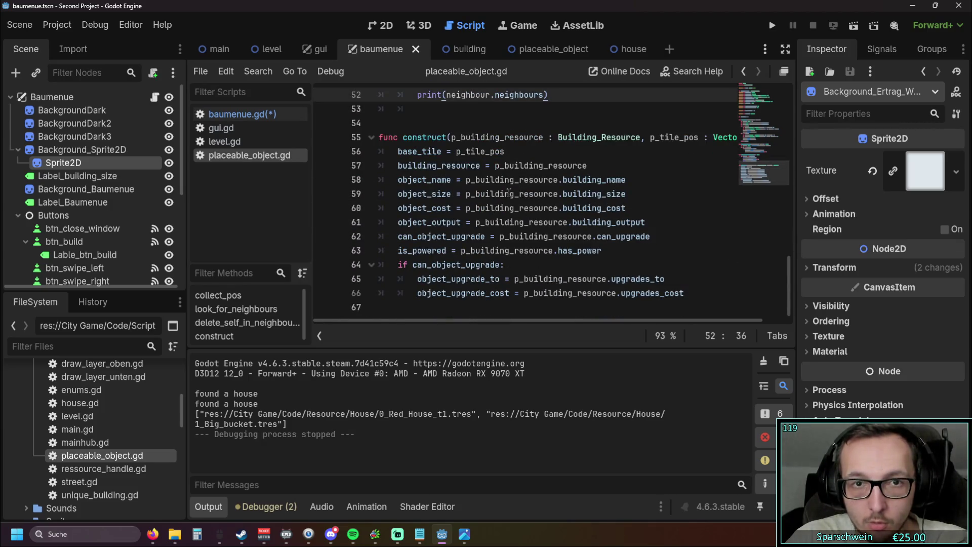
scroll(465, 193, up, 15)
scroll(465, 193, up, 2)
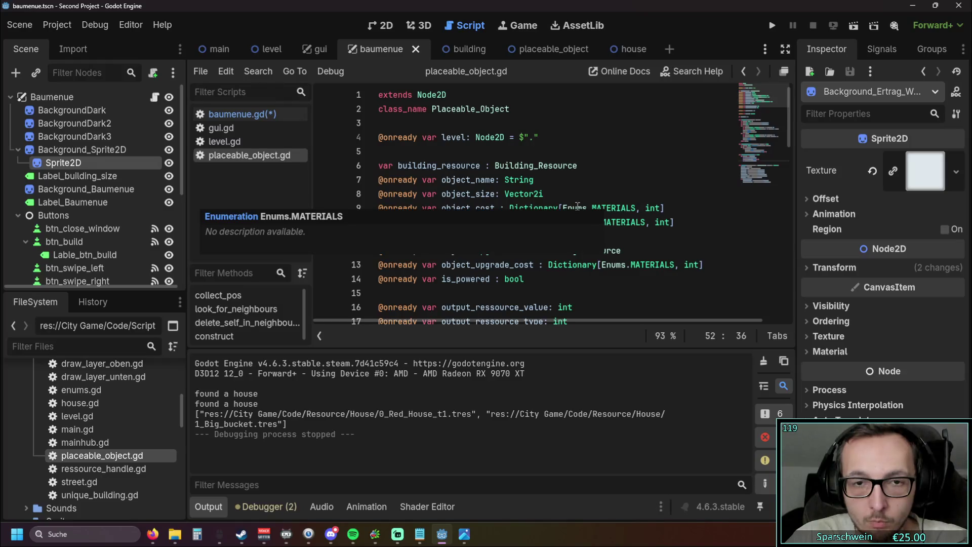
scroll(588, 194, down, 17)
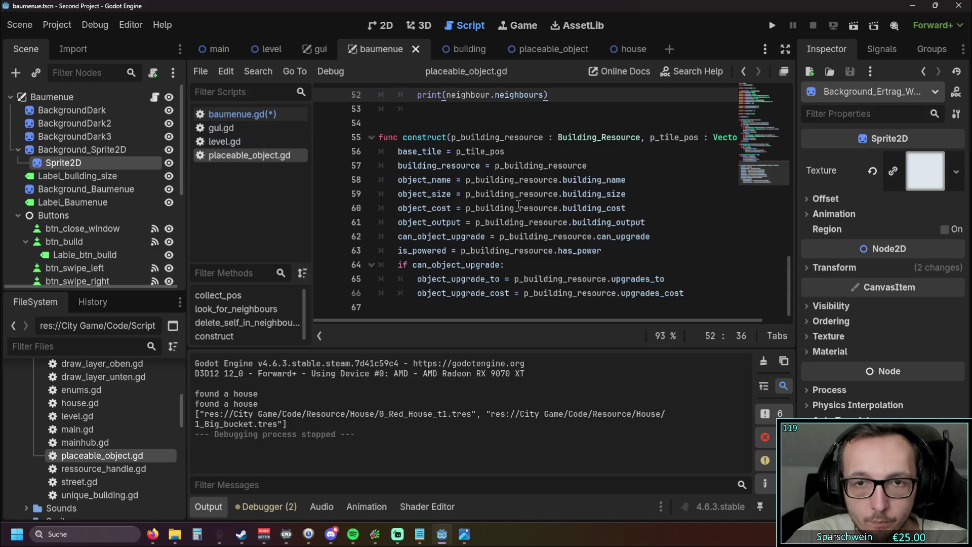
scroll(529, 205, up, 6)
scroll(529, 204, up, 11)
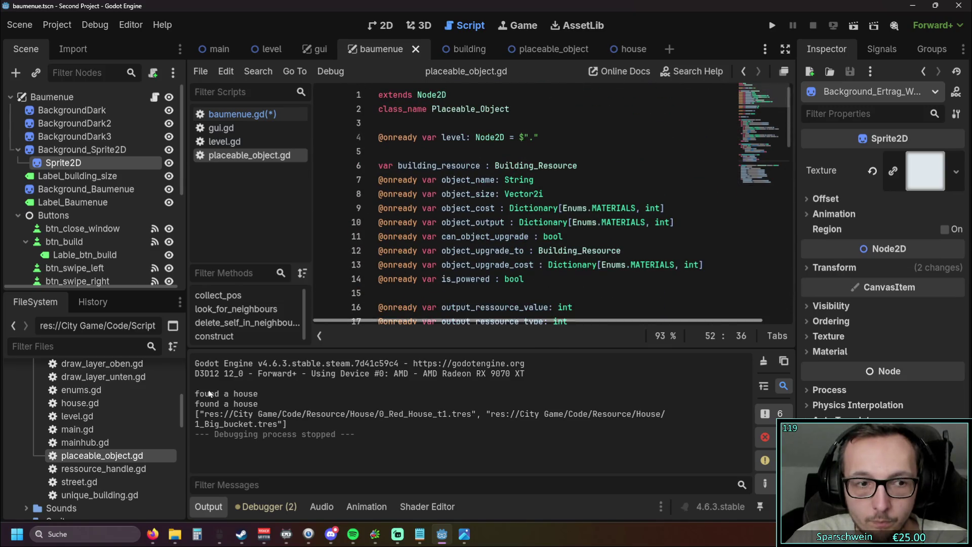
scroll(100, 453, up, 6)
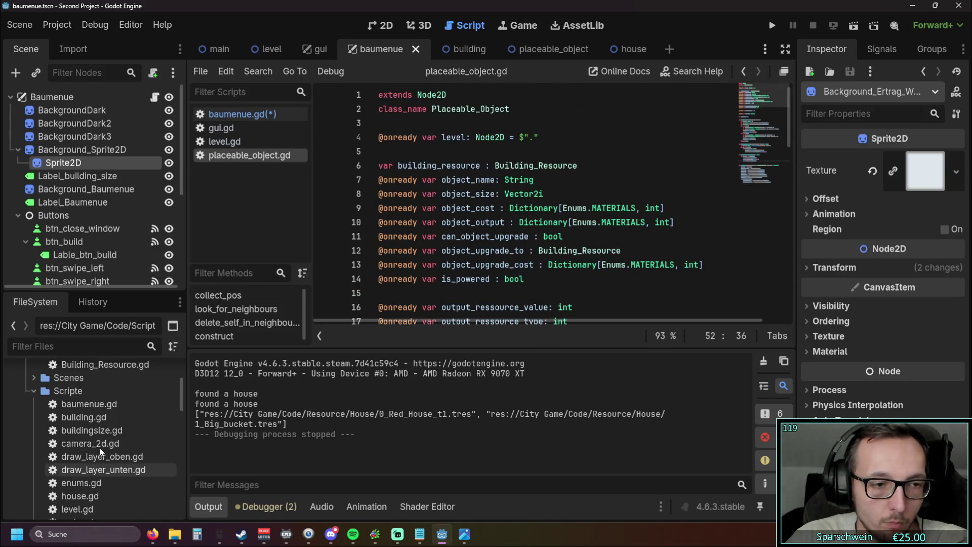
scroll(105, 441, up, 1)
Step: Copy object_sprite from Building_Resource.gd and paste it after 'sprite_2d.texture =' in baumenue.gd
double_click(105, 458)
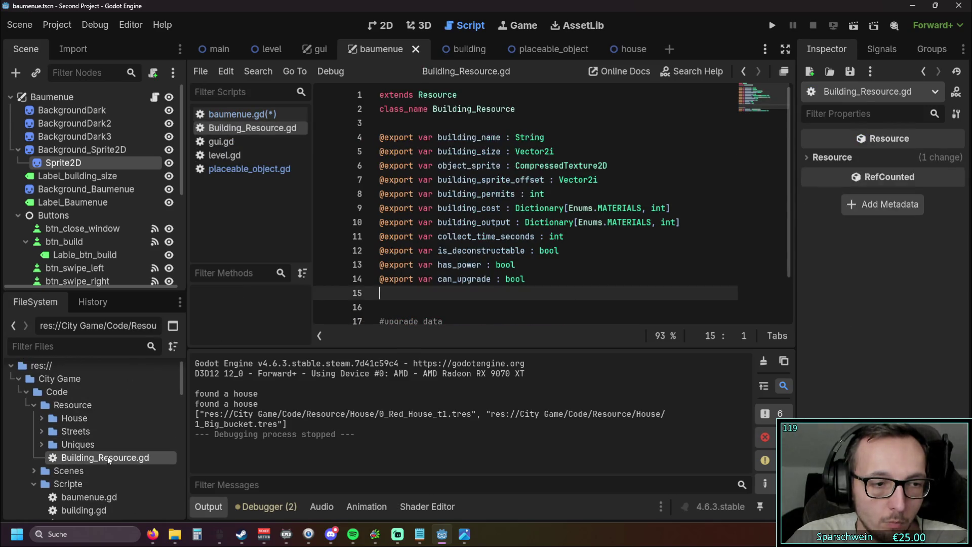
double_click(438, 166)
key(ctrl+c)
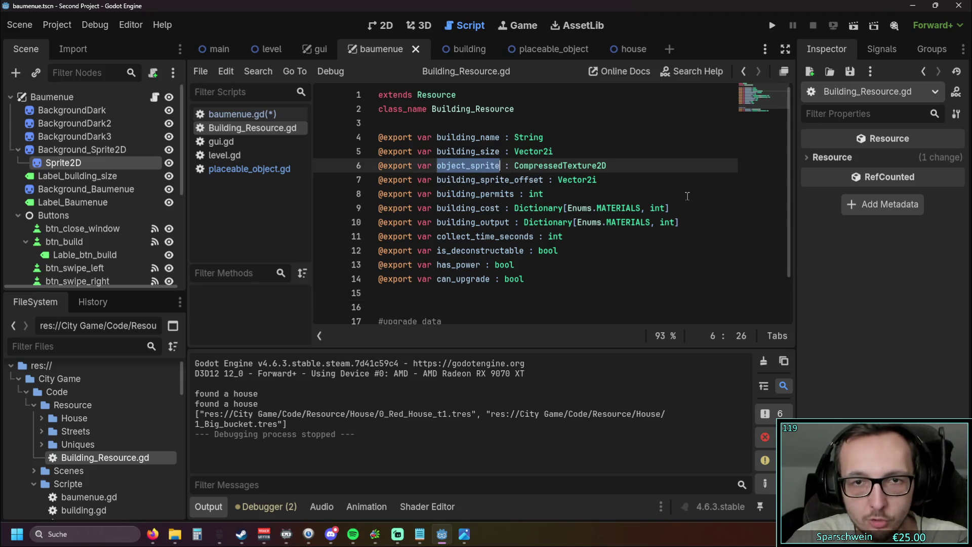
click(568, 193)
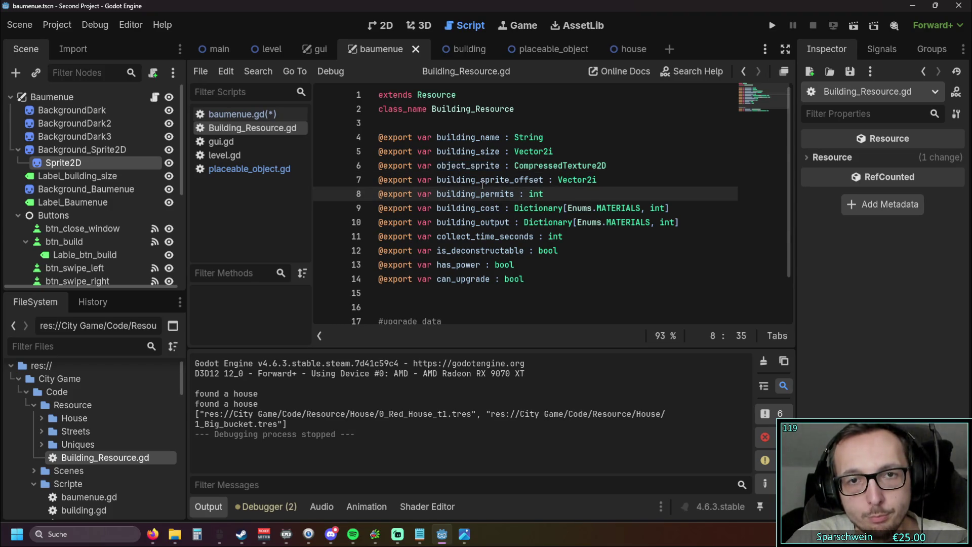
click(238, 114)
click(527, 208)
key(ctrl+v)
click(524, 237)
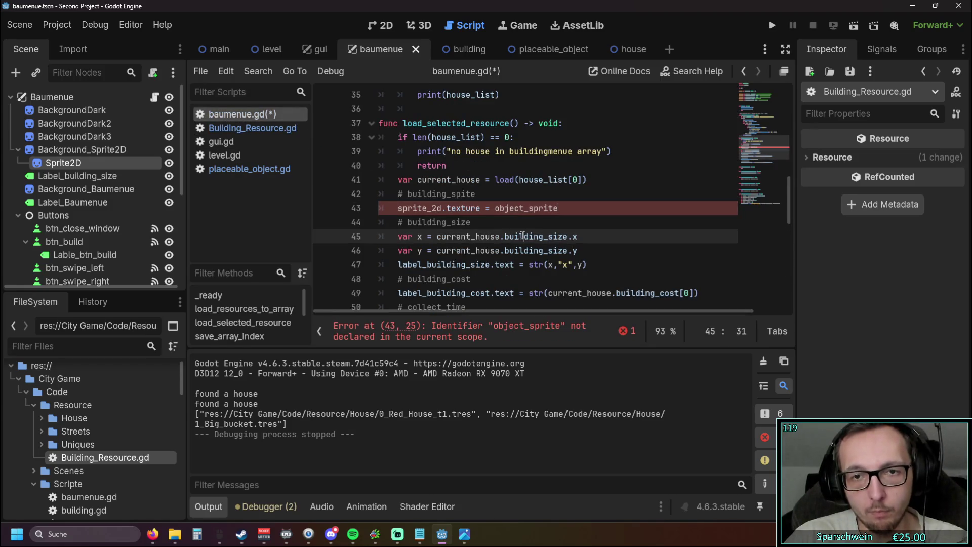
Step: Prefix object_sprite with 'current_house.', then run the game and open the build menu
click(575, 205)
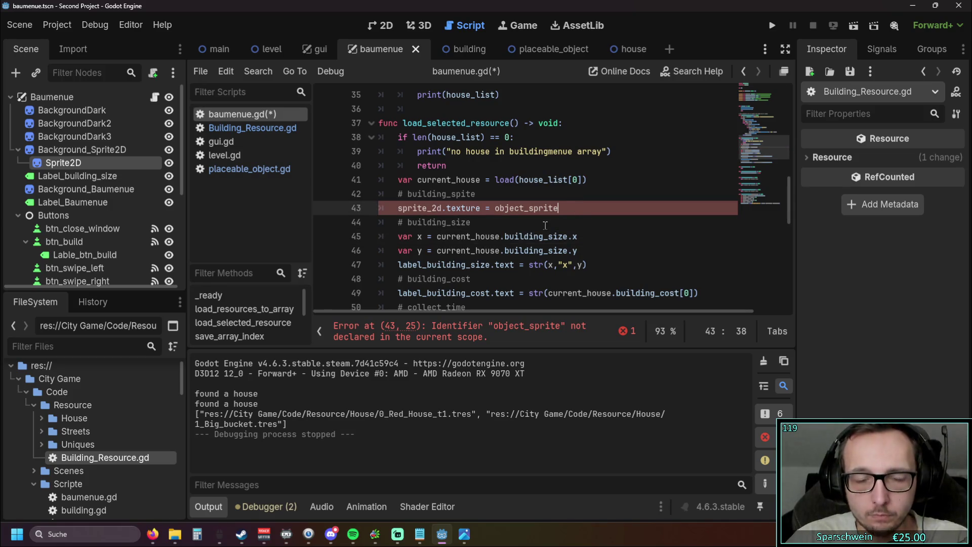
drag(437, 237, 505, 238)
key(ctrl+c)
click(494, 207)
key(ctrl+v)
click(624, 237)
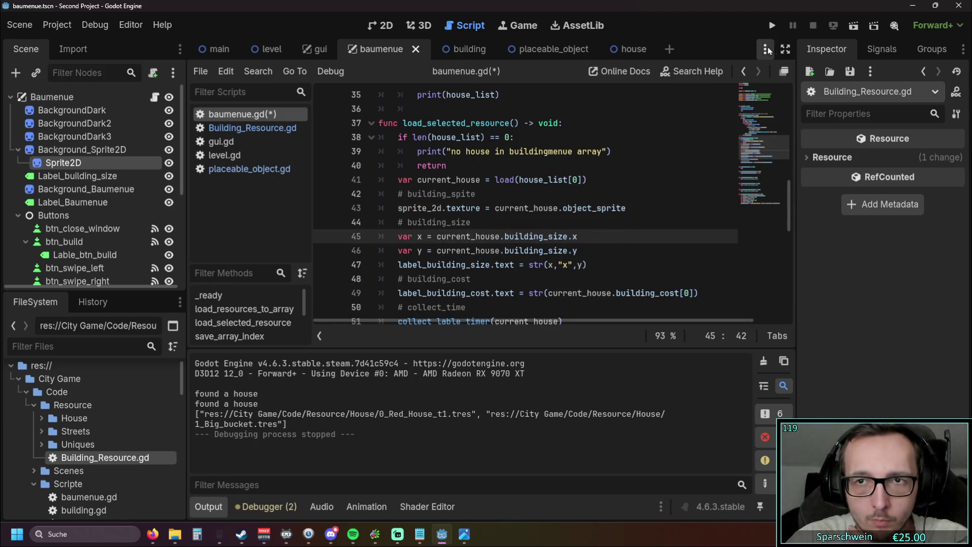
click(772, 25)
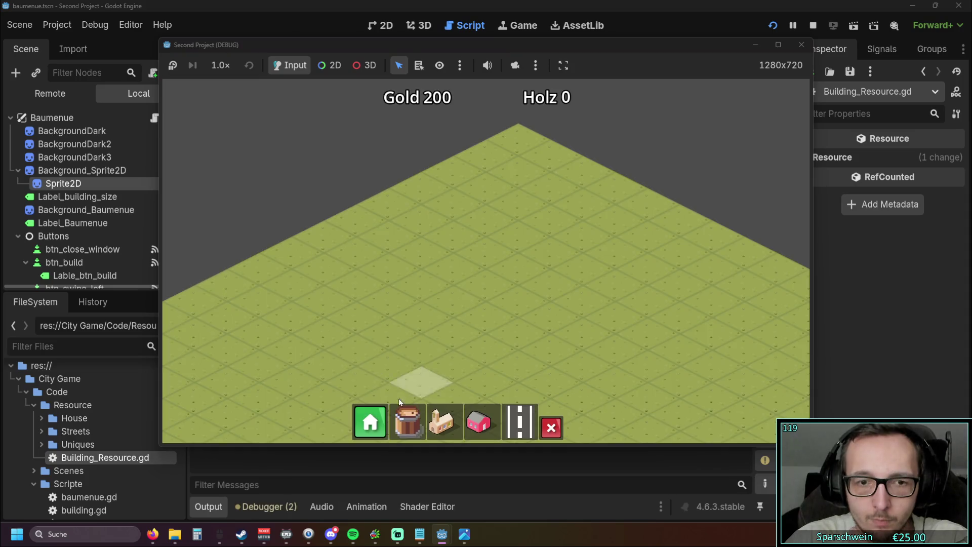
click(376, 420)
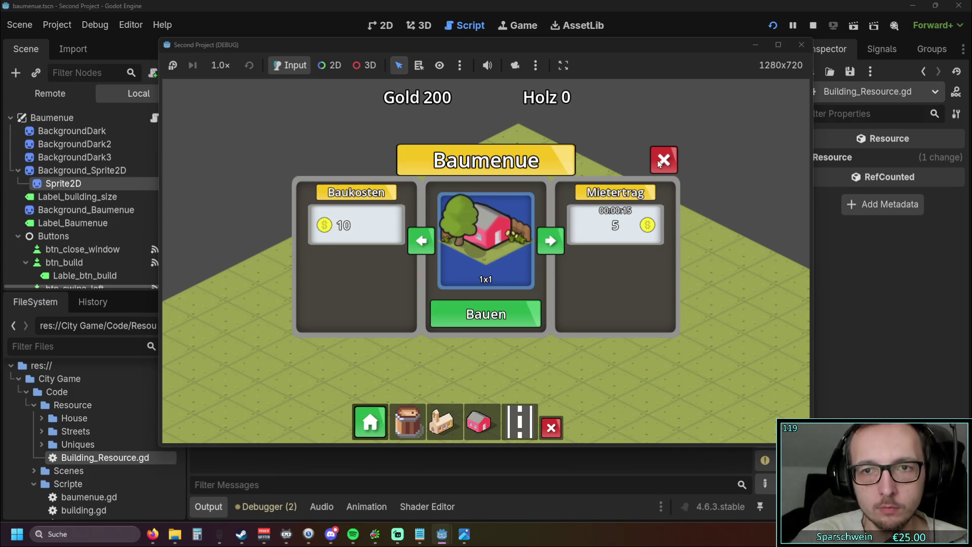
Step: Close the build menu showing the red house picture and stop the game
click(662, 161)
click(801, 45)
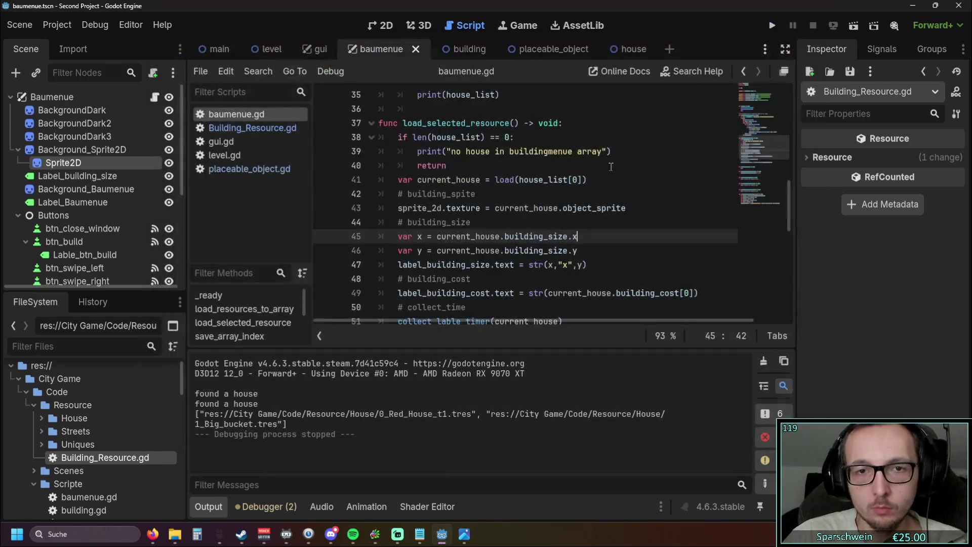
Step: Insert an empty line 44 below the sprite texture assignment in baumenue.gd
scroll(527, 219, down, 1)
scroll(527, 218, up, 1)
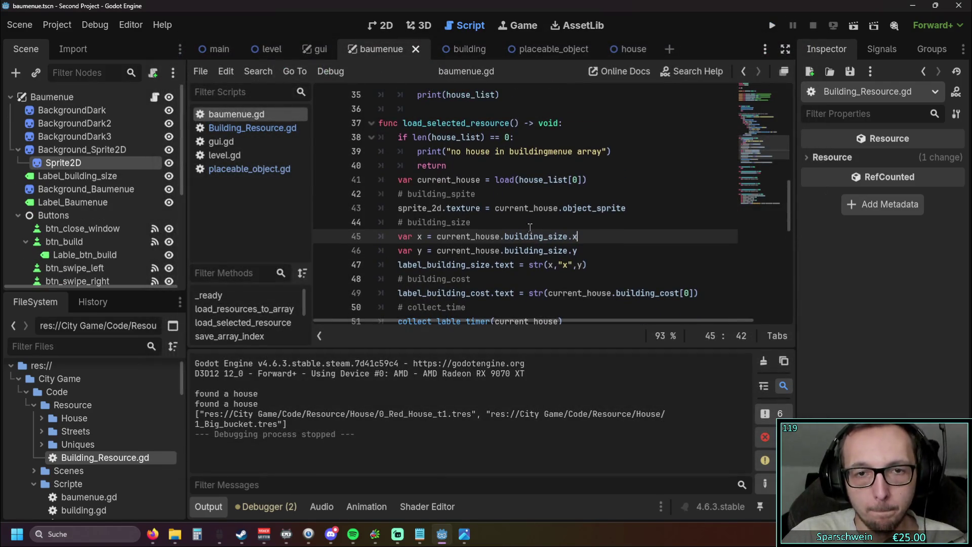
click(637, 210)
key(Return)
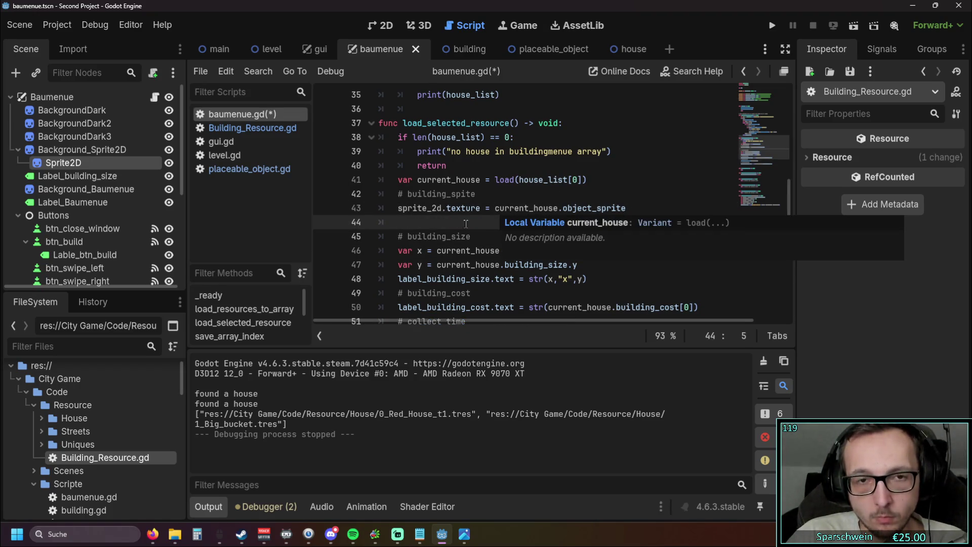
key(Up)
key(Down)
click(483, 209)
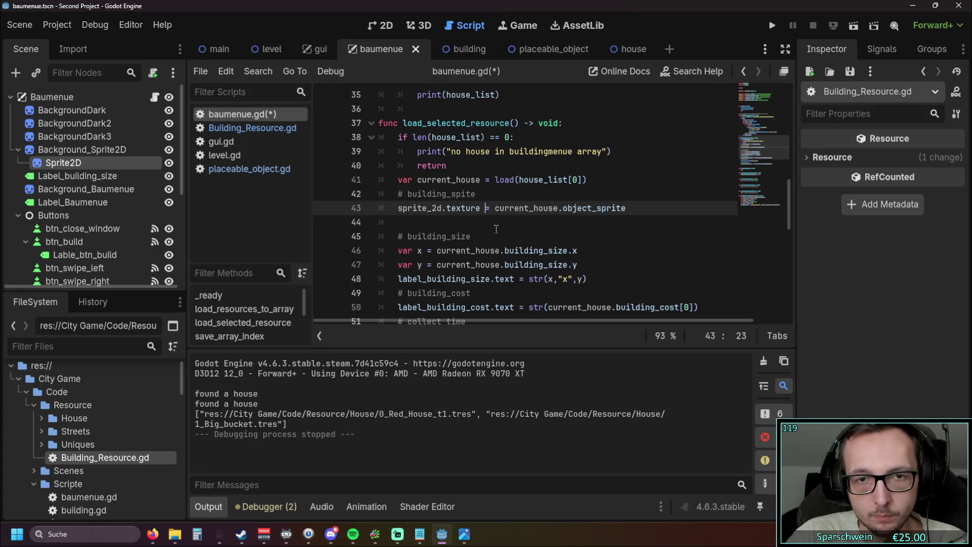
key(Up)
key(Down)
key(alt+Down)
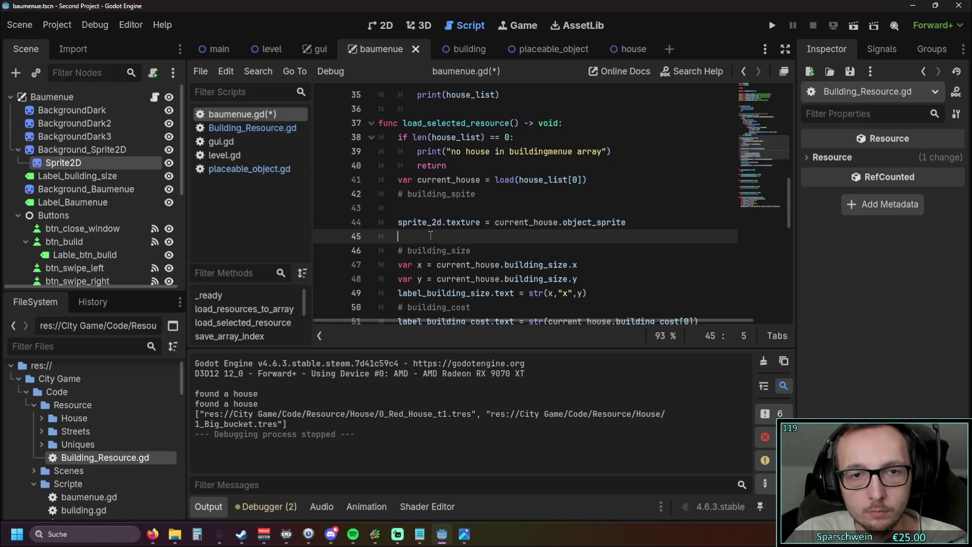
key(End)
key(Home)
key(alt+Up)
key(End)
key(Down)
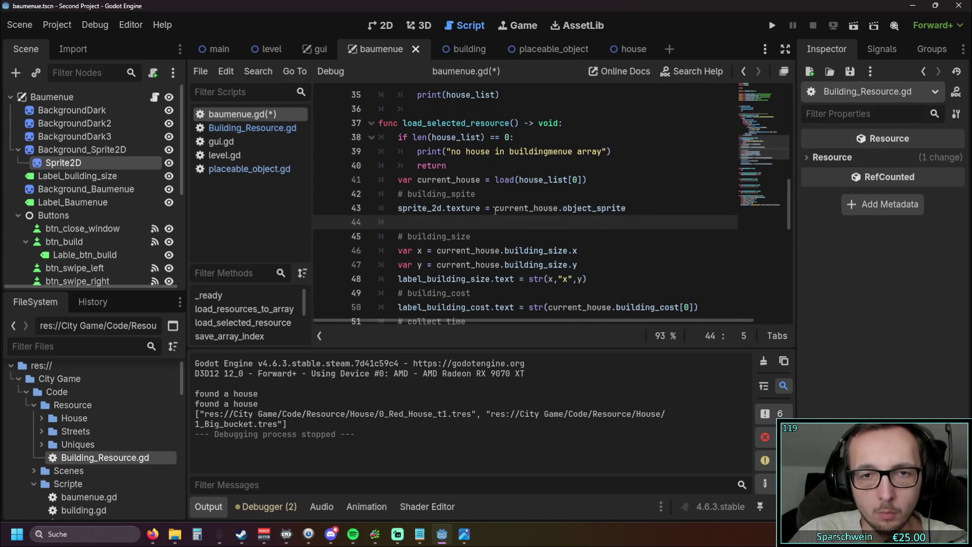
key(Home)
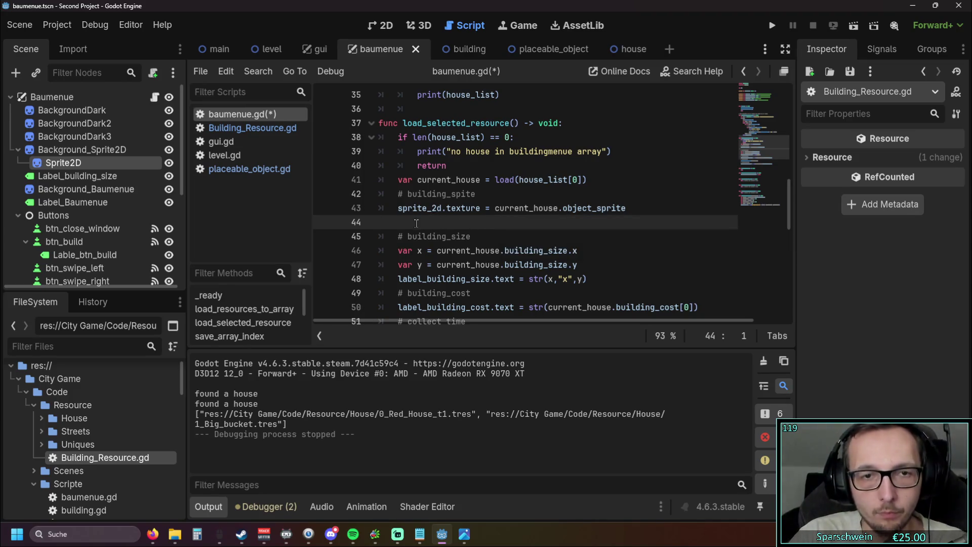
Step: Write 'sprite_2d.texture.size = 0.8' on line 44 and run the project
drag(398, 209, 479, 209)
key(ctrl+c)
click(426, 227)
key(ctrl+v)
text(.s)
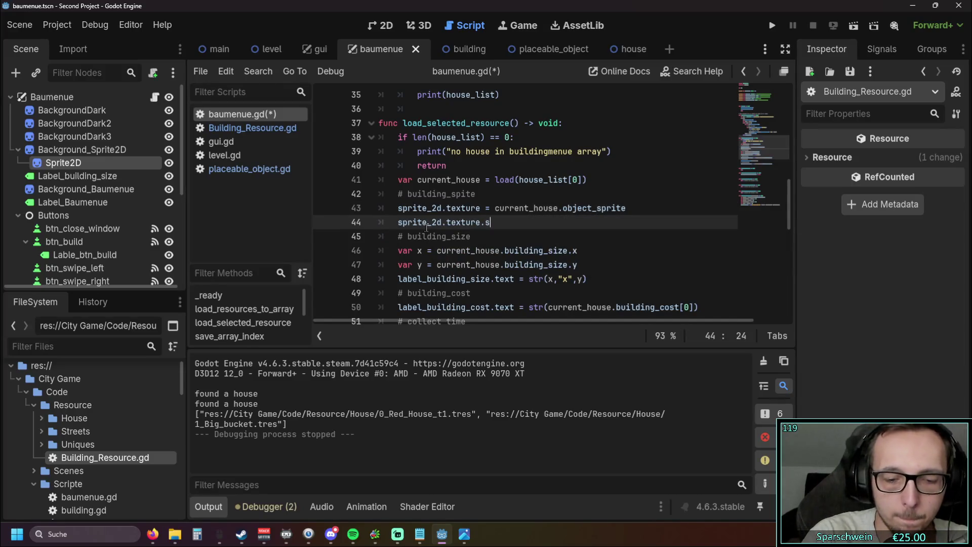
text(ize)
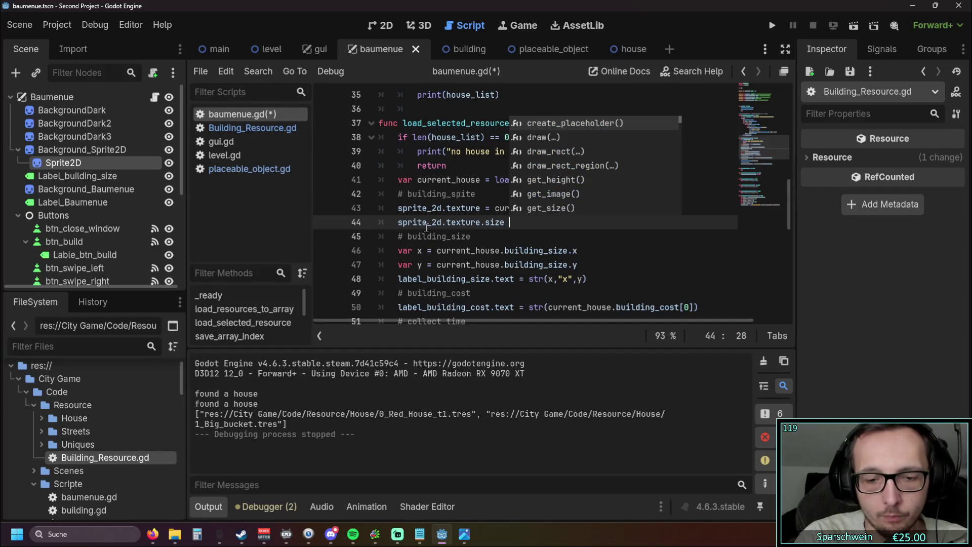
text( = 0)
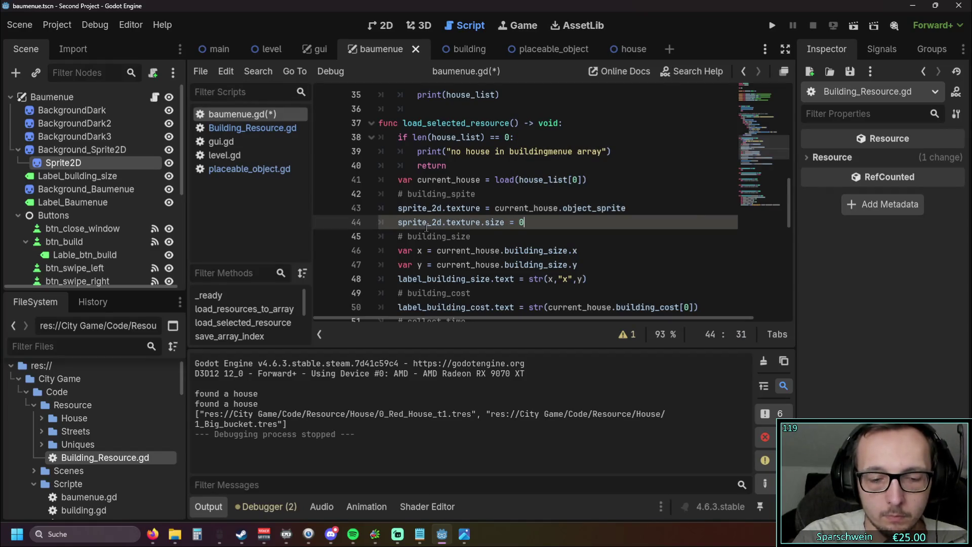
text(.8)
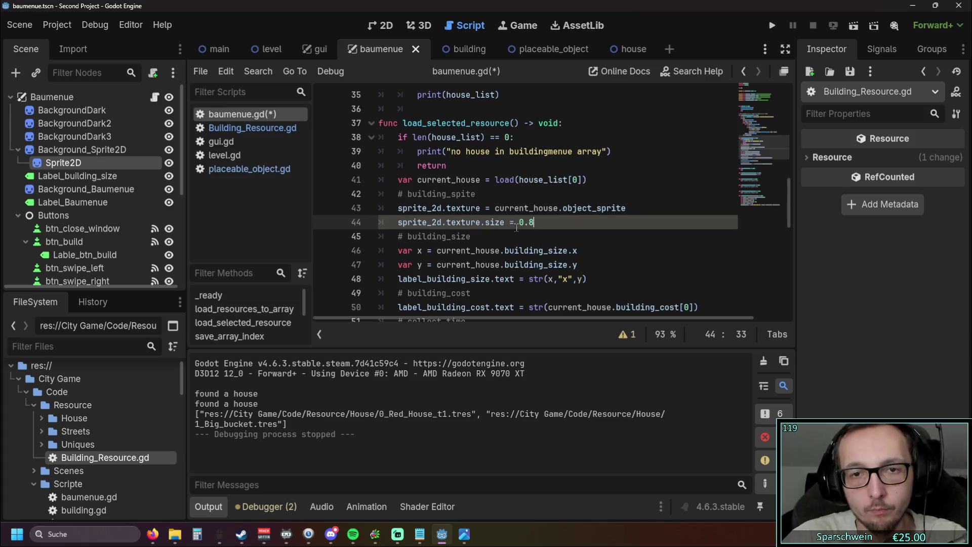
click(542, 250)
click(771, 26)
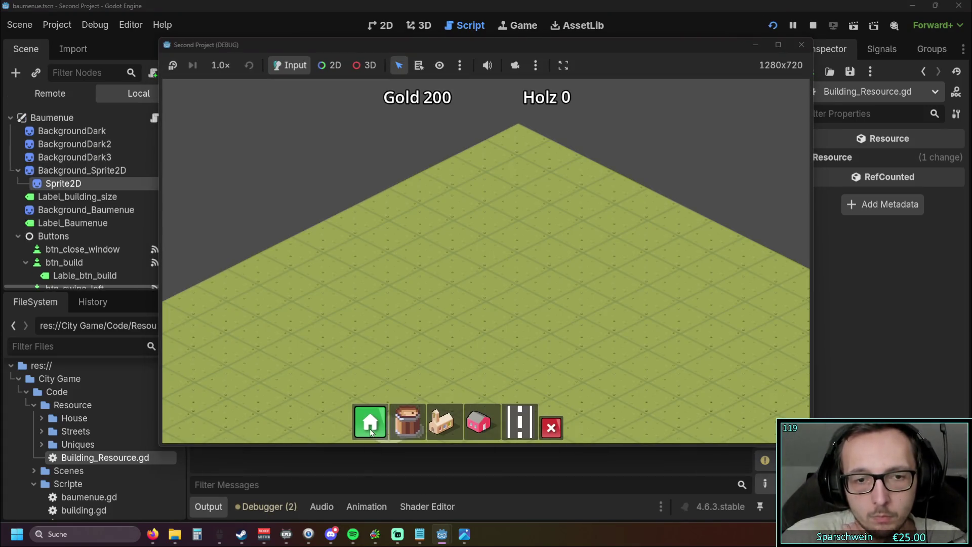
Step: Delete the erroring sprite_2d.texture.size = 0.8 line and its empty line, then select Sprite2D
click(368, 426)
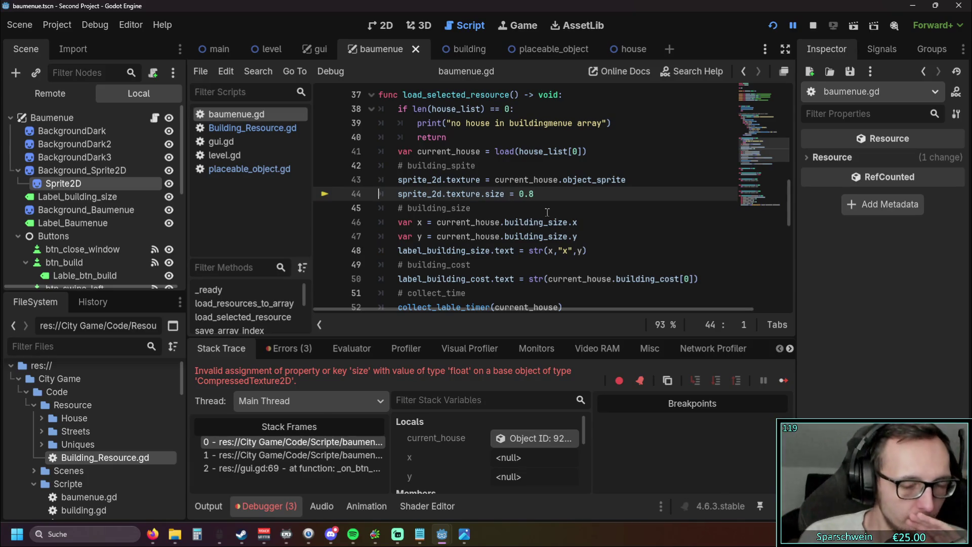
drag(547, 194, 327, 197)
key(BackSpace)
key(Delete)
key(End)
click(66, 183)
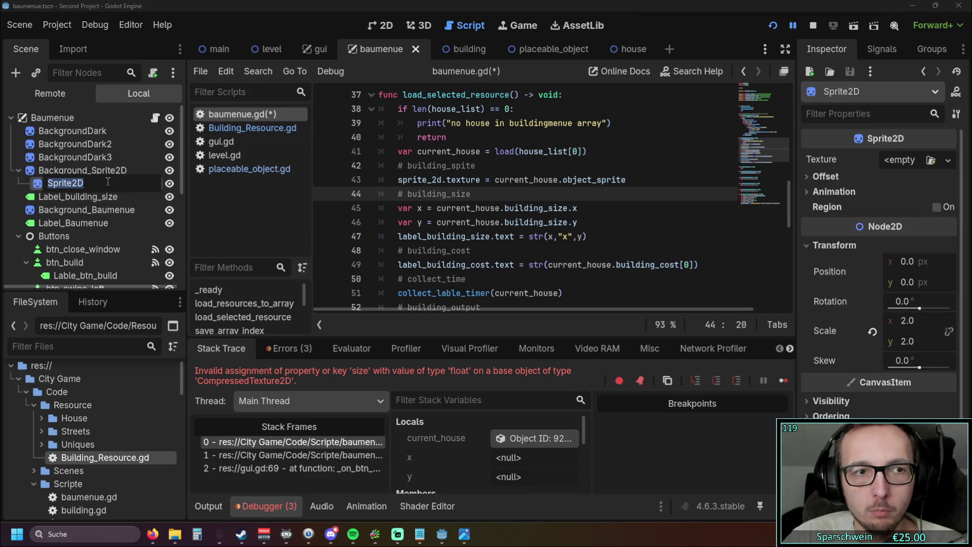
key(Escape)
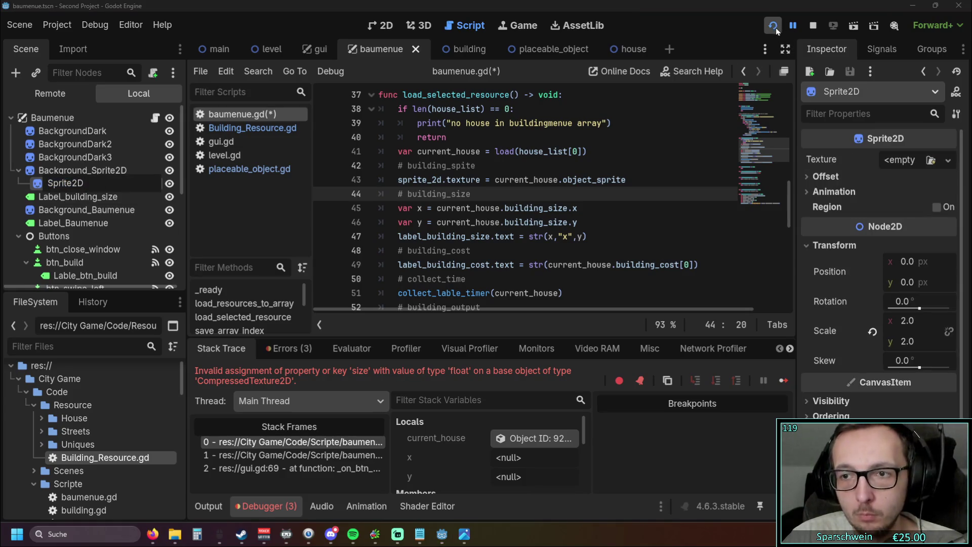
Step: In the 2D view, revert the Sprite2D scale to its default of 1.0
click(385, 28)
scroll(544, 204, up, 10)
scroll(544, 204, down, 4)
drag(545, 209, 501, 229)
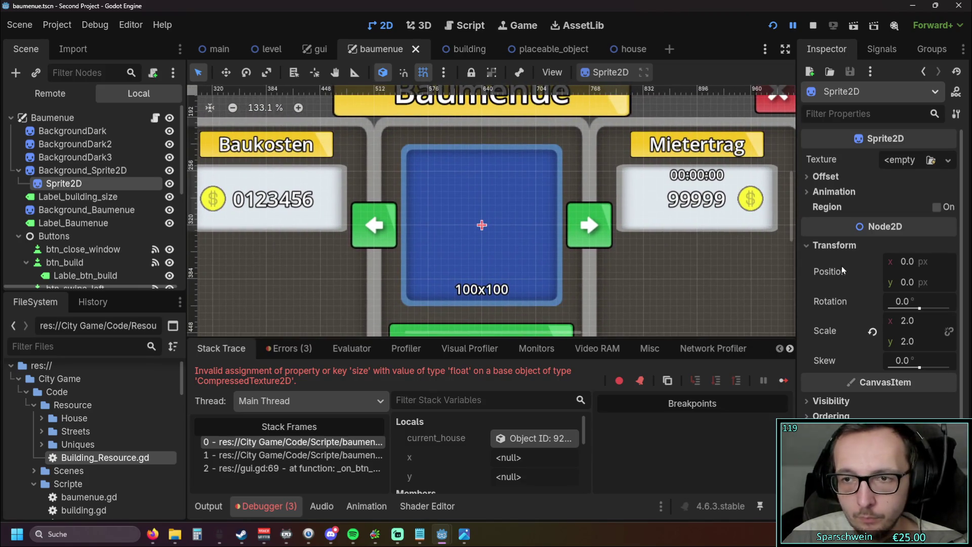
click(916, 322)
click(371, 262)
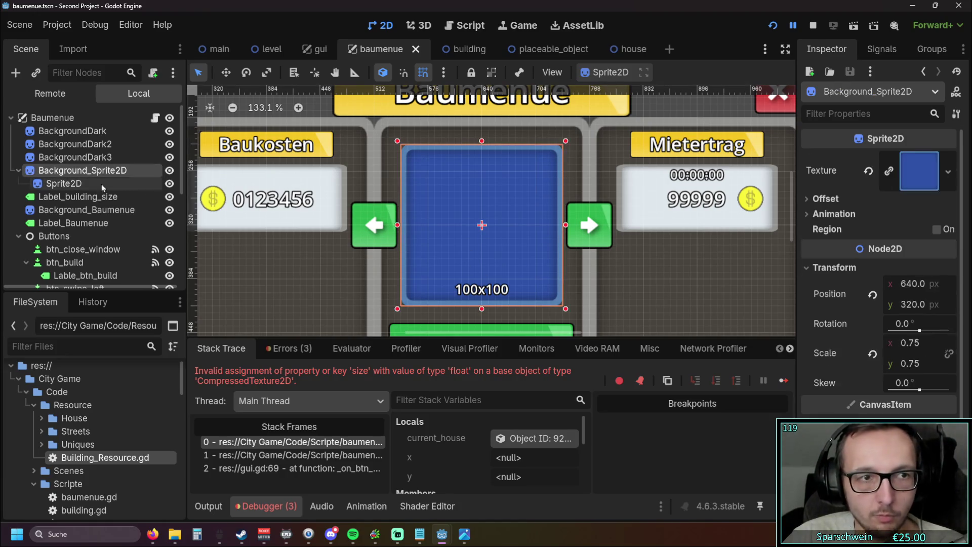
click(64, 183)
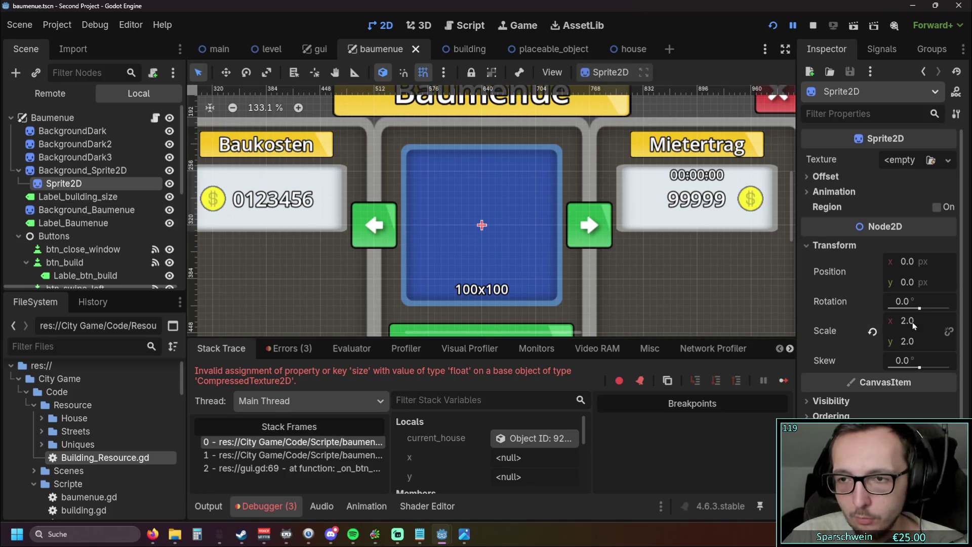
click(872, 332)
Step: Run the game, open and close the build menu, then stop the game
click(773, 25)
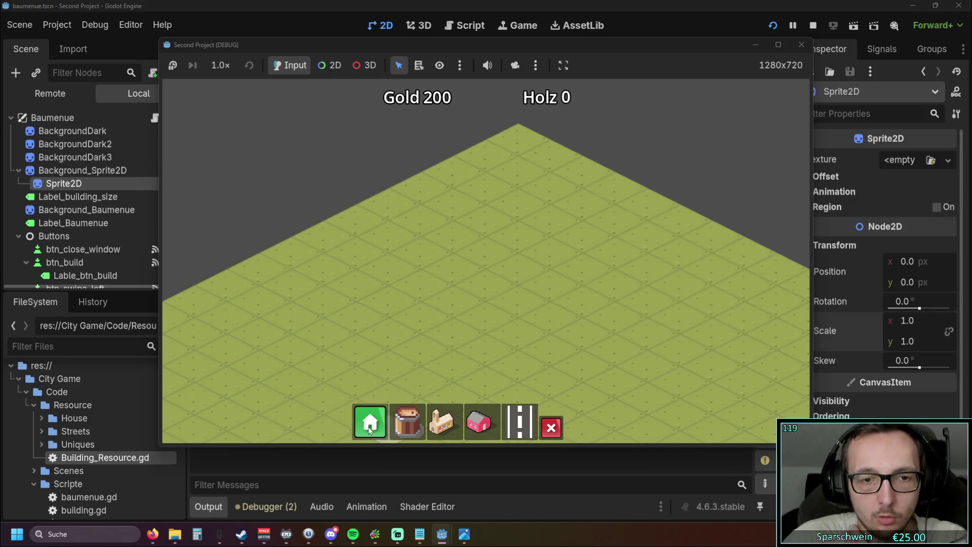
click(369, 429)
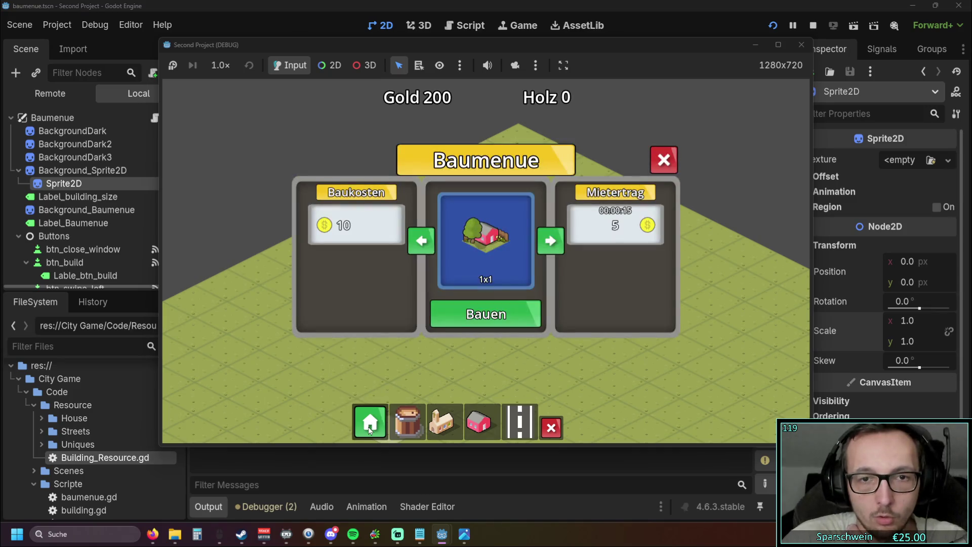
click(665, 160)
click(801, 45)
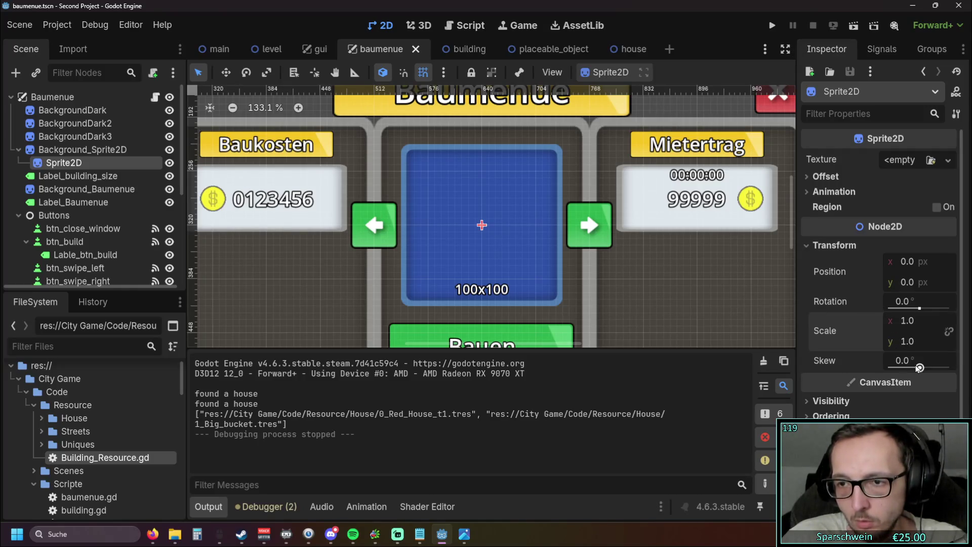
Step: Set the Sprite2D scale to 1.5 on both x and y
click(908, 321)
text(1.5)
key(Return)
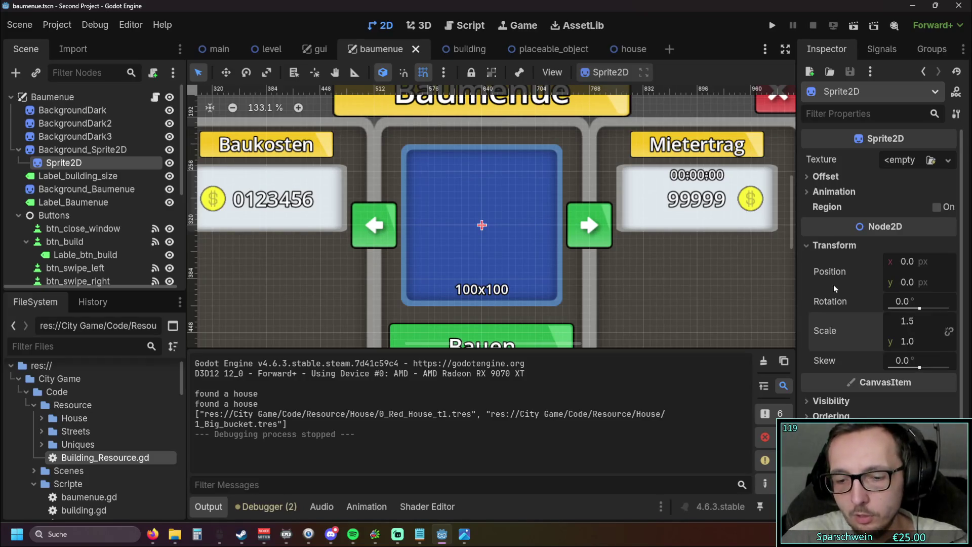
click(905, 342)
text(1.5)
key(Return)
click(486, 226)
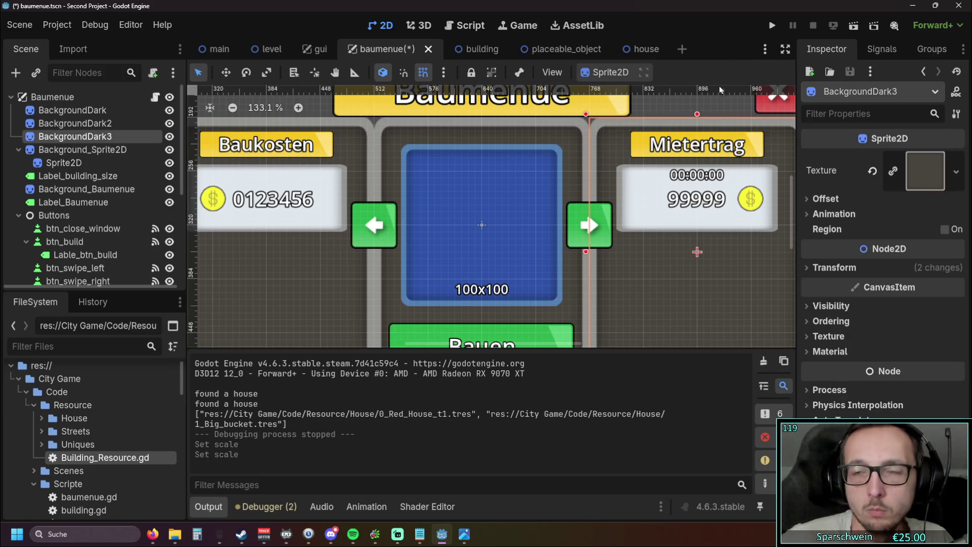
click(486, 226)
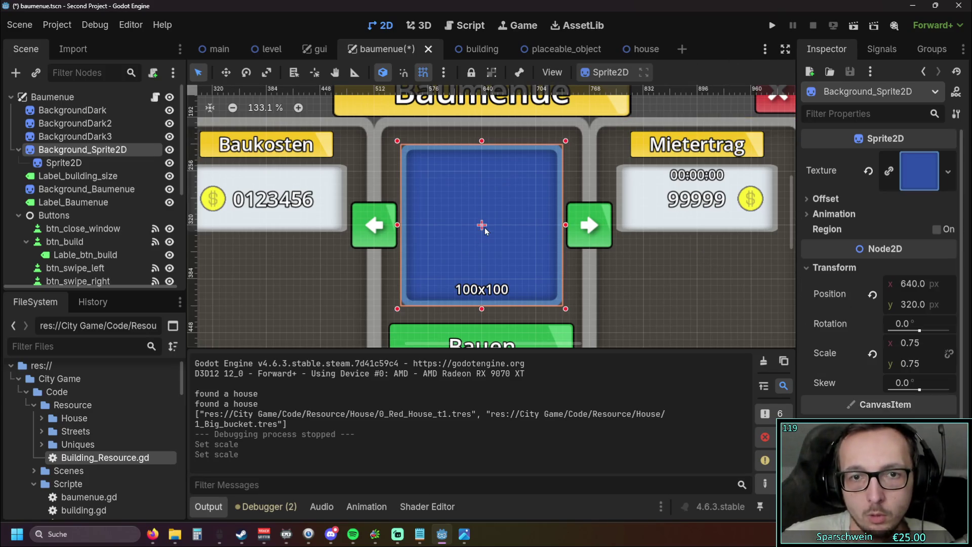
click(116, 163)
Step: Move the Sprite2D position y to 10, then to 11
drag(904, 262, 903, 263)
click(907, 282)
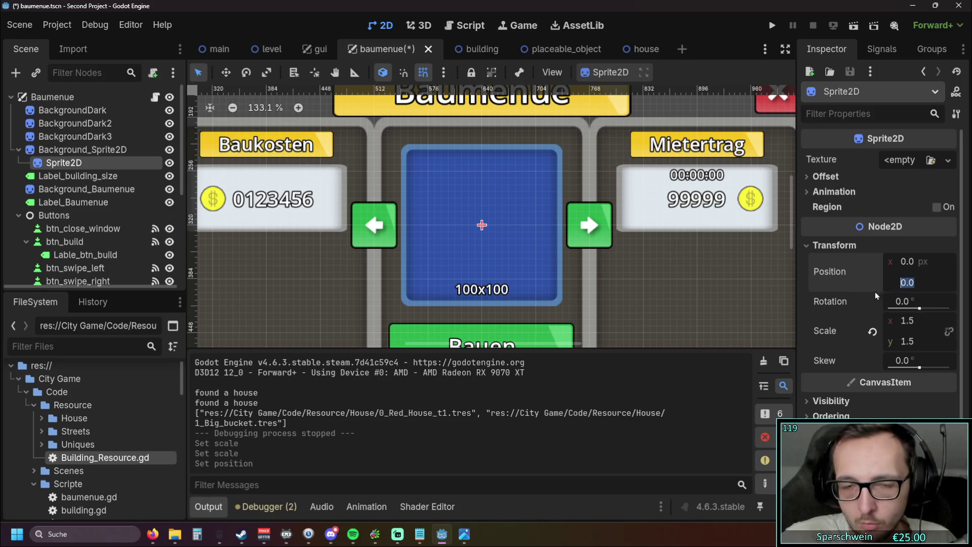
click(955, 285)
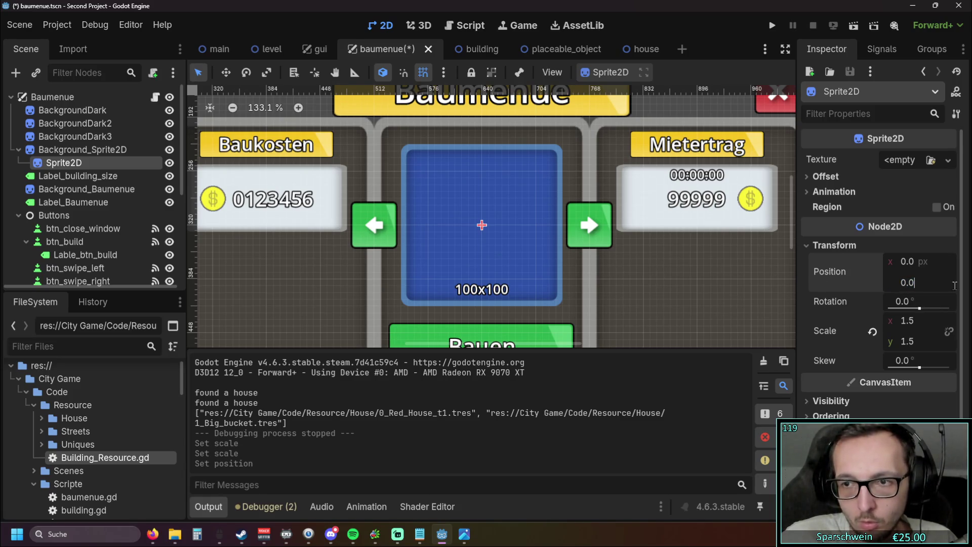
mouse_move(912, 283)
mouse_down()
mouse_move(902, 282)
mouse_move(910, 283)
mouse_up()
click(907, 284)
text(10)
key(Return)
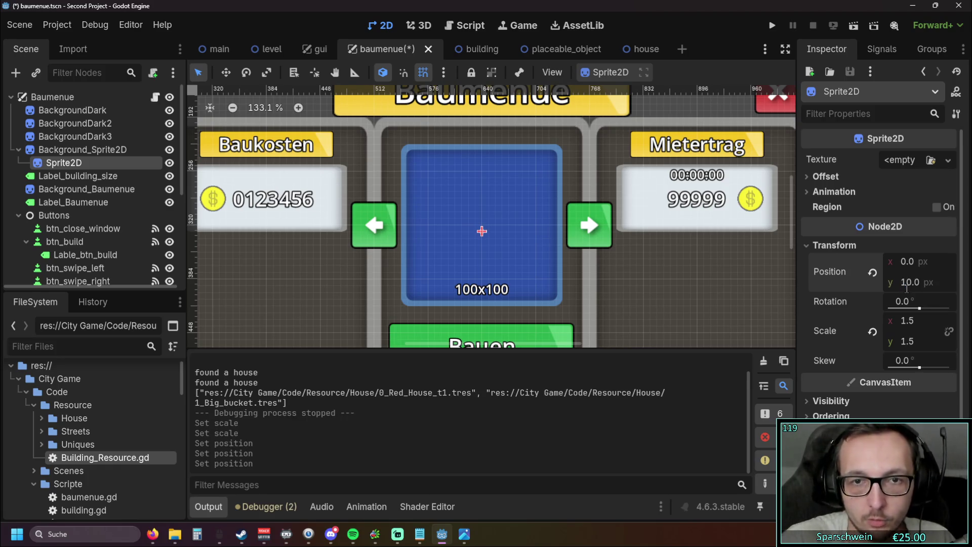
scroll(488, 239, up, 20)
scroll(460, 209, up, 1)
click(909, 282)
text(11)
key(Return)
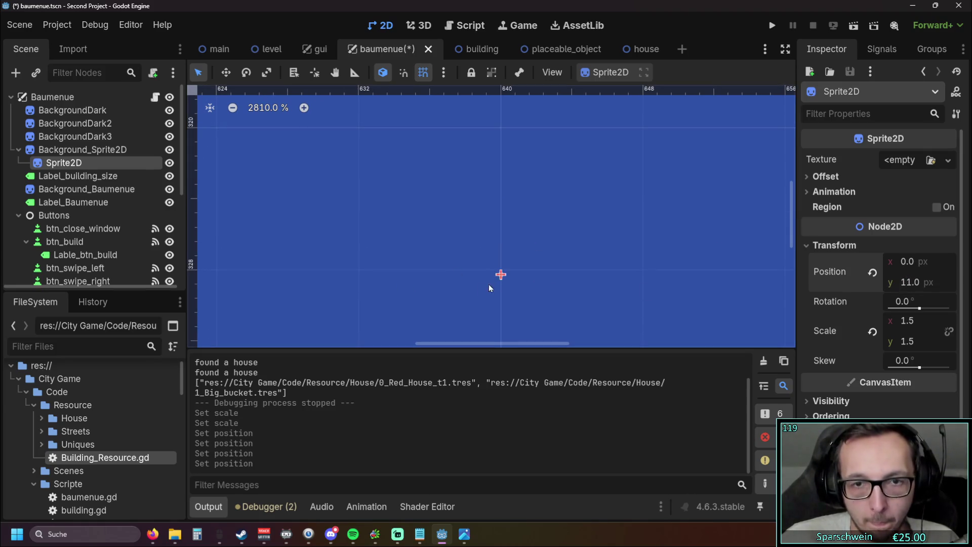
Step: Hide and re-show the blue background sprite to inspect the Sprite2D placement
click(503, 276)
click(76, 165)
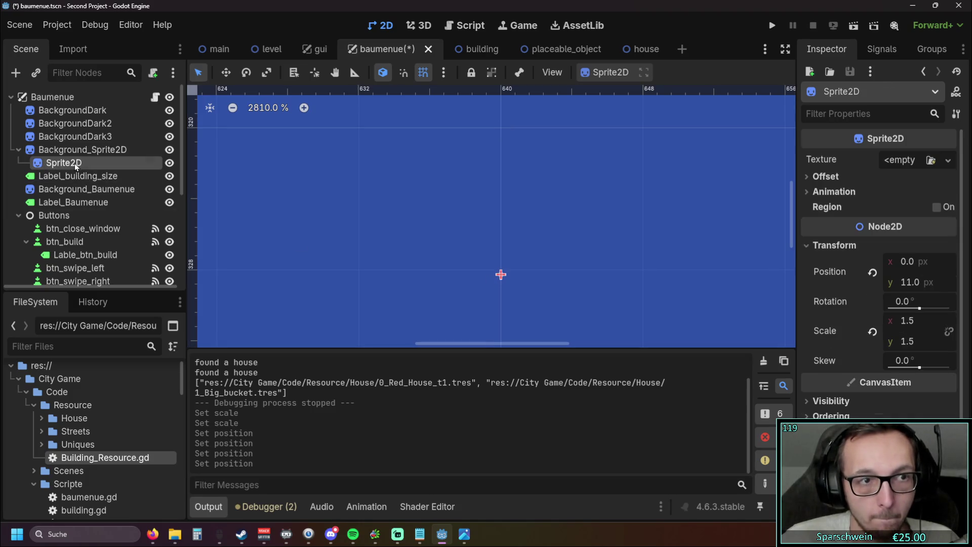
click(502, 276)
click(80, 163)
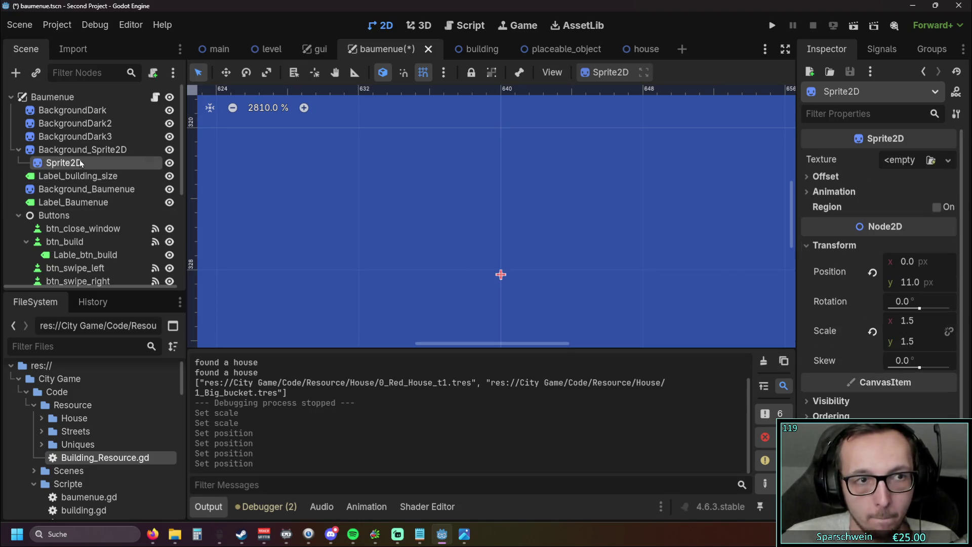
click(169, 149)
double_click(93, 165)
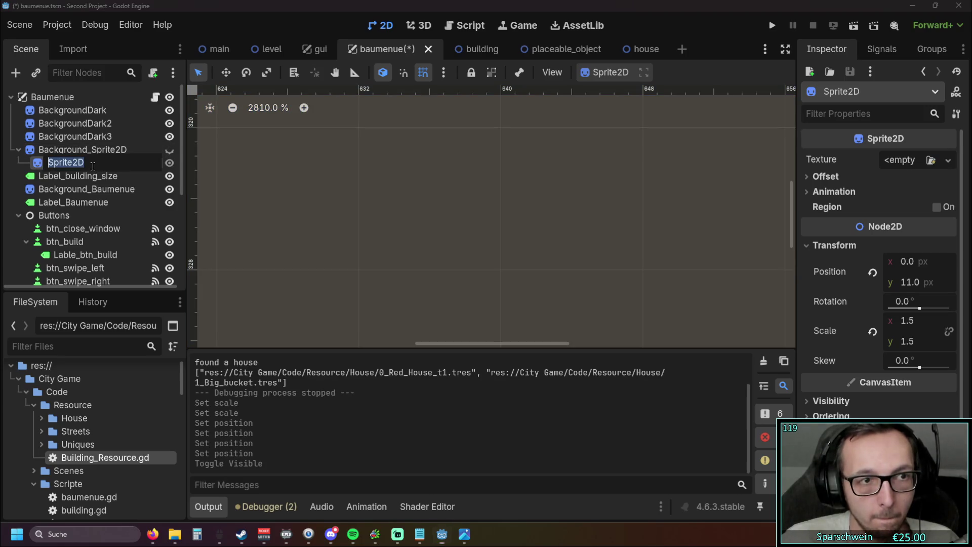
scroll(496, 238, down, 3)
scroll(496, 238, down, 2)
click(170, 150)
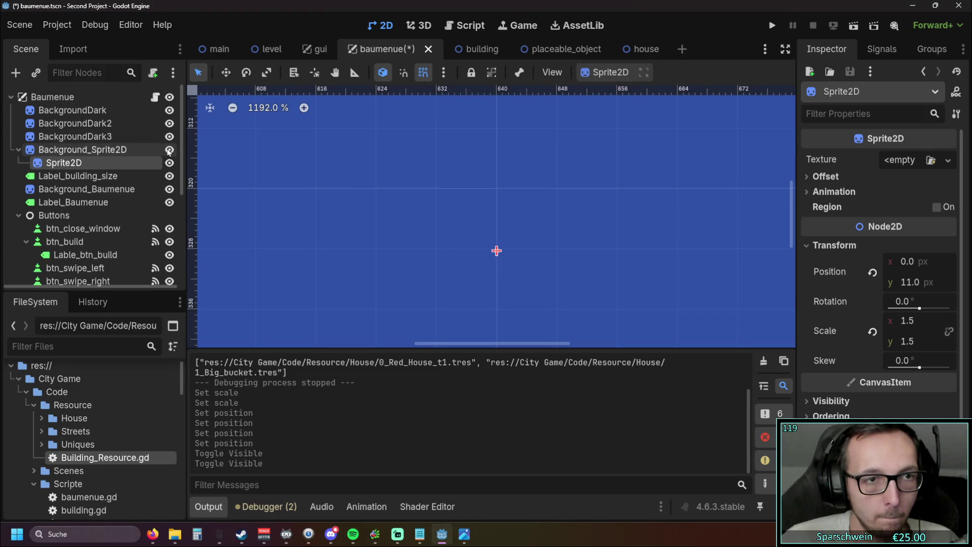
scroll(512, 265, up, 5)
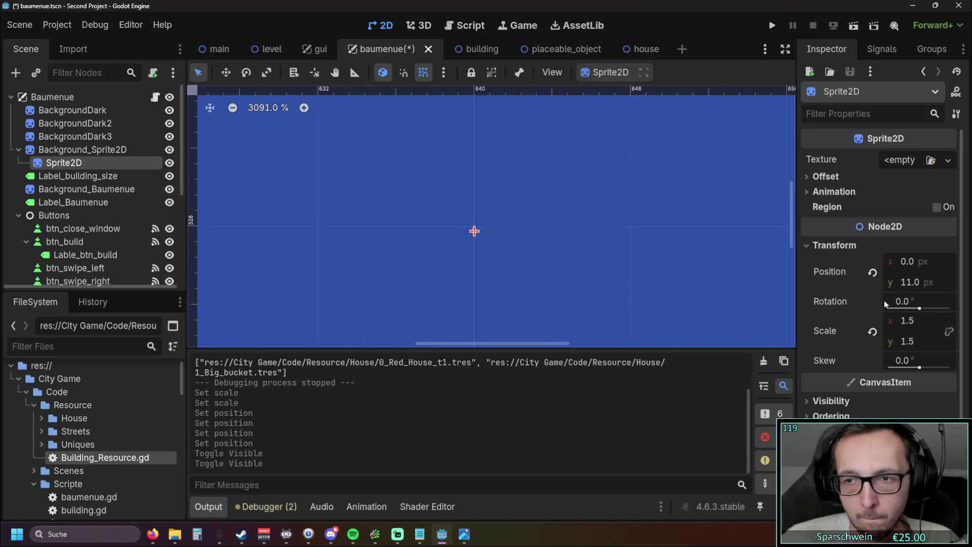
Step: Set the Sprite2D position y to 15 and launch the game with F5
click(904, 282)
text(15)
key(Return)
scroll(560, 252, down, 4)
key(F5)
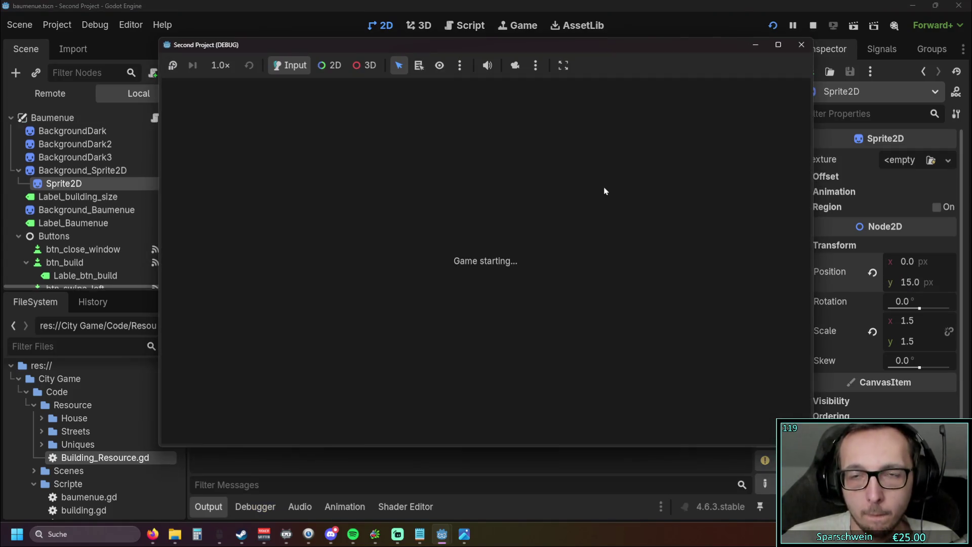
Step: Open and close the in-game build menu, then stop the game with F8
click(379, 424)
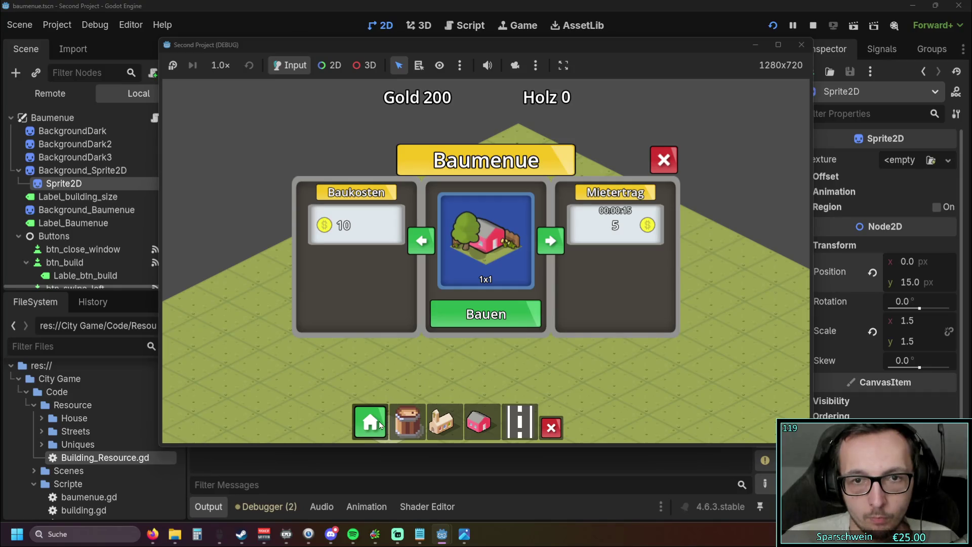
click(665, 169)
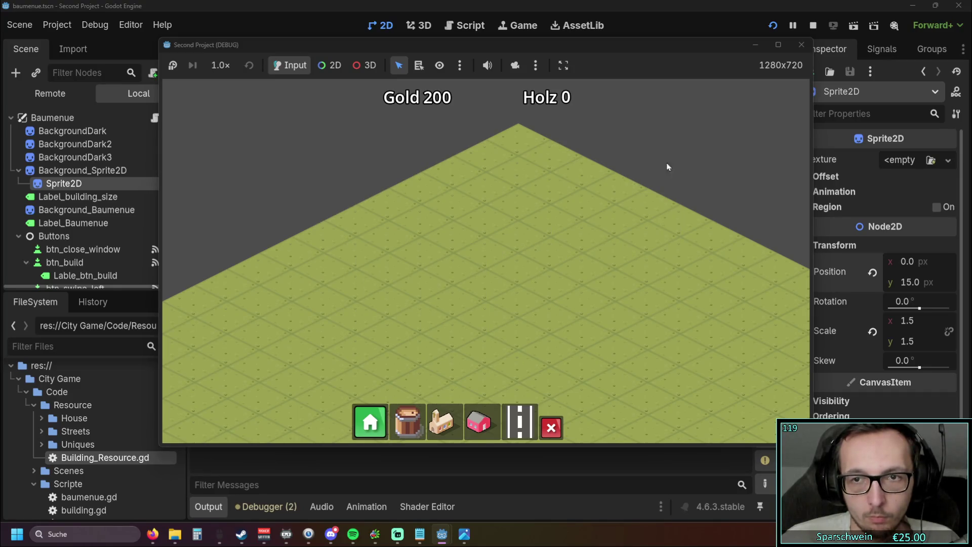
key(F8)
mouse_move(442, 534)
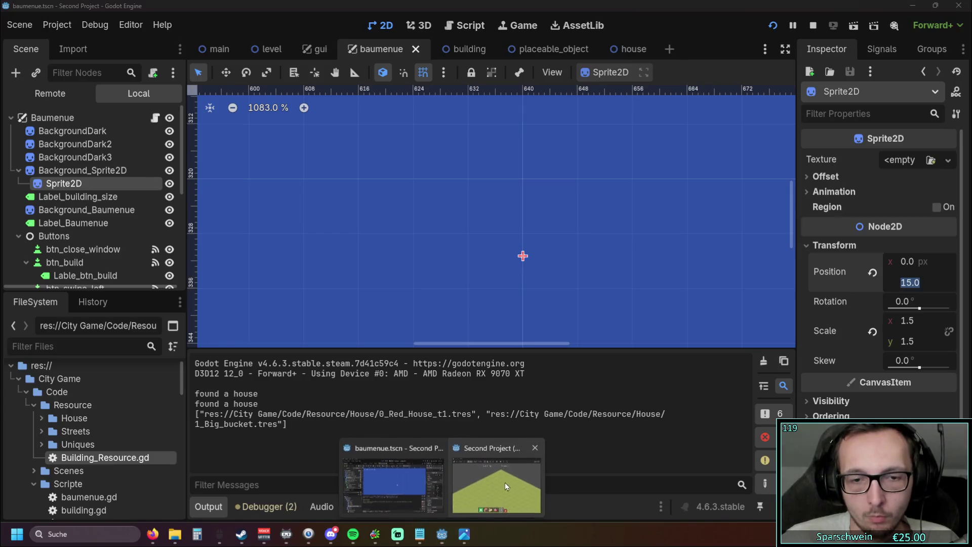
click(505, 482)
Step: Set Sprite2D position y to 30 then 32, save, run, and open the build menu
text(30)
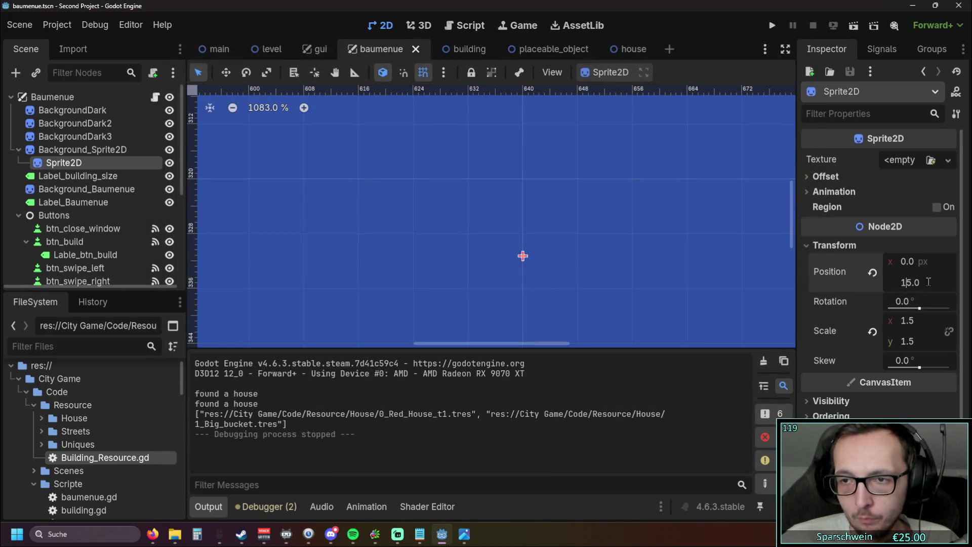
key(Return)
key(f)
click(911, 282)
text(32)
key(Return)
click(770, 26)
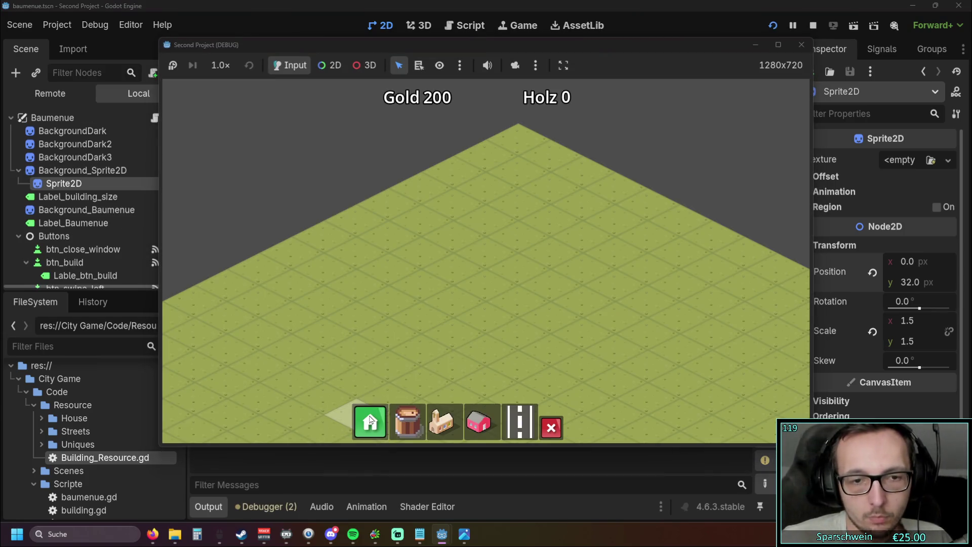
click(370, 422)
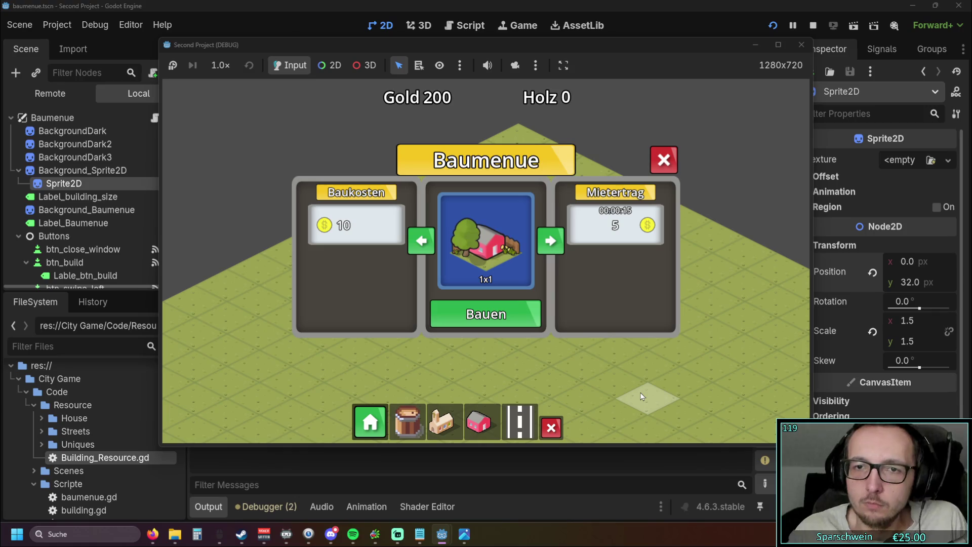
Step: Stop the game and browse the Sprite2D Offset, Animation, Visibility, Ordering and Material sections
click(671, 155)
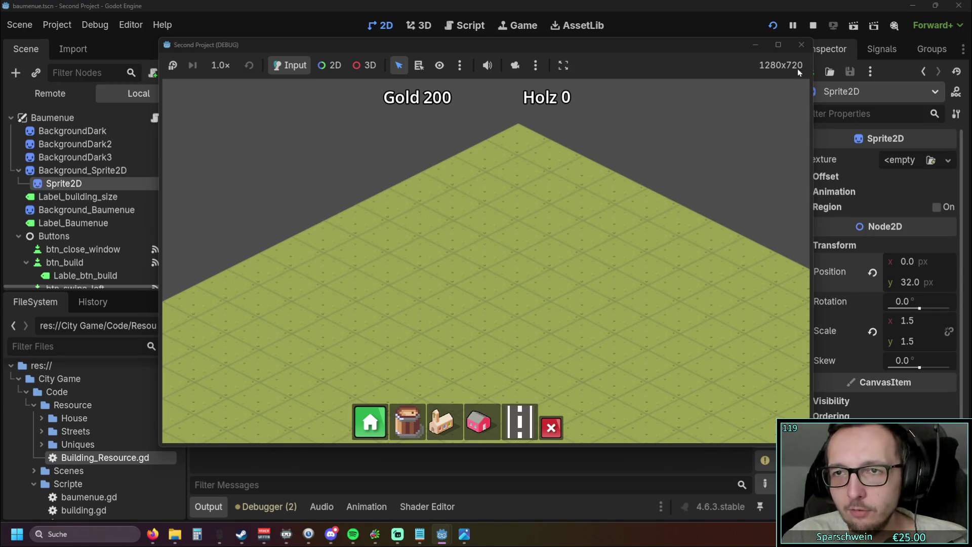
click(802, 44)
click(808, 177)
click(808, 177)
click(808, 178)
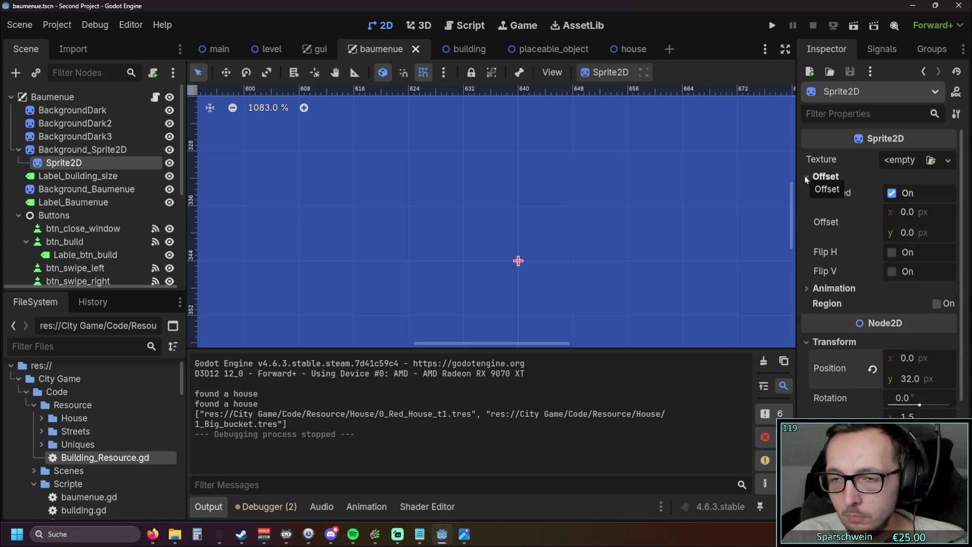
click(808, 177)
click(807, 192)
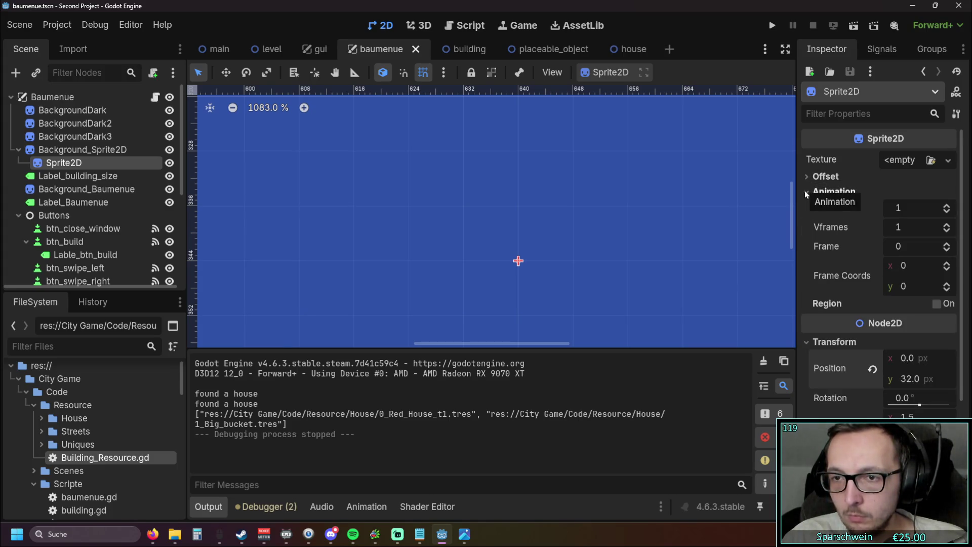
click(808, 193)
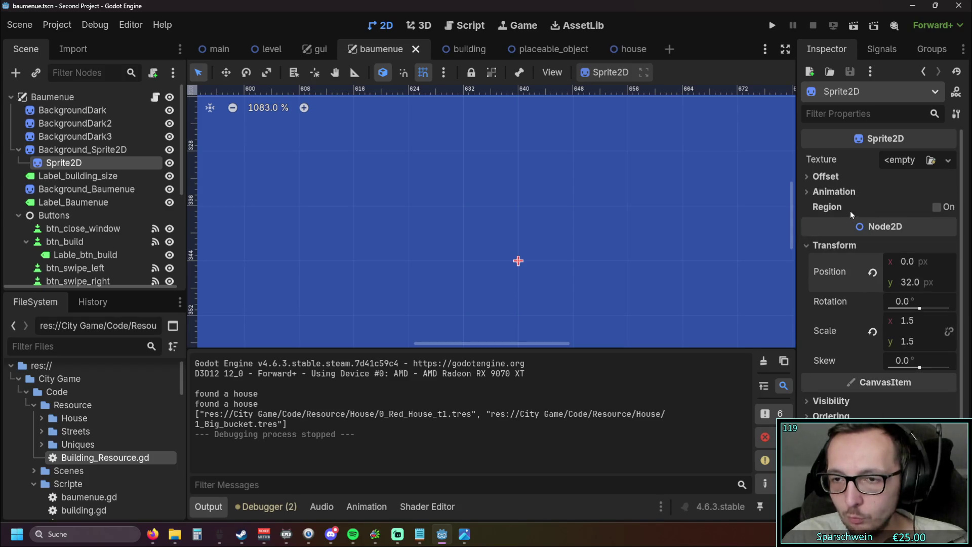
scroll(849, 211, down, 3)
click(817, 330)
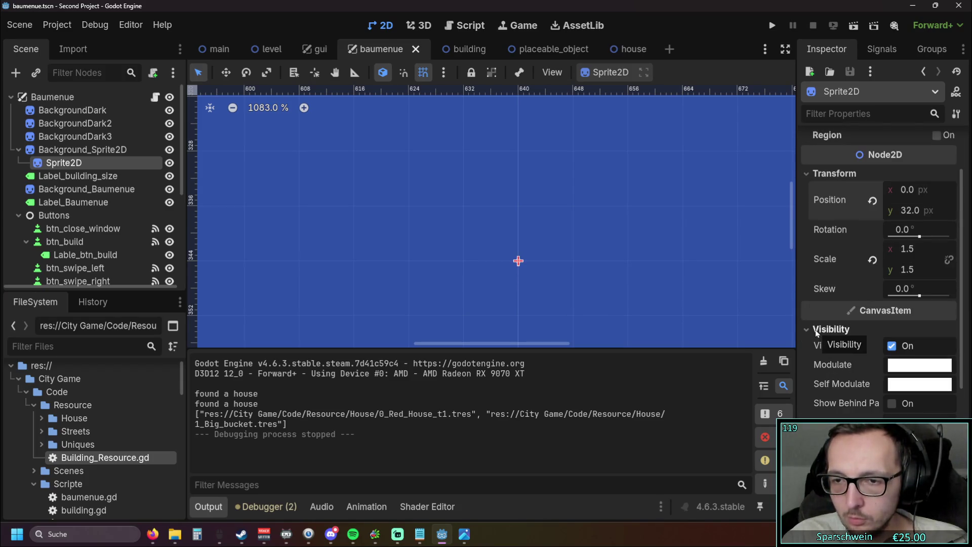
click(817, 330)
click(811, 346)
click(811, 345)
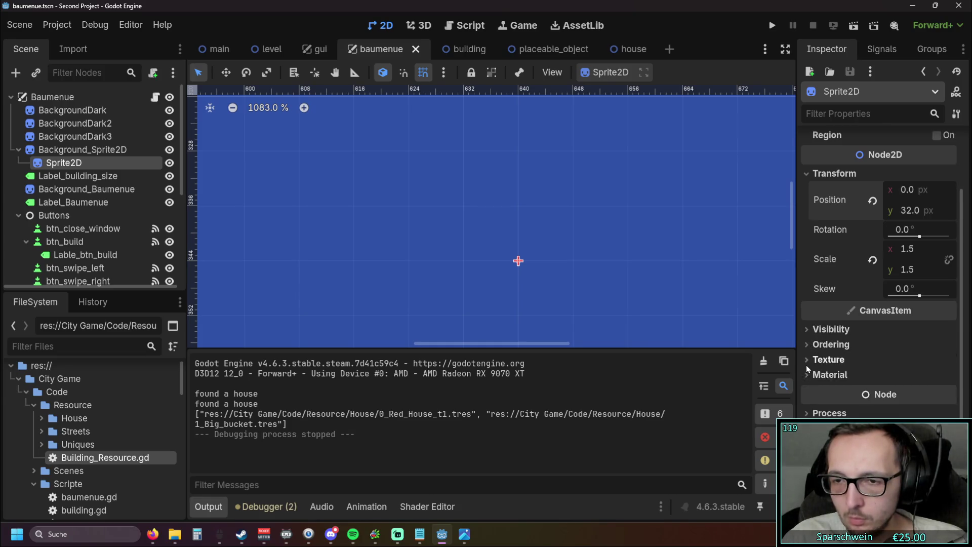
click(823, 375)
click(823, 375)
scroll(831, 350, up, 3)
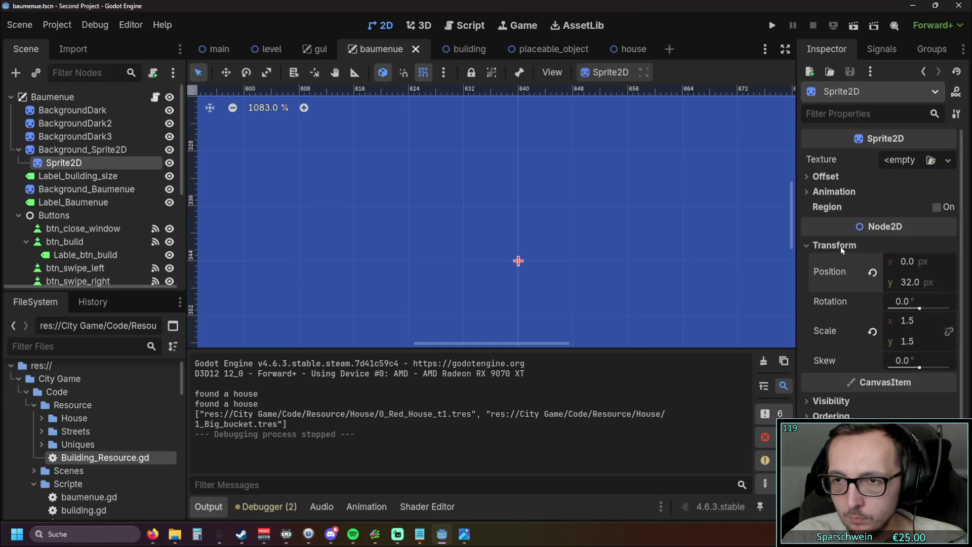
Step: Toggle the sprite's Region option on and back off, zooming out to view the menu
click(936, 207)
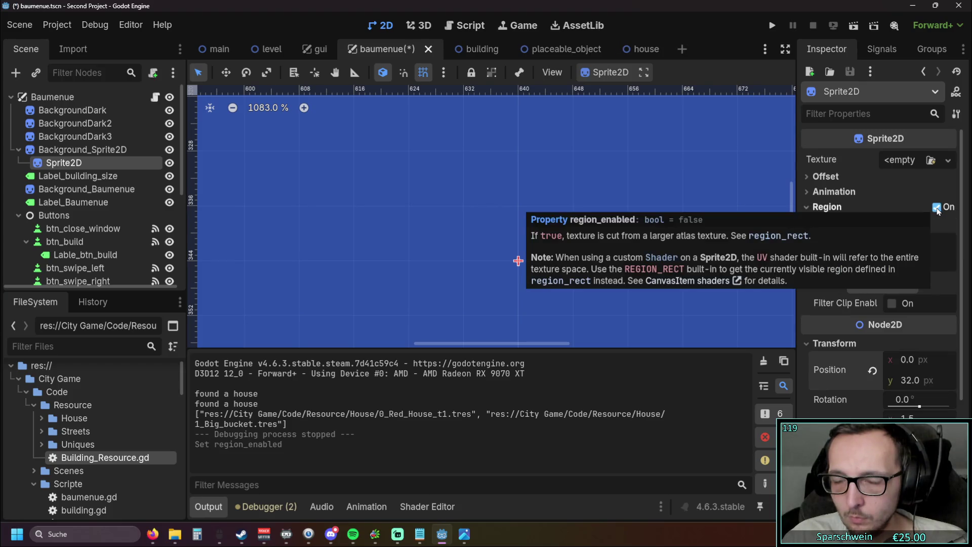
key(ctrl+minus)
key(ctrl+minus)
key(ctrl+minus)
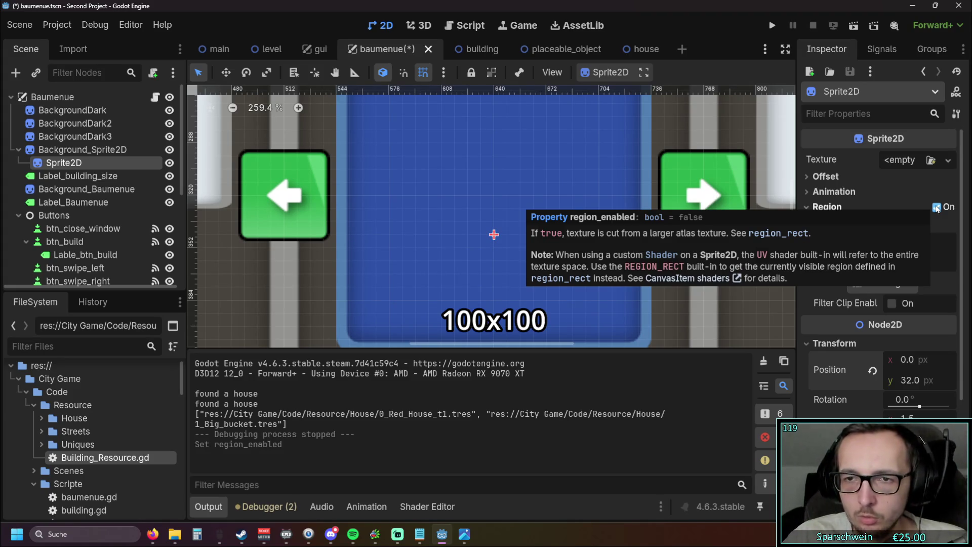
click(938, 207)
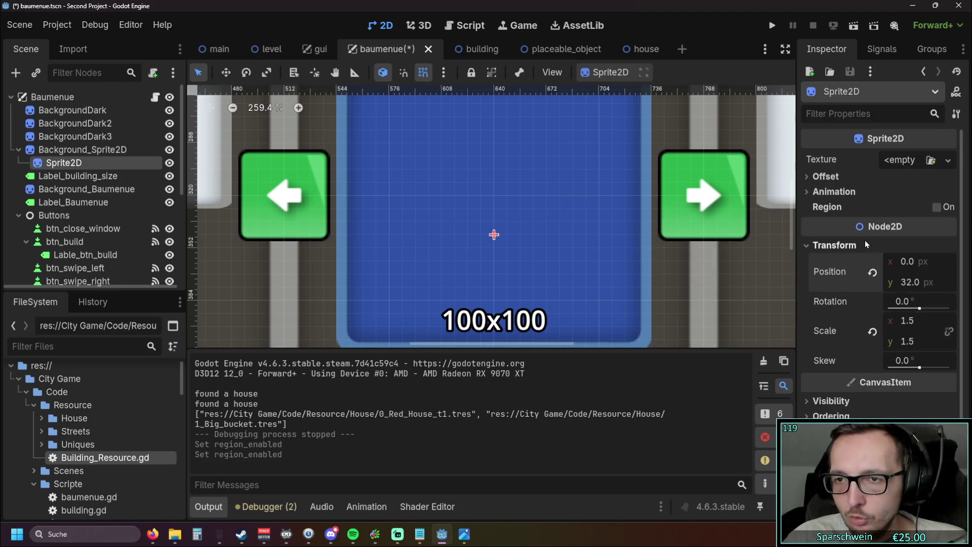
click(809, 192)
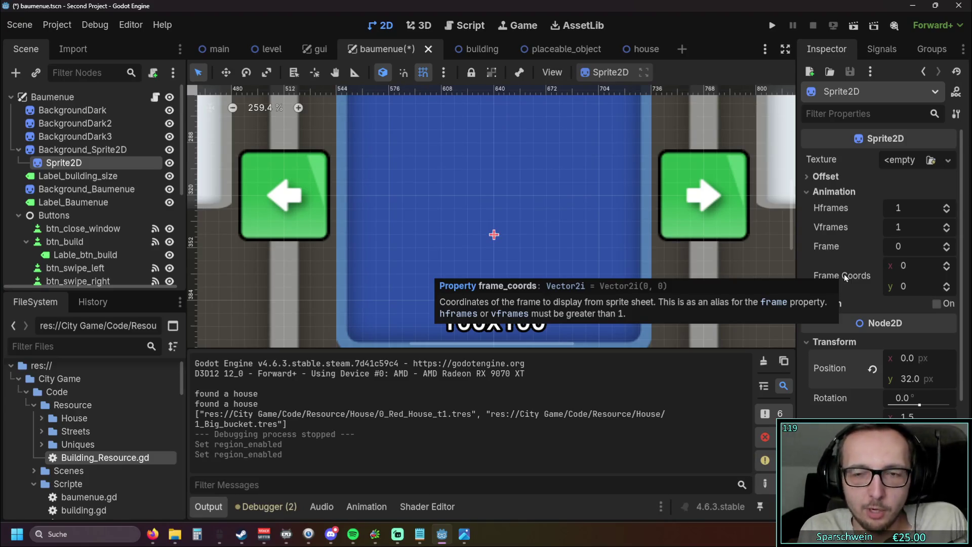
Step: Select the Background_Sprite2D and BackgroundDark2 nodes, then clear the selection
click(550, 190)
scroll(550, 190, down, 4)
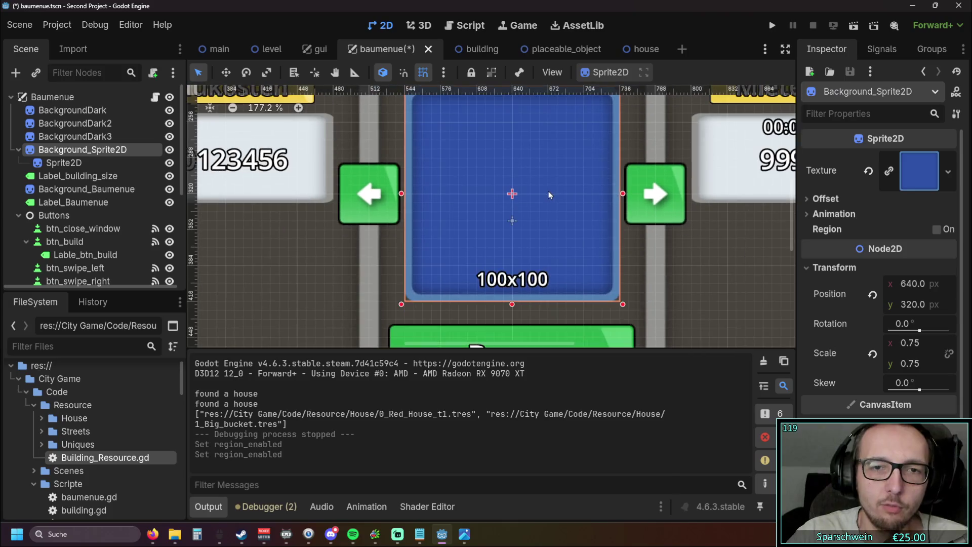
click(335, 238)
scroll(572, 162, down, 2)
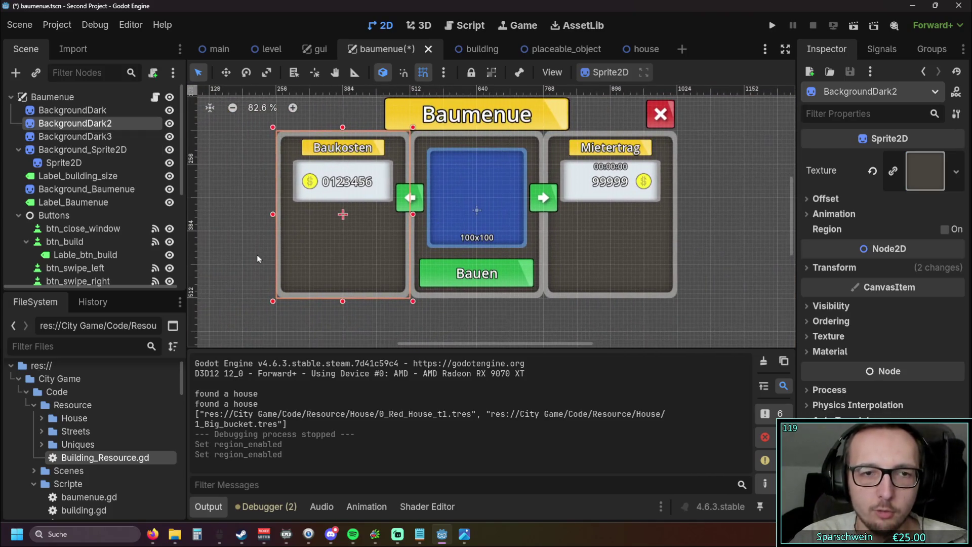
click(255, 259)
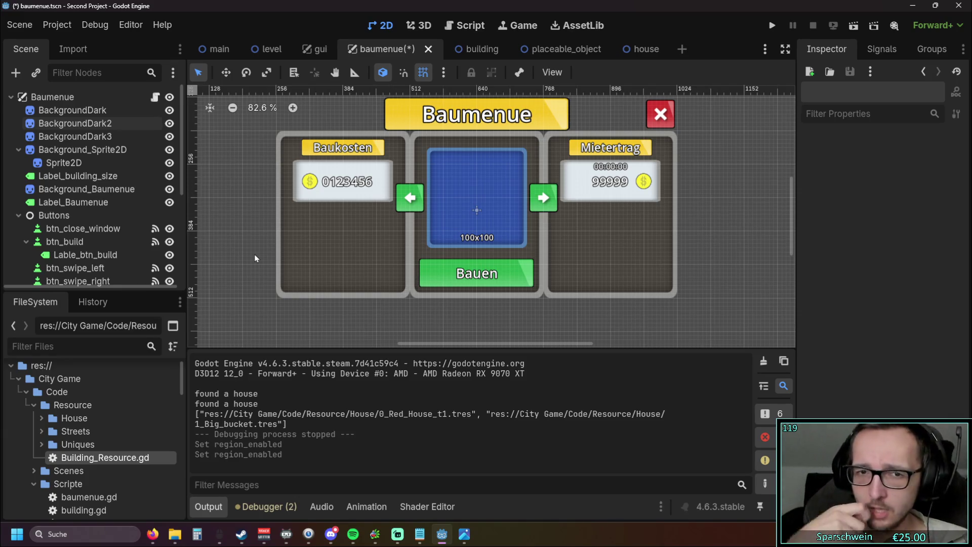
Step: Run the game, review the house in Baumenue, close it, and lay a diagonal road
click(771, 26)
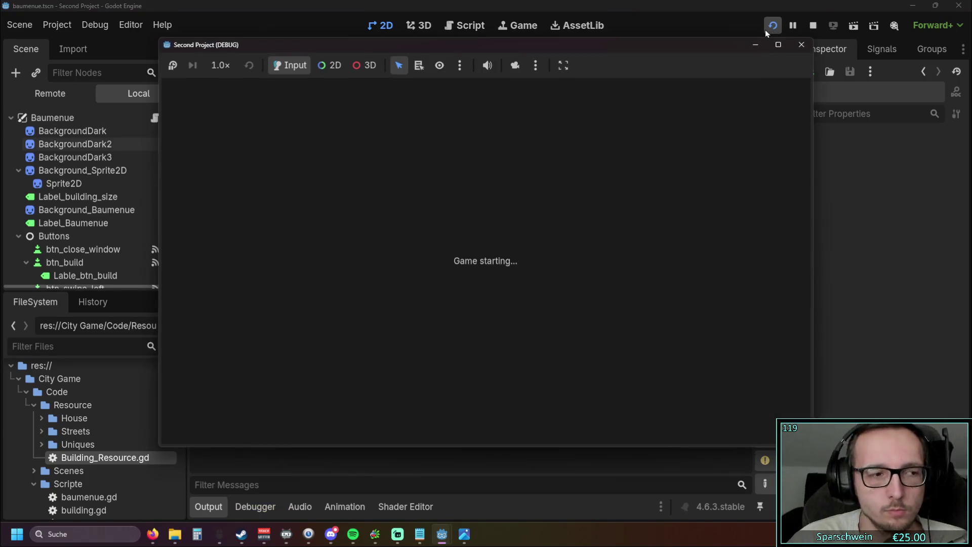
click(370, 422)
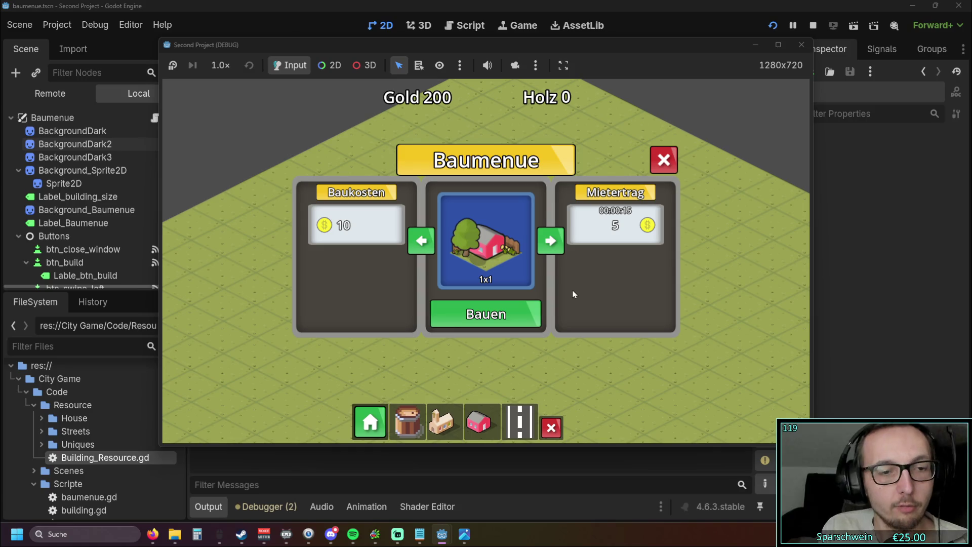
click(664, 160)
click(520, 422)
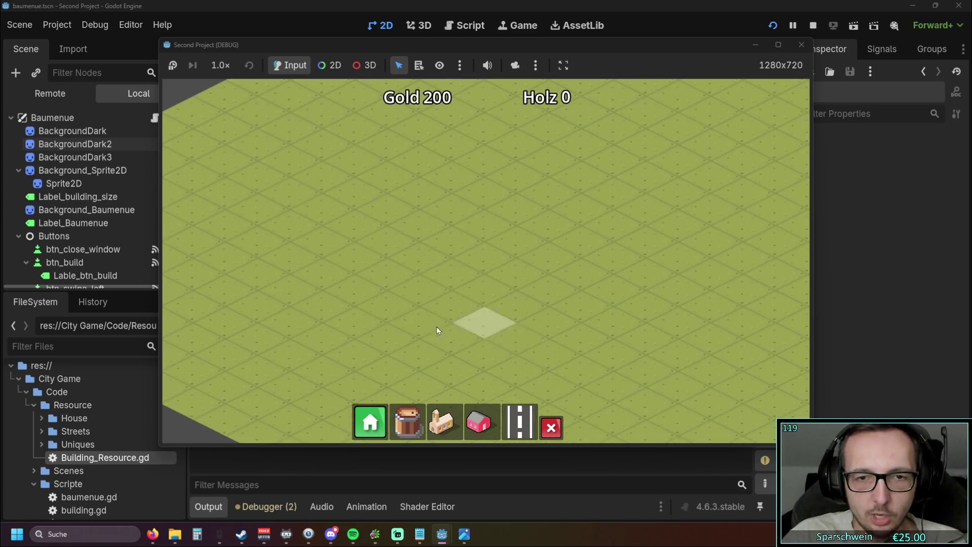
mouse_move(386, 336)
mouse_down()
mouse_move(695, 178)
mouse_move(619, 314)
mouse_move(445, 233)
mouse_move(650, 287)
mouse_move(568, 238)
mouse_move(591, 277)
mouse_move(530, 271)
mouse_move(556, 253)
mouse_move(549, 217)
mouse_move(632, 186)
mouse_up()
Step: Preview road routes with the street tool and build a second road crossing the first
scroll(696, 182, down, 3)
scroll(529, 271, up, 2)
scroll(552, 217, down, 2)
scroll(631, 186, up, 2)
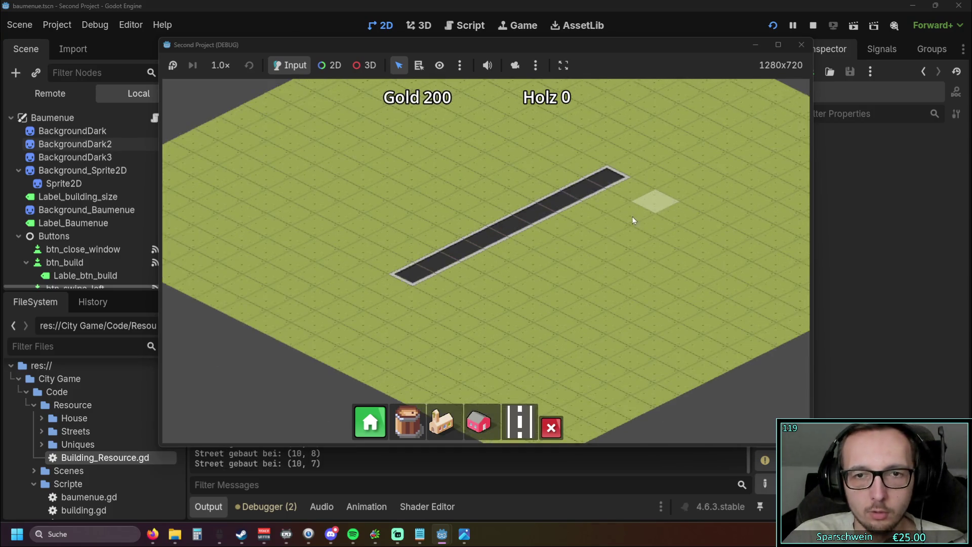
mouse_move(553, 240)
mouse_down()
mouse_move(420, 163)
mouse_move(408, 198)
mouse_move(375, 190)
mouse_up()
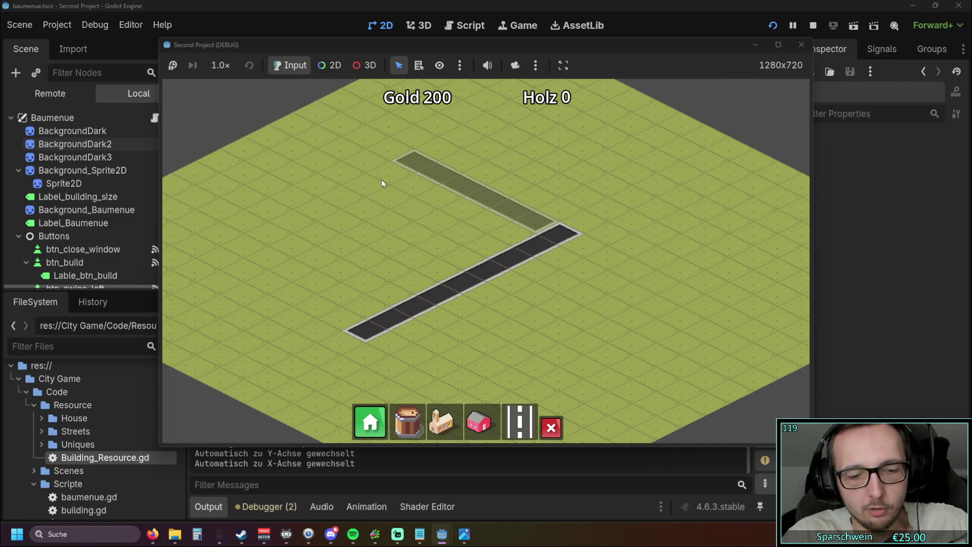
right_click(372, 179)
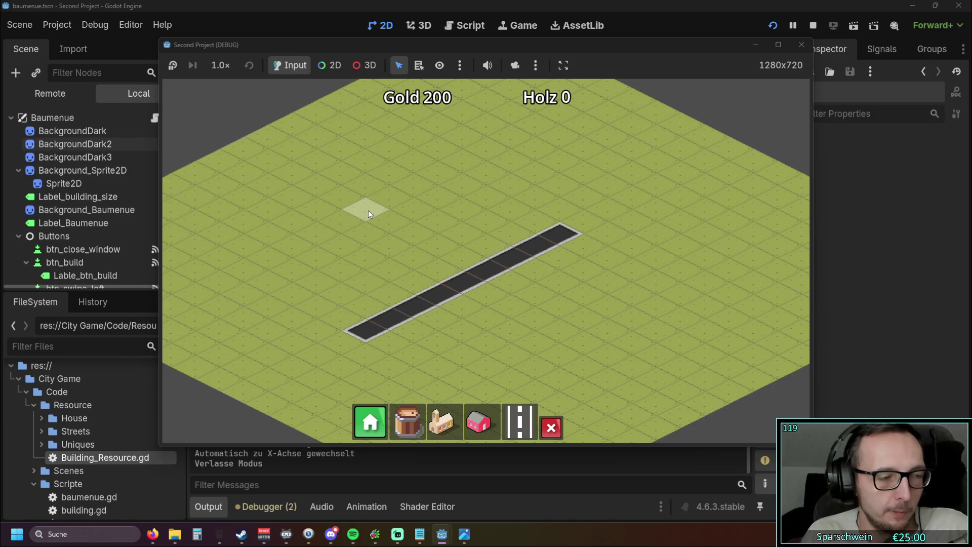
click(519, 420)
drag(599, 346, 440, 232)
scroll(532, 271, up, 4)
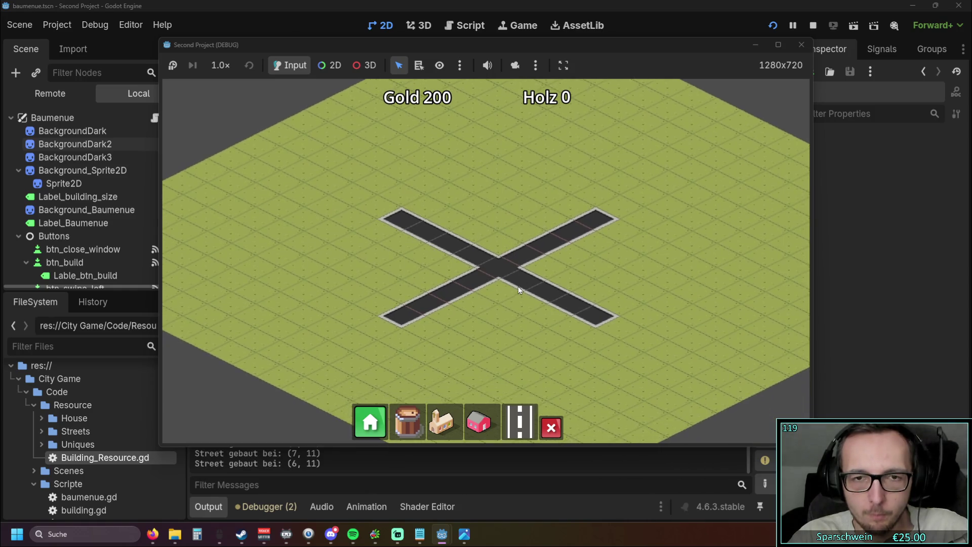
scroll(715, 254, up, 3)
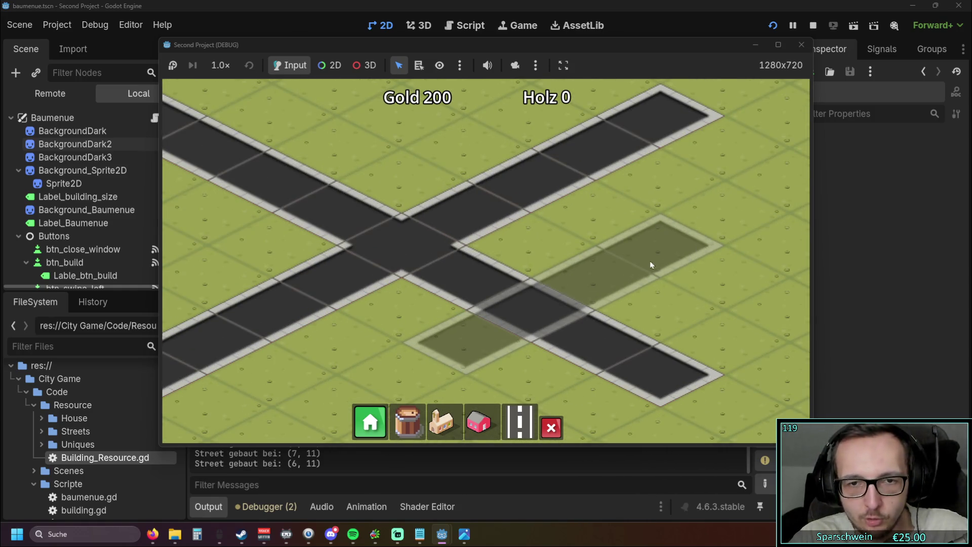
mouse_move(515, 308)
mouse_down()
mouse_move(664, 238)
mouse_move(537, 323)
mouse_move(724, 206)
mouse_move(497, 350)
mouse_move(698, 221)
mouse_up()
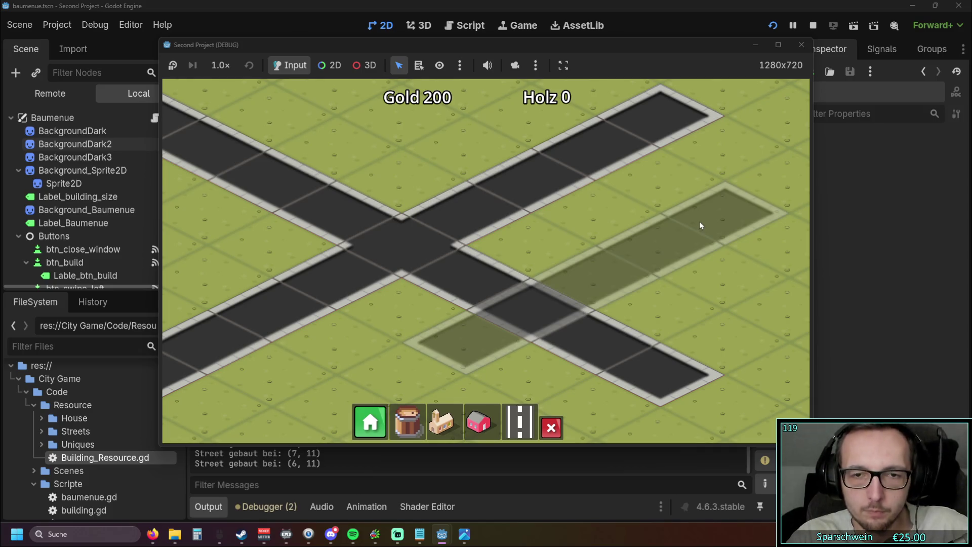
right_click(700, 226)
Step: Add a parallel road toward the upper right and another stretching upper left
scroll(563, 215, down, 1)
click(516, 420)
mouse_move(381, 326)
mouse_down()
mouse_move(653, 144)
mouse_move(657, 152)
mouse_up()
right_click(649, 155)
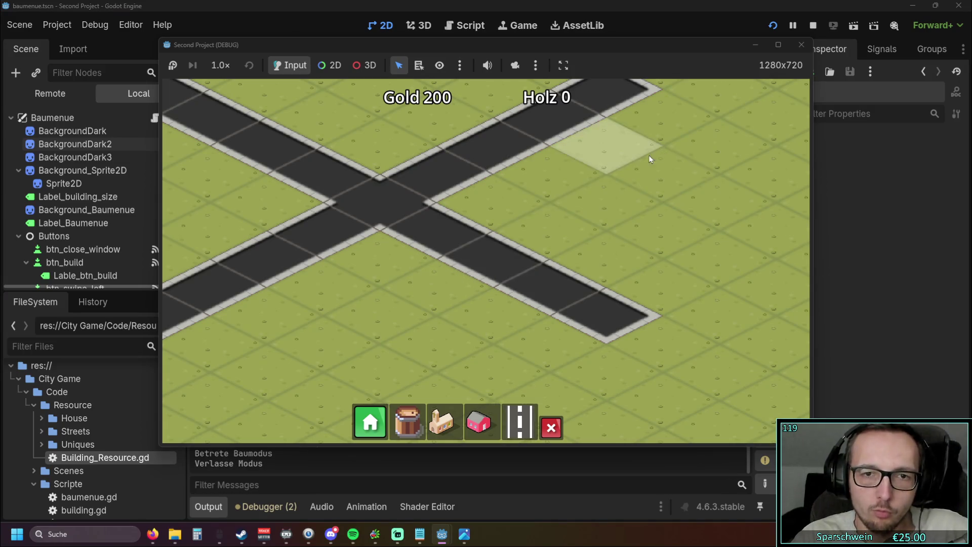
mouse_move(346, 316)
mouse_down()
mouse_move(628, 198)
mouse_move(592, 208)
mouse_move(567, 253)
mouse_up()
drag(379, 321, 676, 123)
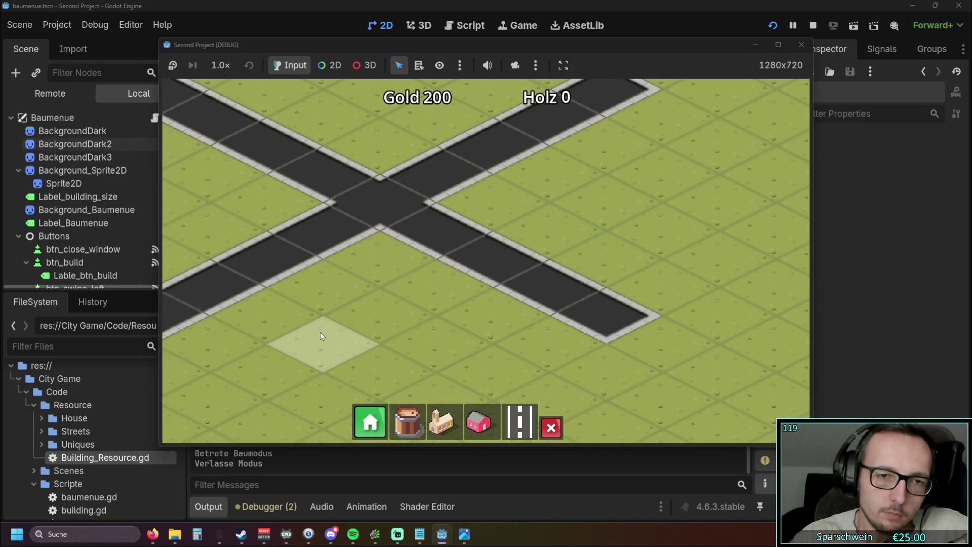
scroll(354, 314, down, 3)
drag(454, 304, 655, 208)
scroll(524, 326, down, 2)
mouse_move(524, 325)
mouse_down()
mouse_move(354, 228)
mouse_move(327, 228)
mouse_move(468, 175)
mouse_up()
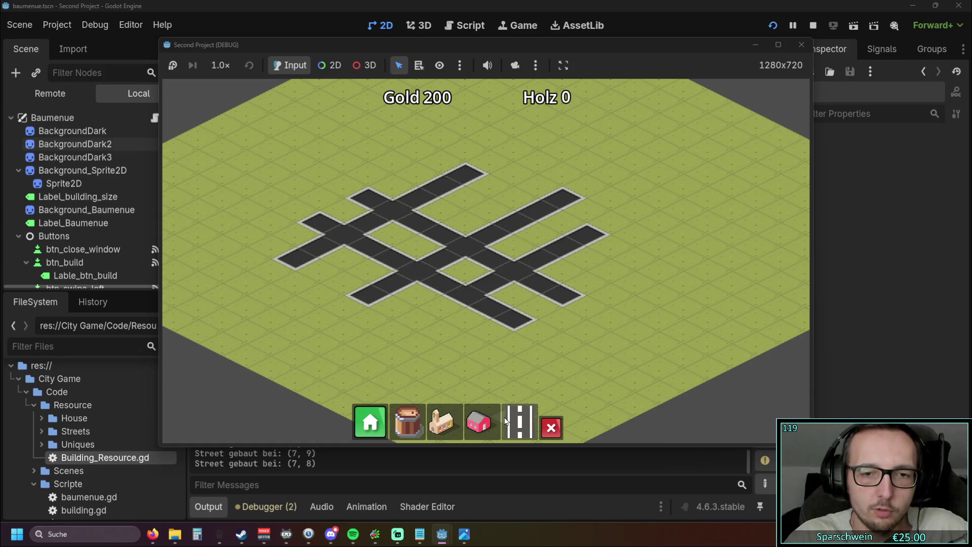
Step: Place the Mainhub to the right of the roads
click(441, 422)
click(599, 258)
right_click(688, 291)
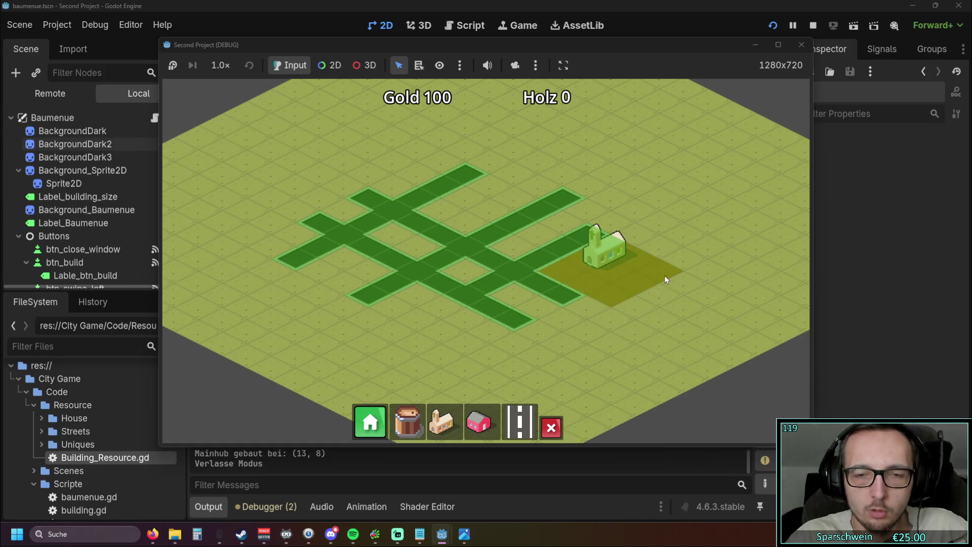
Step: Demolish the roads and the Mainhub with the demolish tool
scroll(609, 348, down, 2)
click(552, 427)
drag(533, 389, 460, 333)
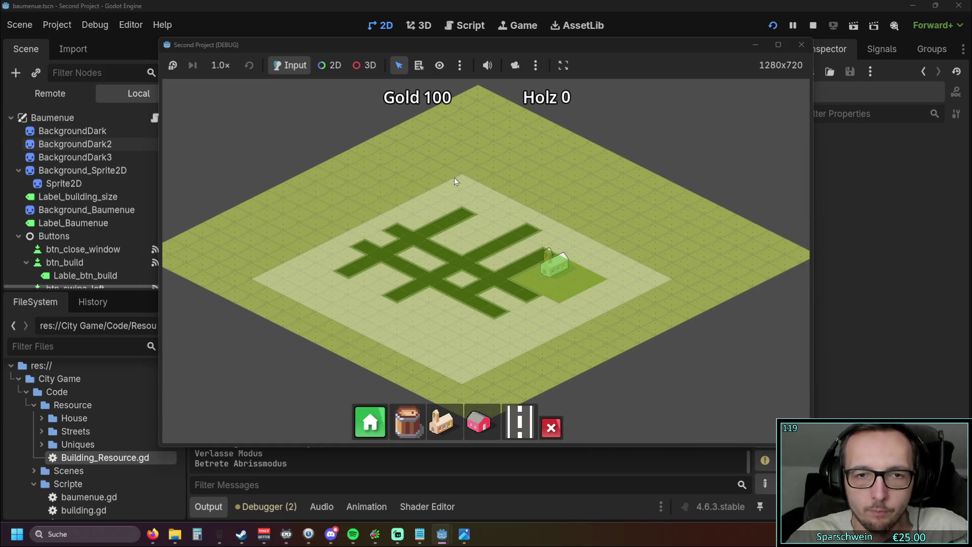
drag(457, 171, 457, 171)
click(552, 264)
right_click(470, 251)
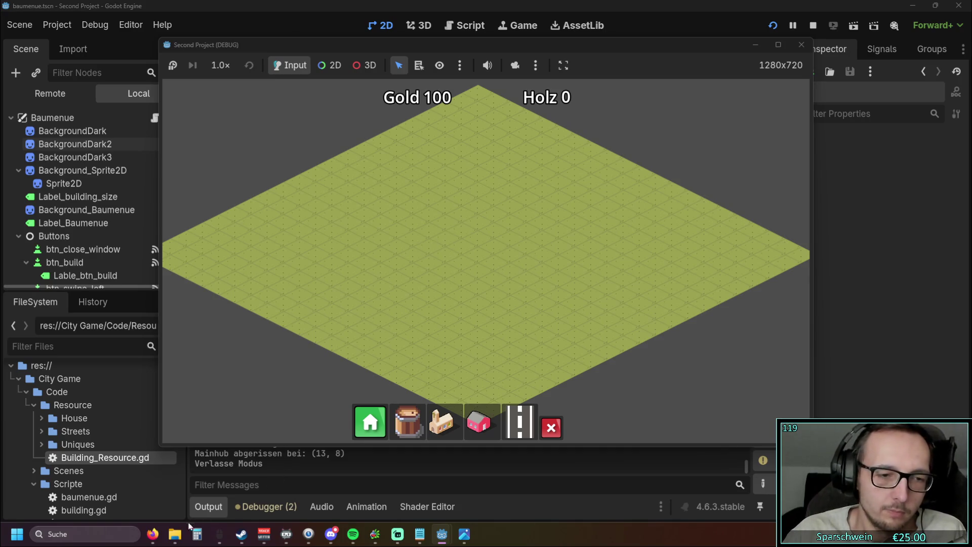
Step: Open the Windows Start search to look for Paint
click(16, 544)
Step: Launch Paint and draw a long rounded bar near the bottom of the canvas
text(pain)
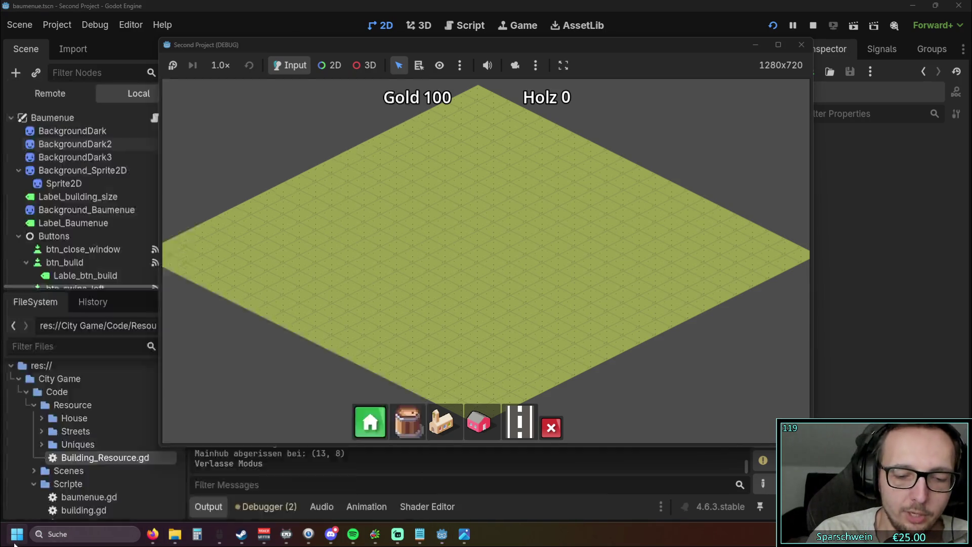
key(Return)
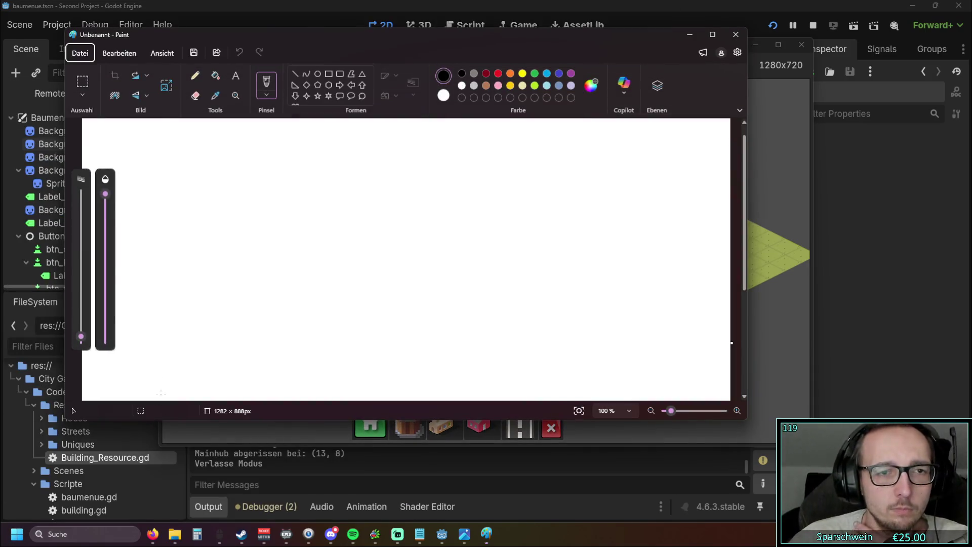
click(339, 75)
mouse_move(226, 330)
mouse_down()
mouse_move(609, 348)
mouse_move(594, 354)
mouse_up()
click(707, 328)
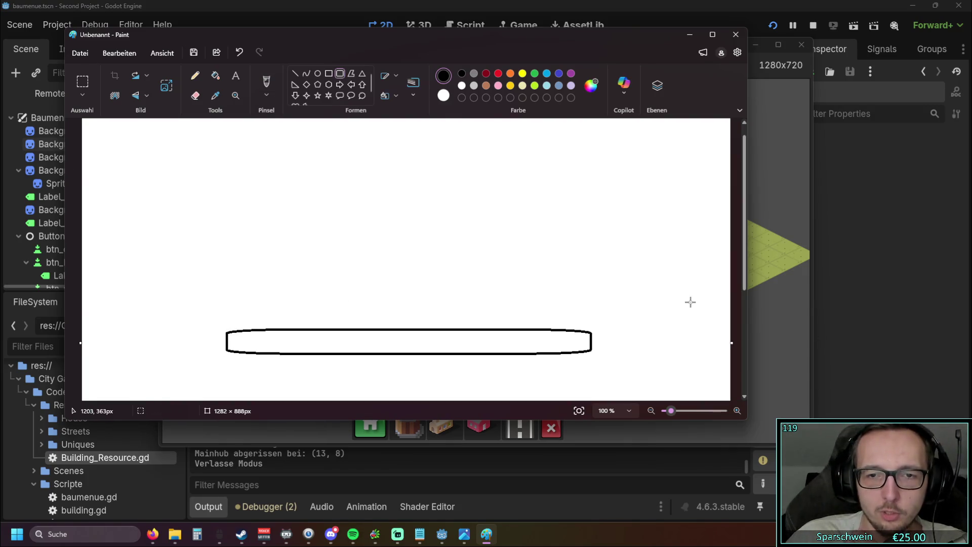
Step: Draw three red V-shaped brush strokes above the bar
click(295, 74)
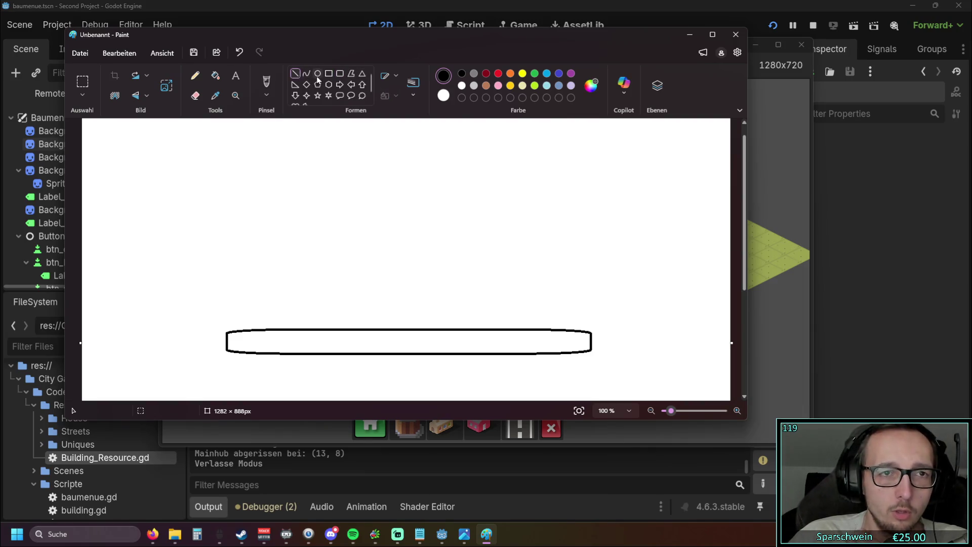
click(266, 81)
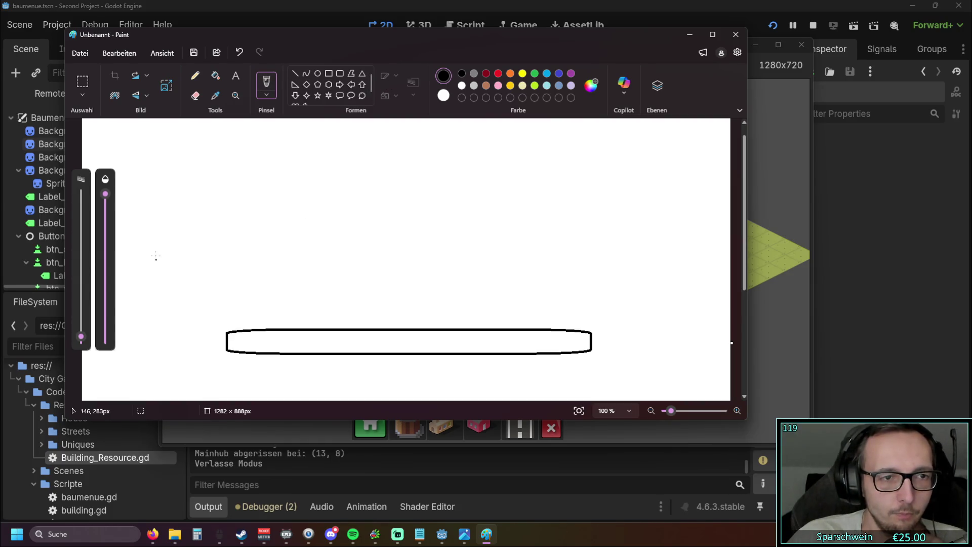
click(499, 74)
drag(132, 217, 259, 323)
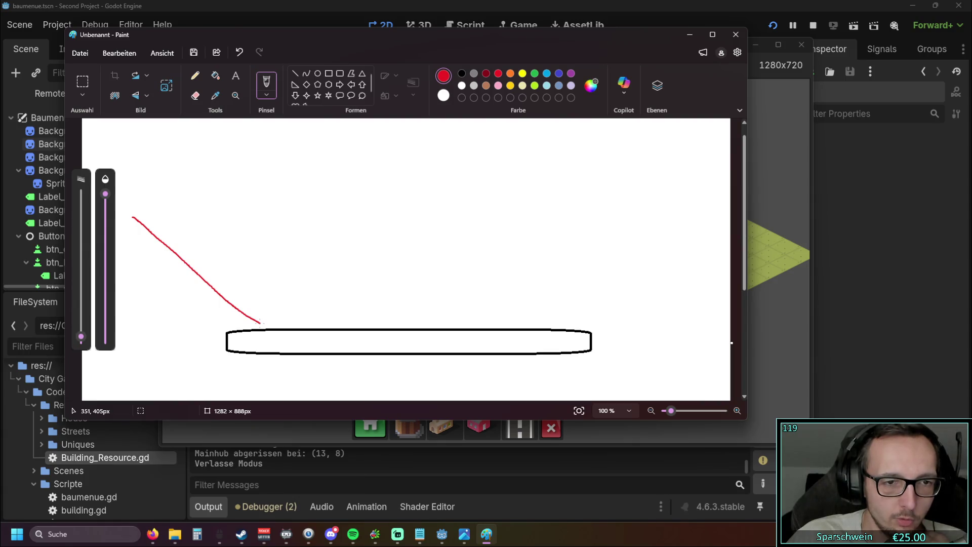
drag(261, 321, 294, 137)
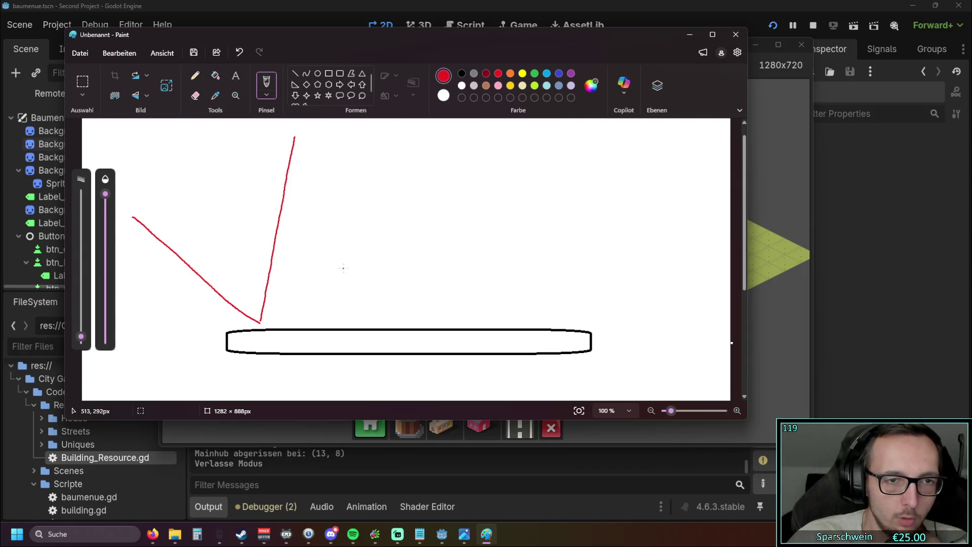
mouse_move(326, 232)
mouse_down()
mouse_move(397, 315)
mouse_move(411, 318)
mouse_move(579, 189)
mouse_up()
mouse_move(499, 264)
mouse_down()
mouse_move(567, 323)
mouse_move(715, 294)
mouse_up()
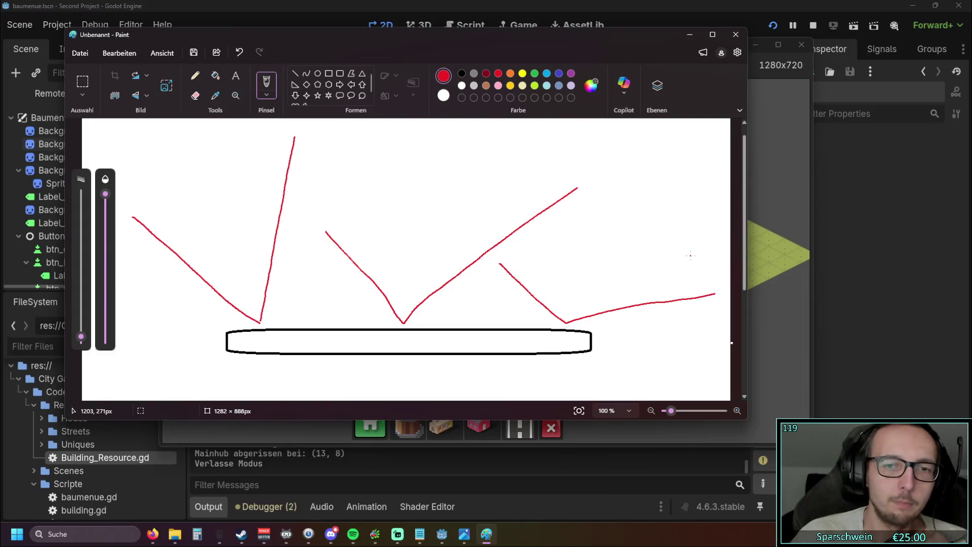
Step: Add small red loops inside the V shapes, then close Paint without saving
drag(211, 275, 246, 263)
mouse_move(389, 261)
mouse_down()
mouse_move(437, 262)
mouse_move(400, 268)
mouse_move(429, 267)
mouse_up()
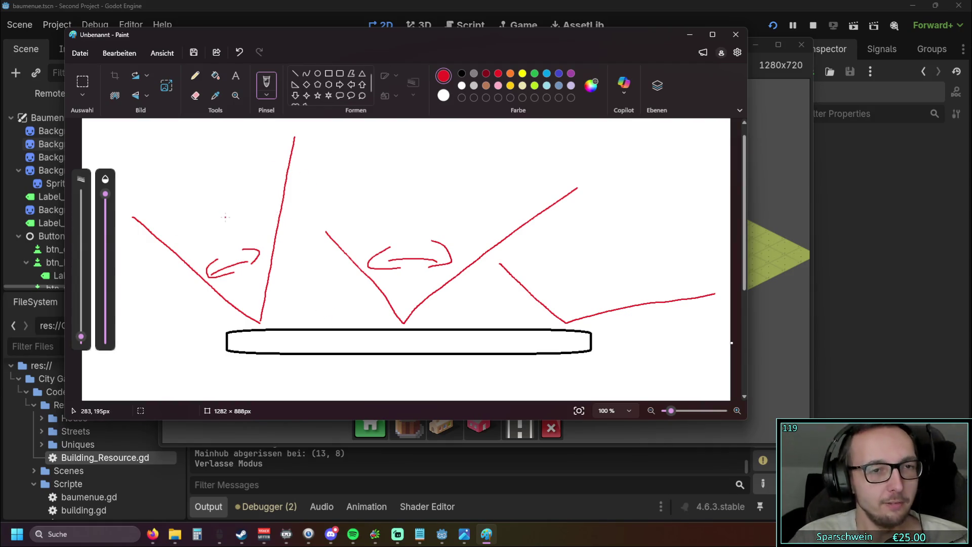
drag(547, 282, 623, 297)
mouse_move(573, 269)
mouse_down()
mouse_move(571, 303)
mouse_move(582, 303)
mouse_up()
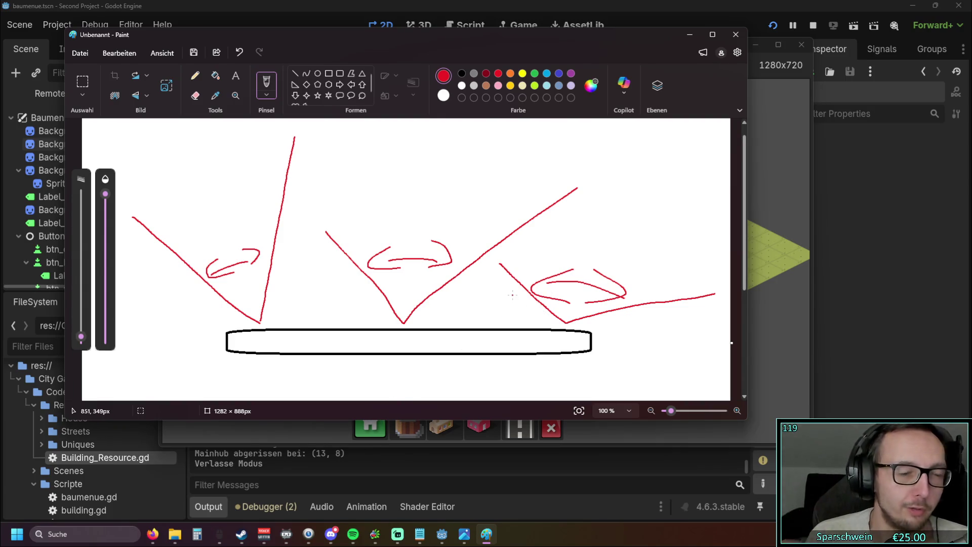
click(736, 34)
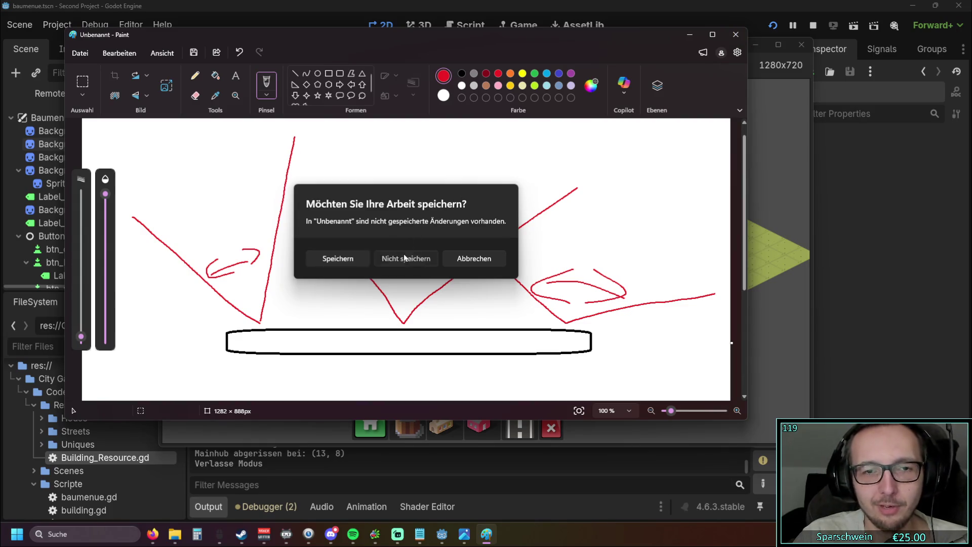
click(406, 258)
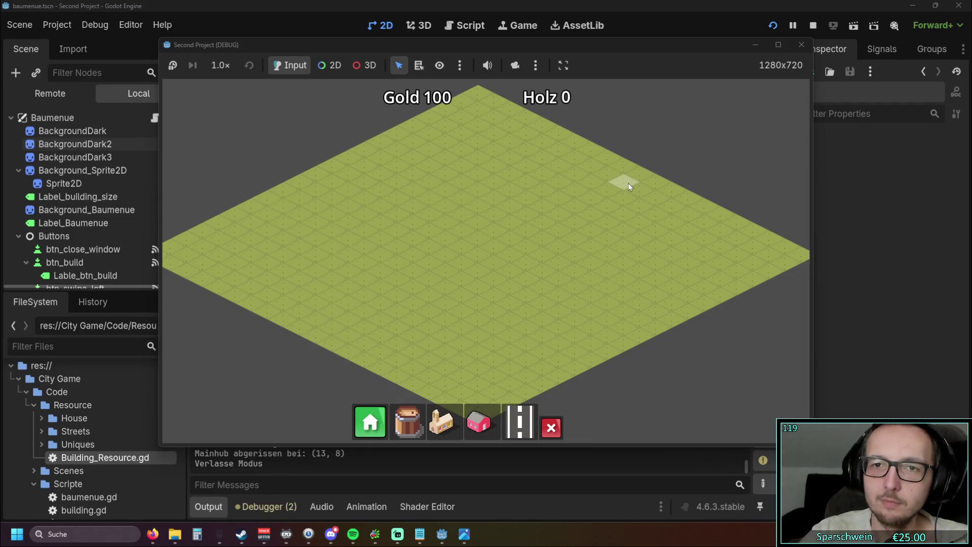
Step: Stop the running game and switch the editor to the building scene
click(802, 44)
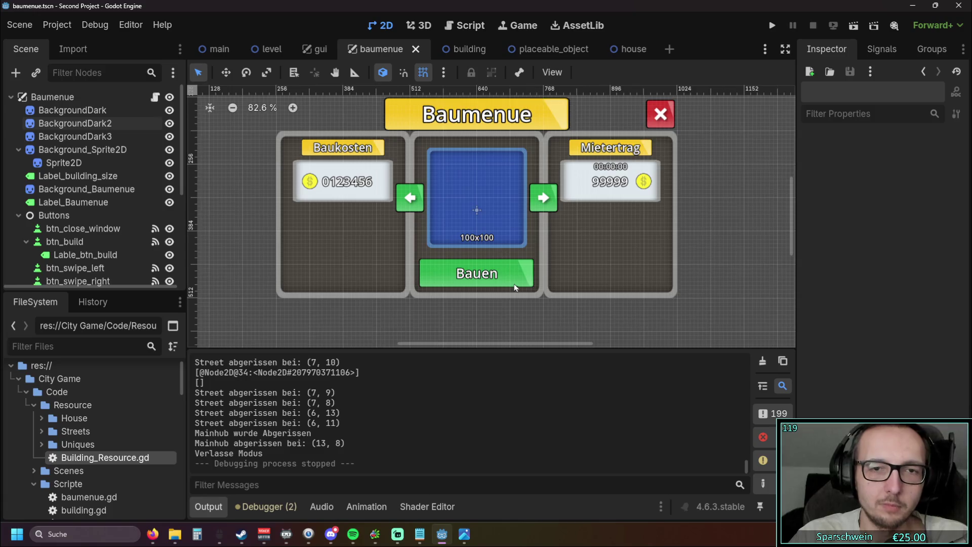
scroll(517, 284, down, 1)
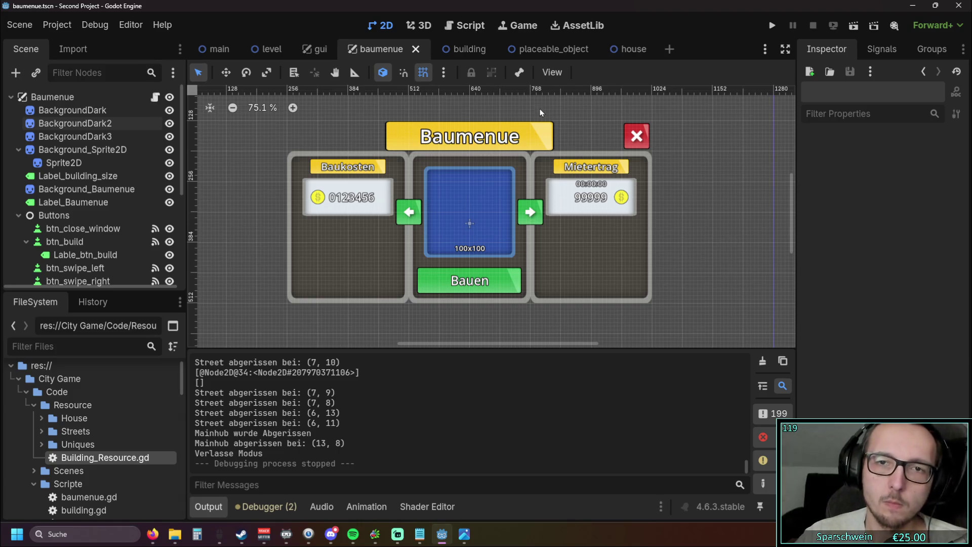
scroll(376, 187, down, 1)
scroll(283, 185, up, 1)
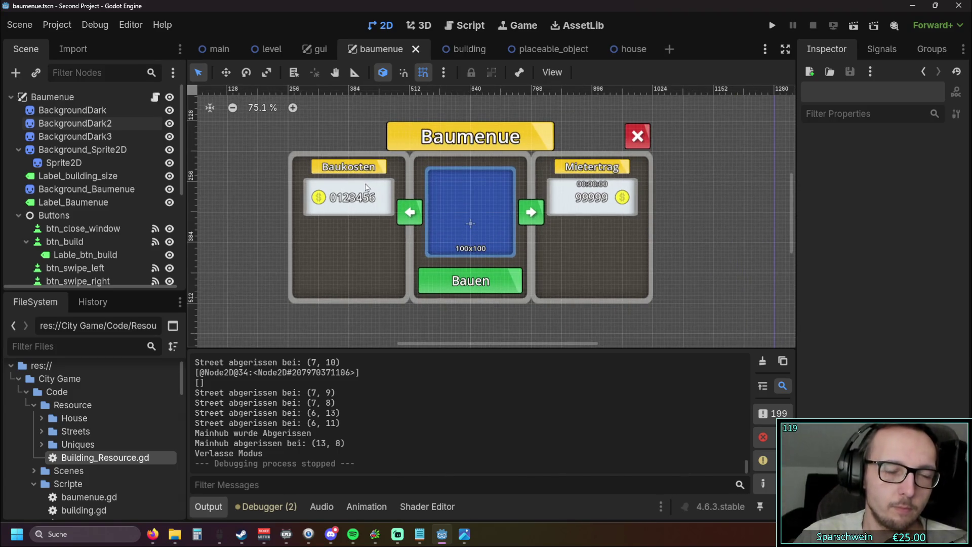
scroll(128, 208, down, 3)
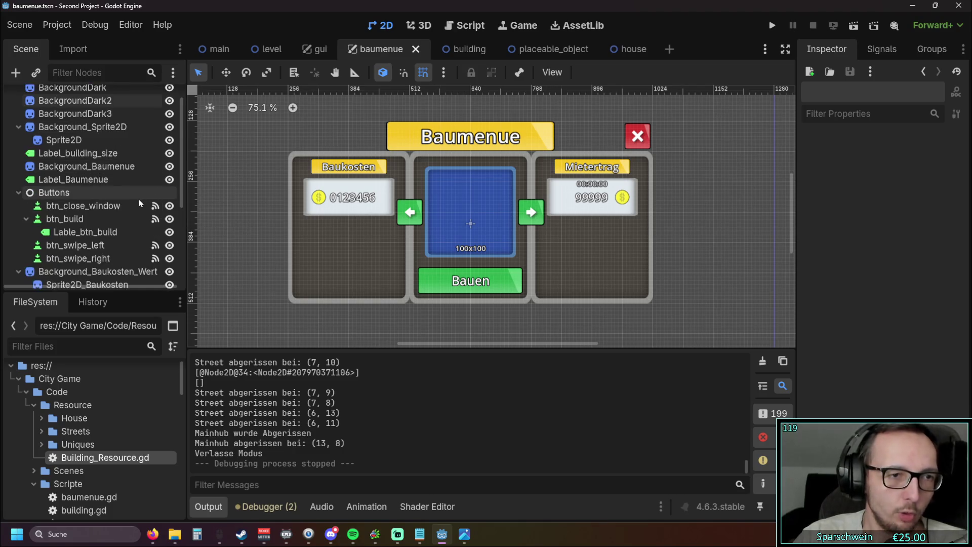
scroll(127, 209, up, 3)
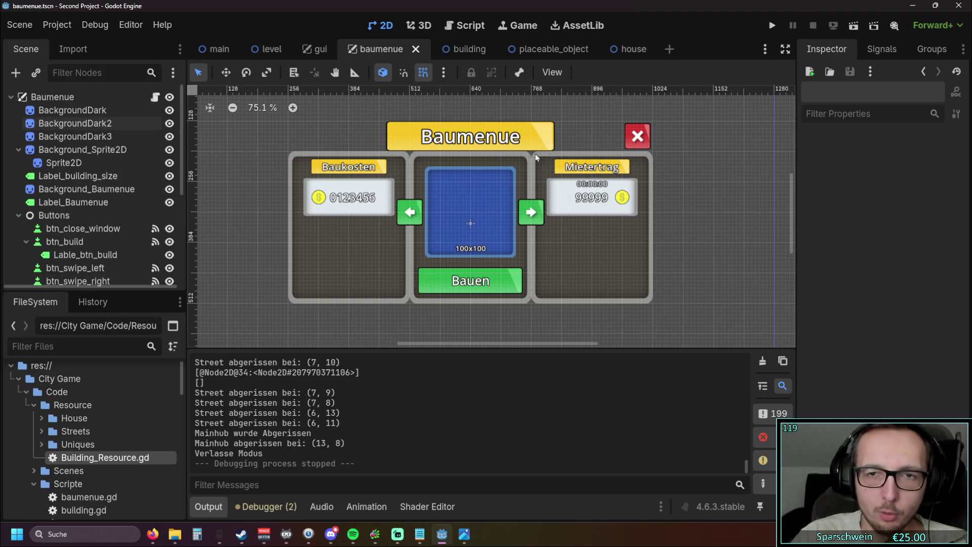
click(457, 49)
Step: Return to the baumenue scene, select Background_Sprite2D and open its baumenue.gd script
click(350, 51)
click(301, 51)
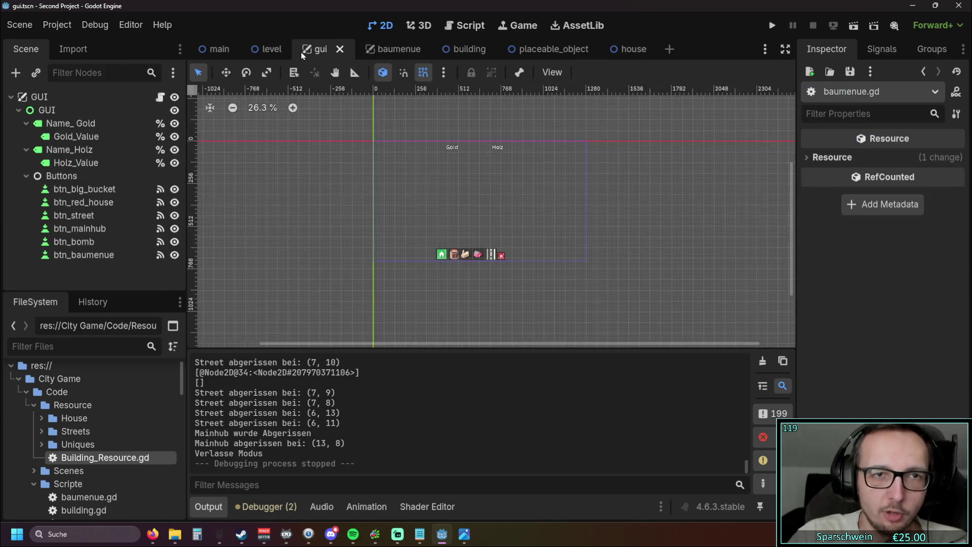
click(398, 48)
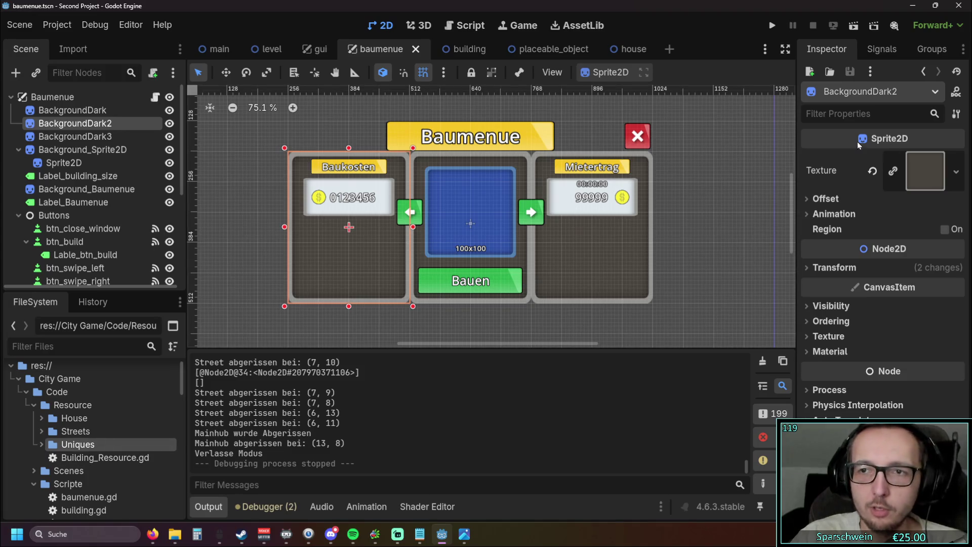
click(108, 162)
click(108, 150)
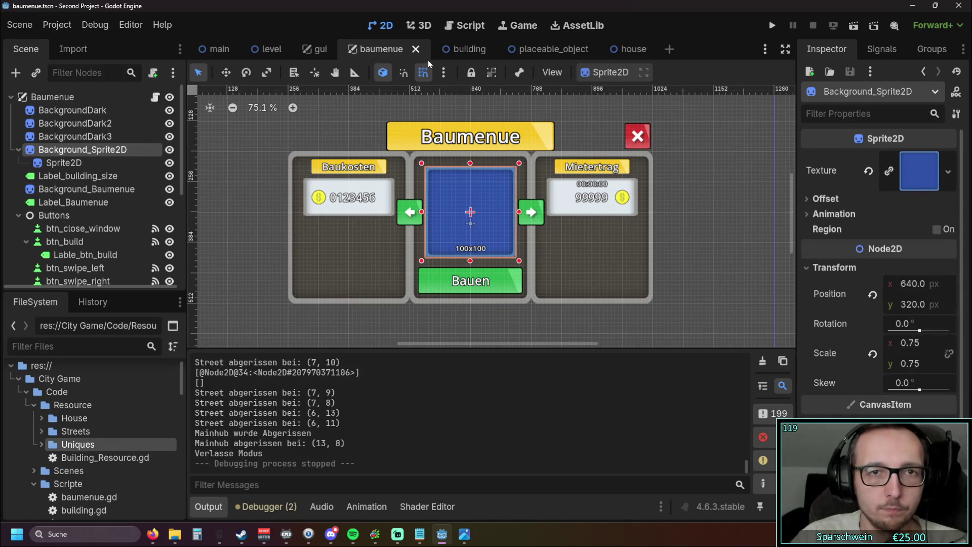
click(466, 26)
scroll(521, 189, up, 5)
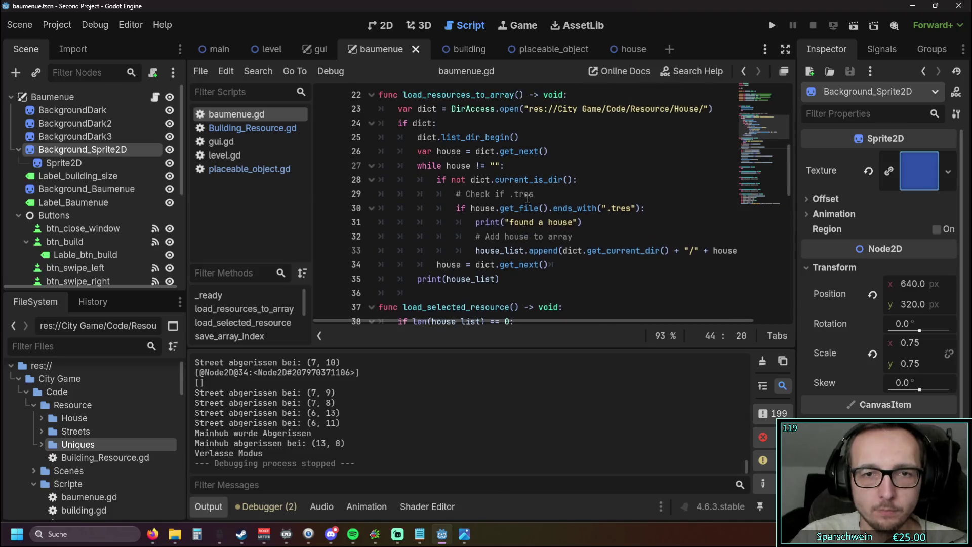
Step: Enlarge the script editor and select the load_resources_to_array function lines
drag(480, 350, 486, 494)
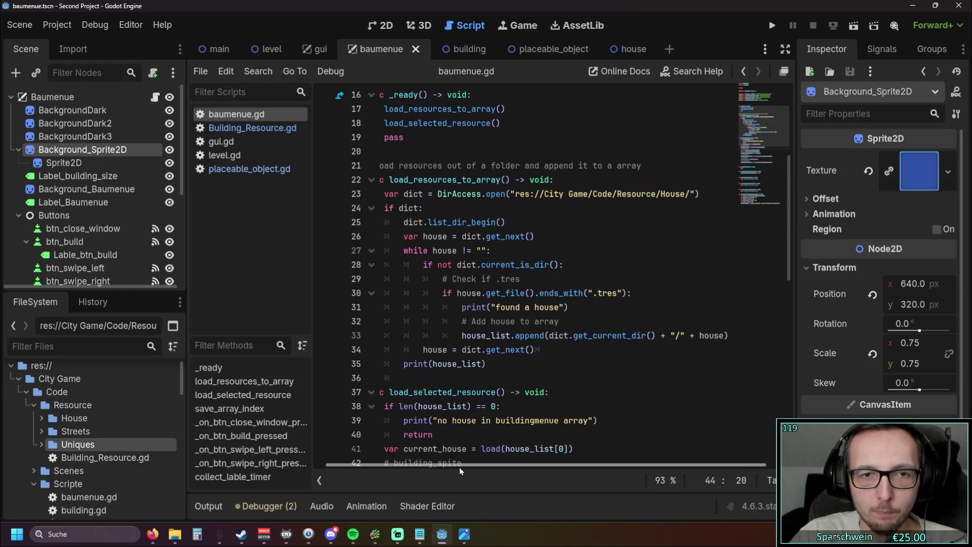
click(465, 378)
drag(477, 379, 375, 178)
click(617, 145)
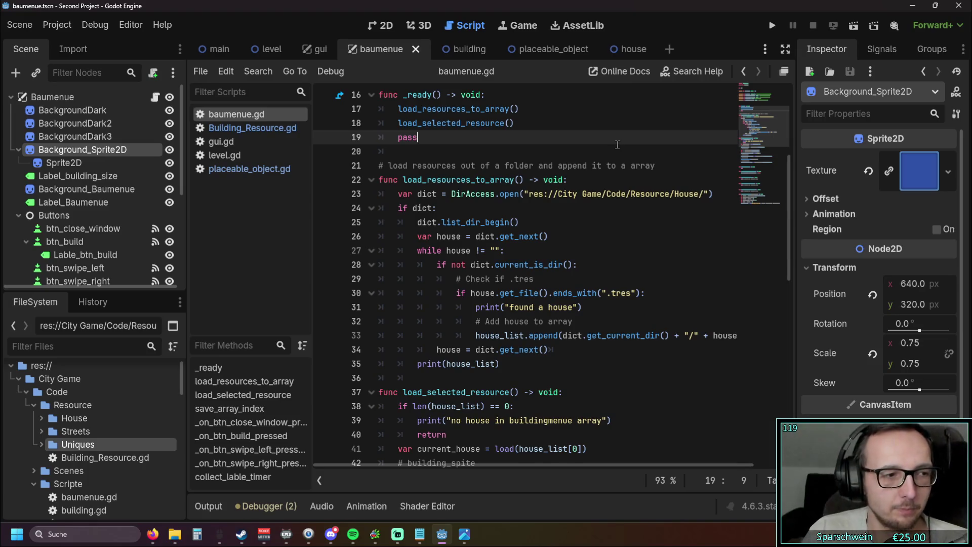
Step: Expand the House folder and inspect the 0_Red_House_t1.tres resource
click(41, 418)
scroll(76, 413, down, 1)
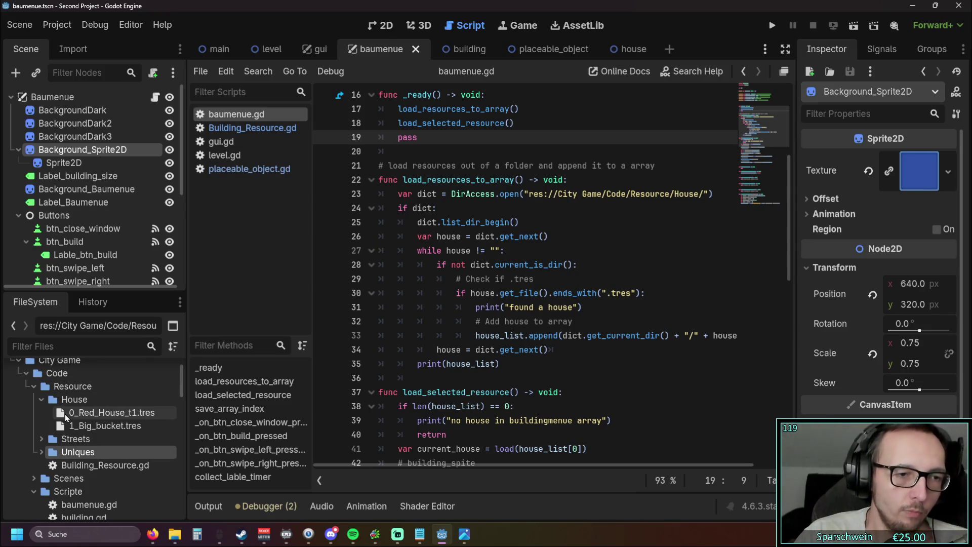
click(81, 413)
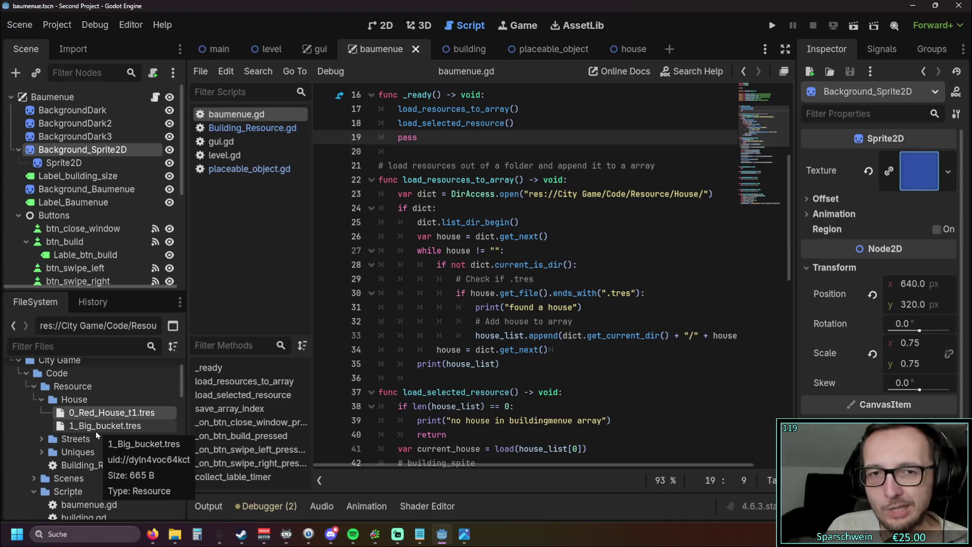
click(773, 25)
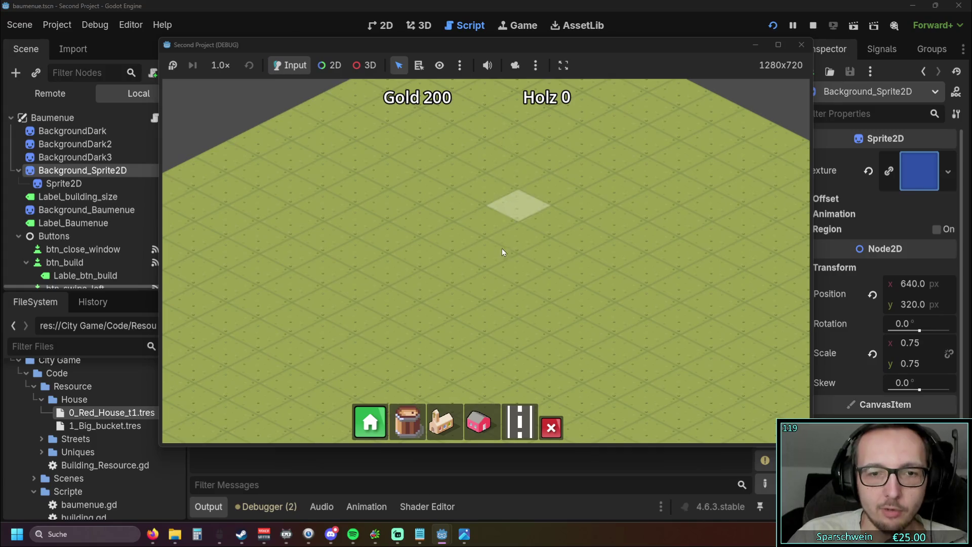
Step: Open and close the in-game build menu four times, then stop the game
click(370, 421)
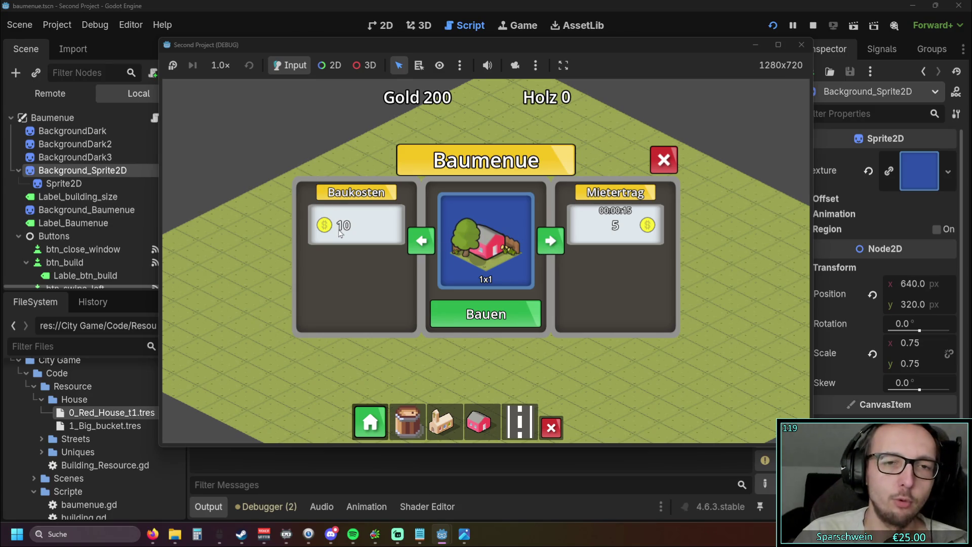
click(664, 160)
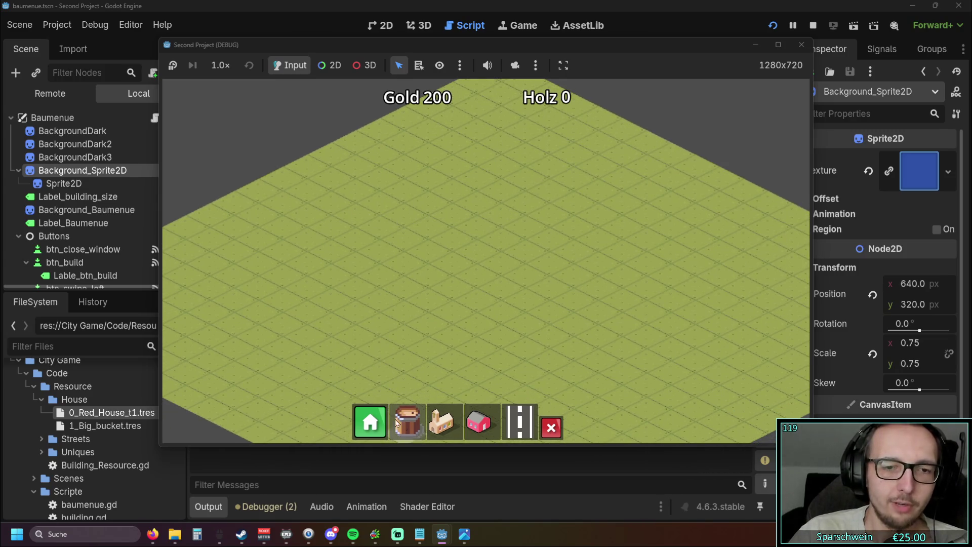
click(397, 424)
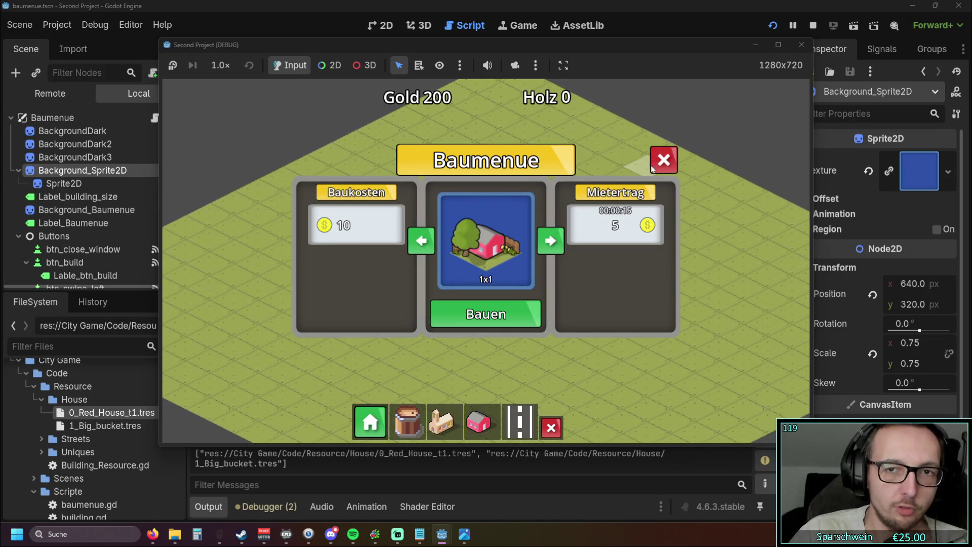
click(653, 168)
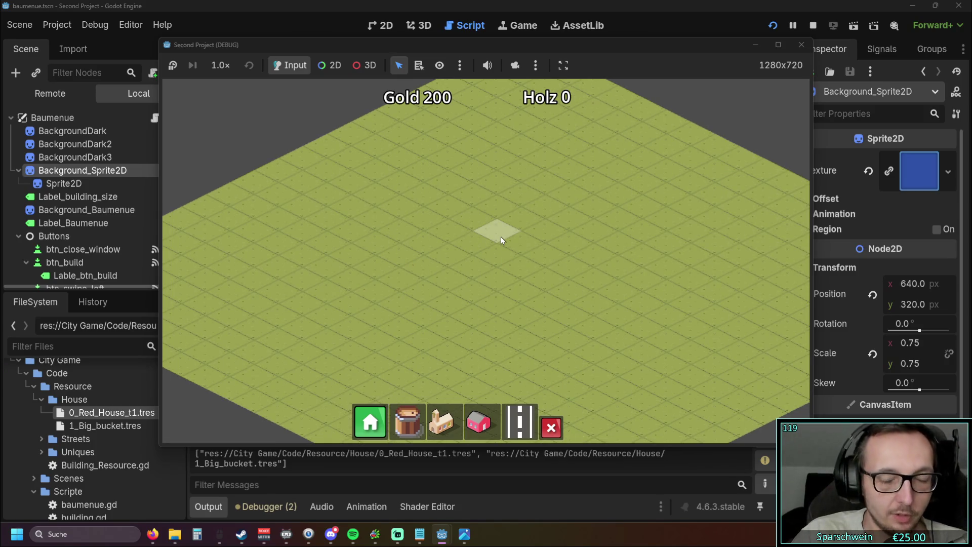
click(370, 421)
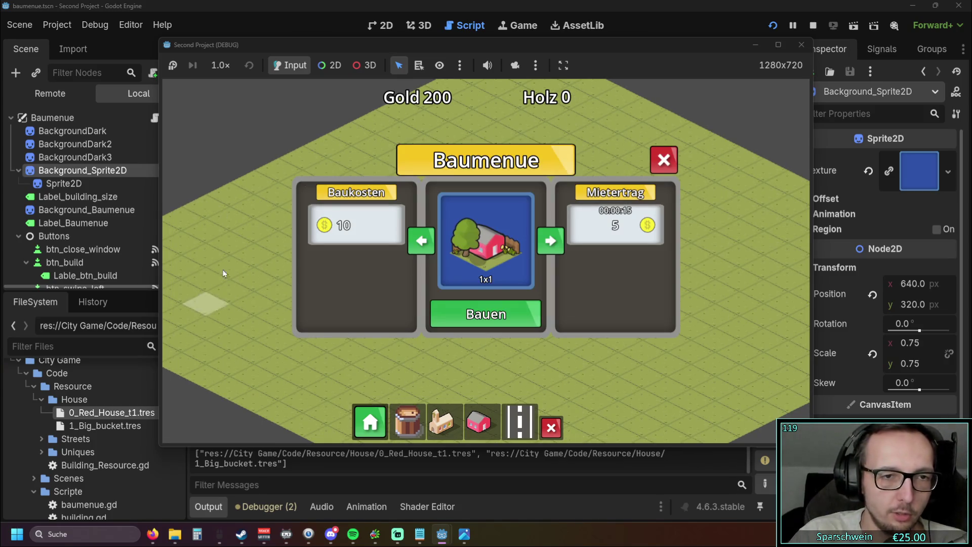
click(664, 160)
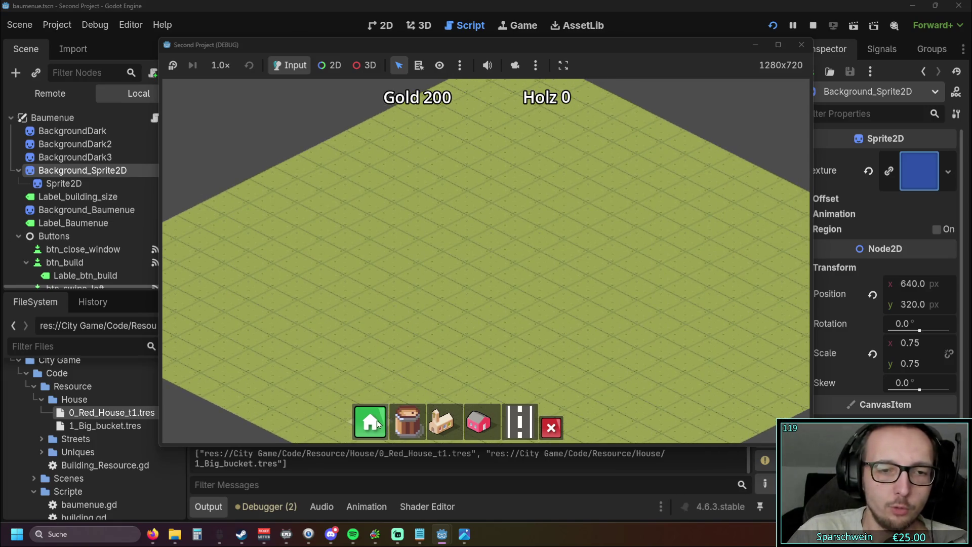
click(376, 420)
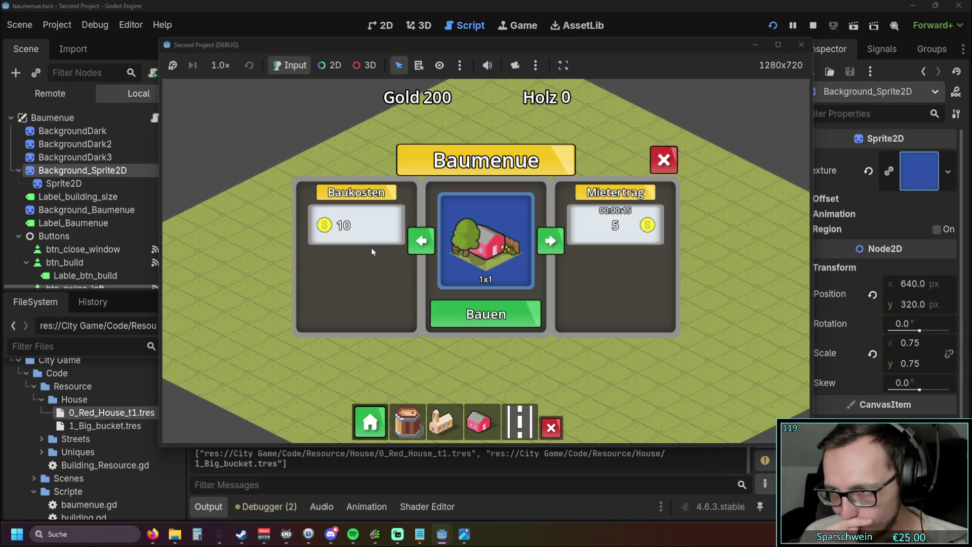
click(664, 160)
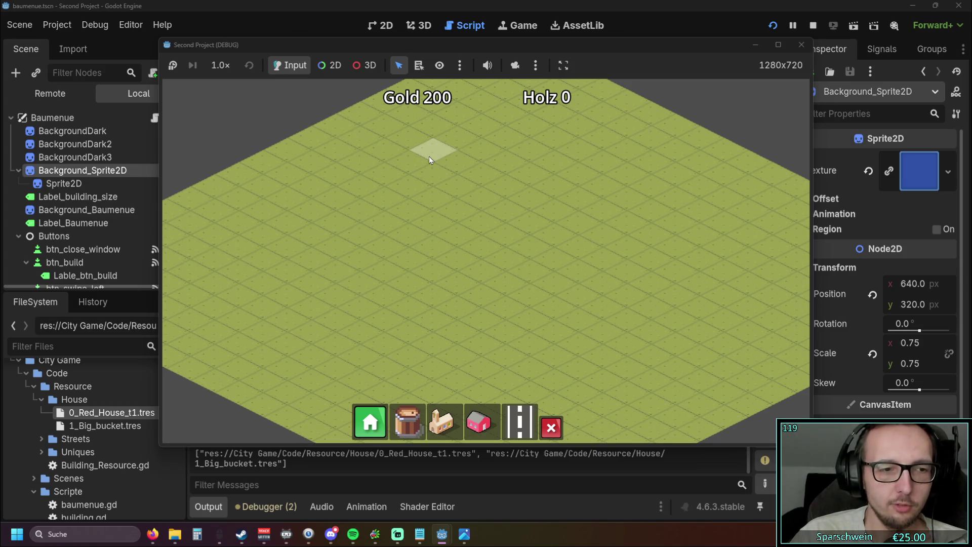
click(802, 45)
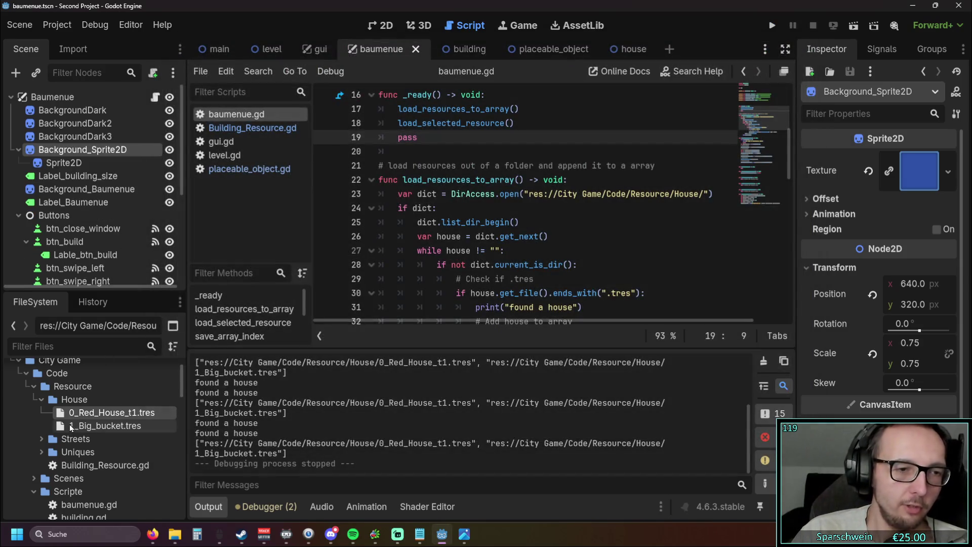
Step: Inspect the ends_with check on line 30, then relaunch the game with F5
scroll(557, 236, down, 2)
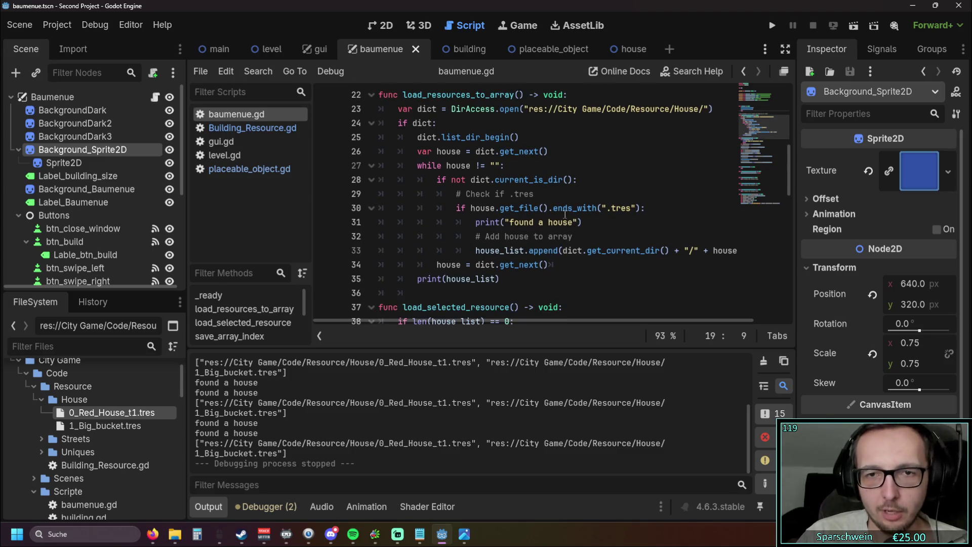
double_click(556, 209)
key(Down)
key(Down)
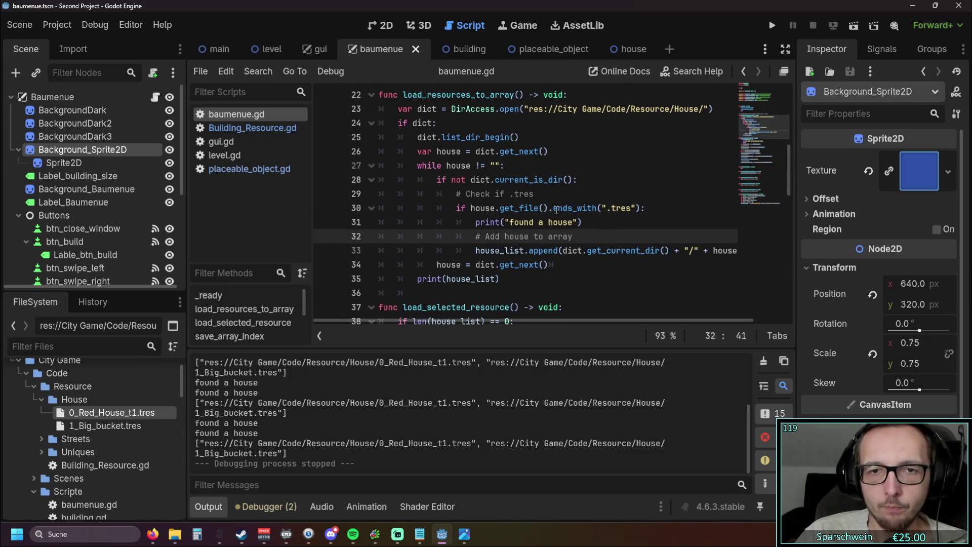
double_click(556, 209)
key(Down)
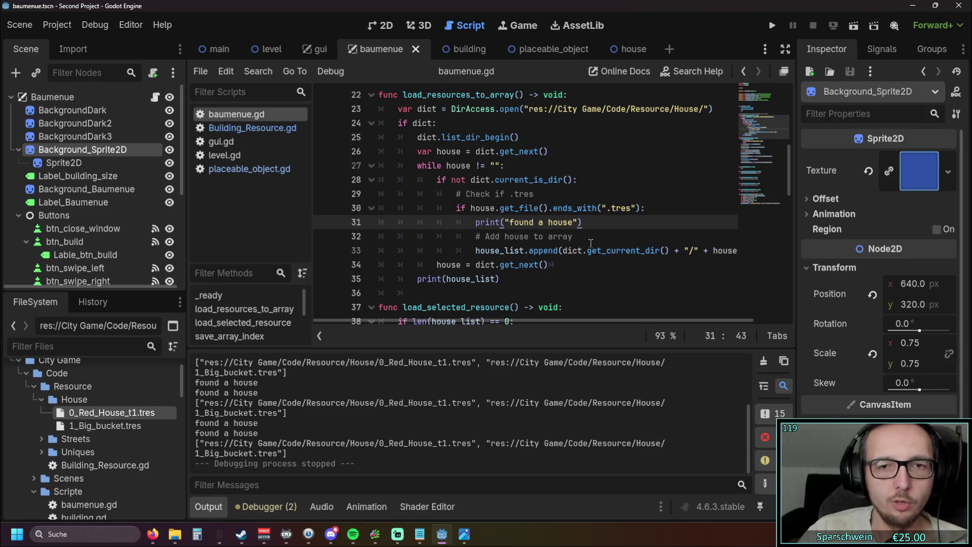
key(F5)
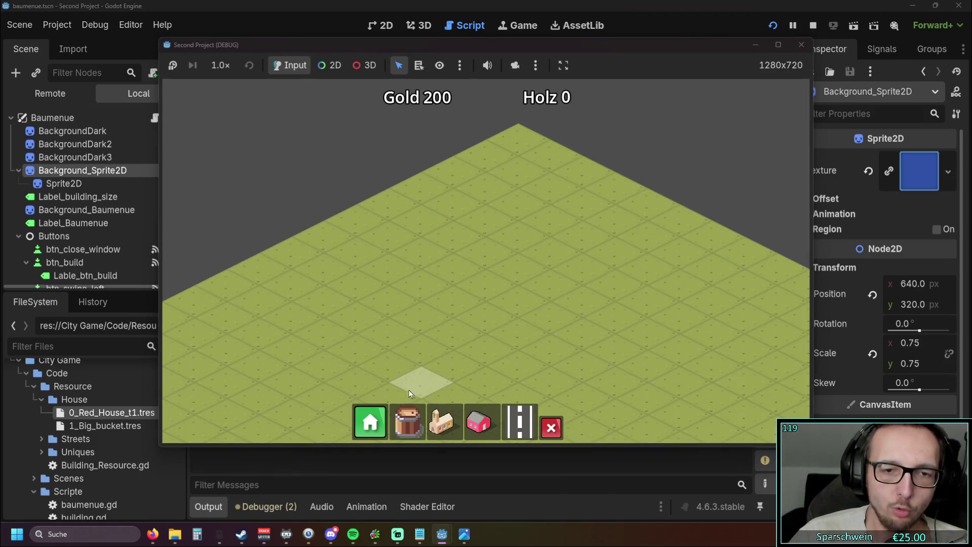
Step: Open and close the build menu once, then stop the game with F8
click(372, 422)
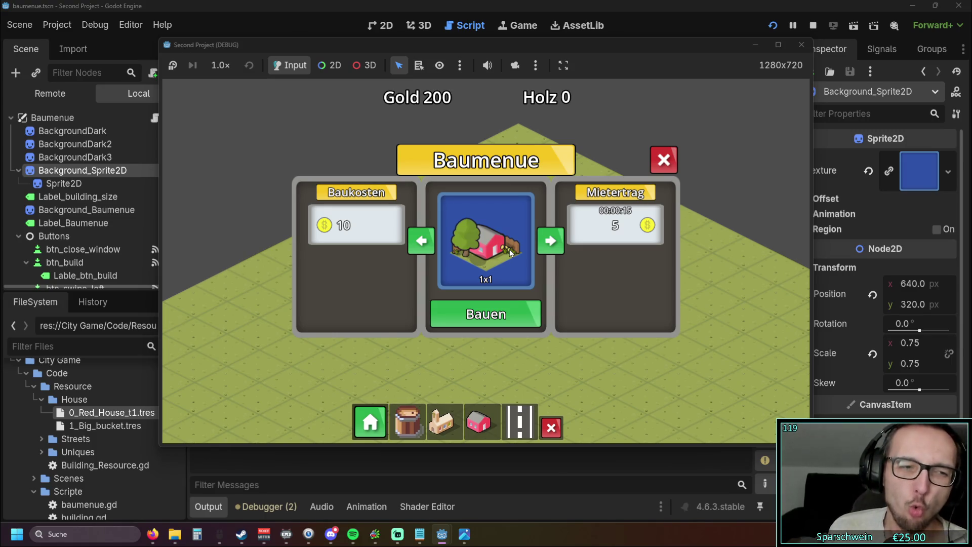
click(665, 161)
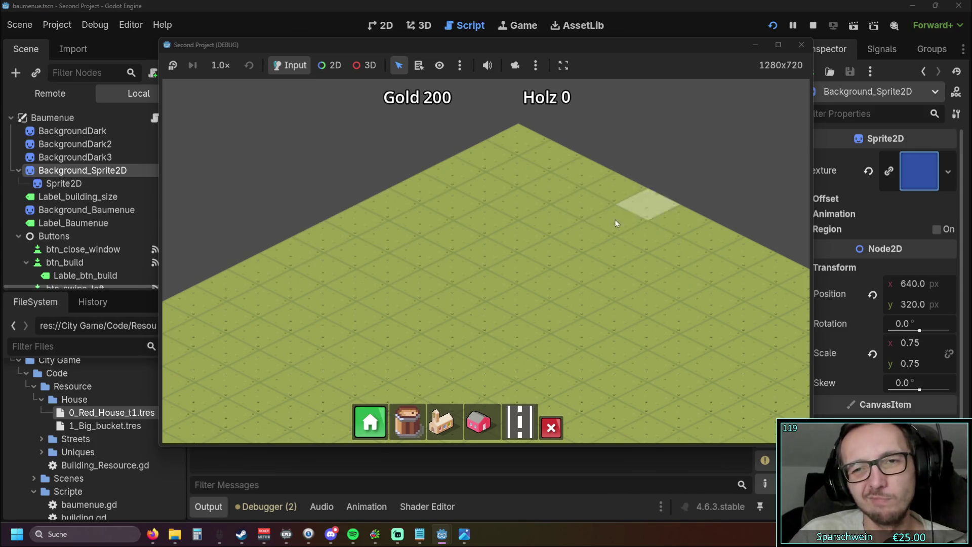
key(F8)
click(556, 260)
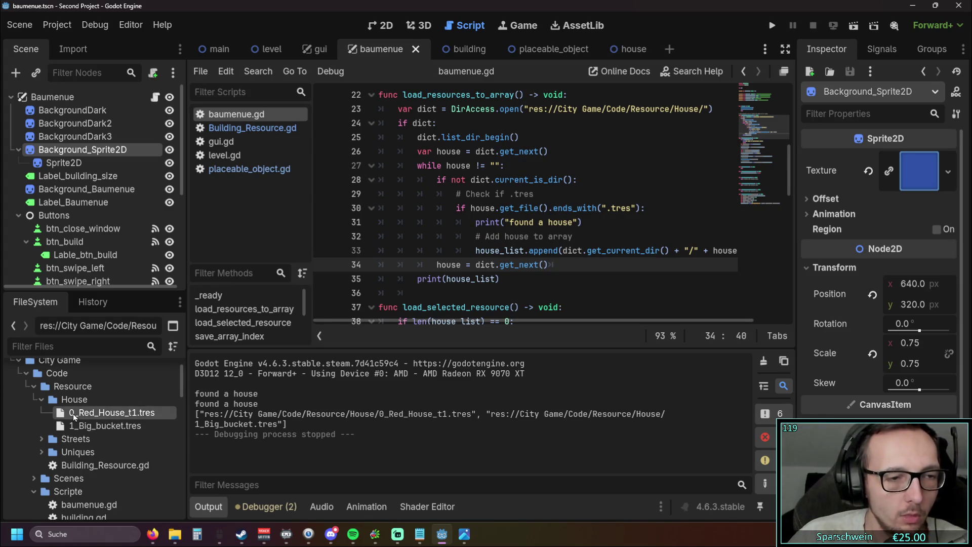
Step: Rename 0_Red_House_t1.tres to 000_Red_House_t1.tres
right_click(73, 415)
click(107, 398)
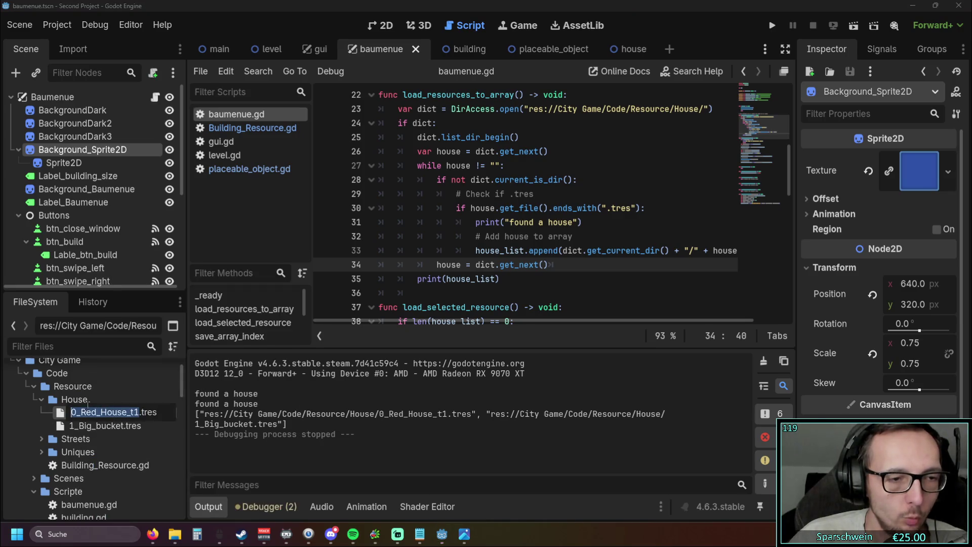
text(00)
key(Return)
Step: Rename 1_Big_bucket.tres to 001_Big_bucket.tres and run the game with F5
right_click(72, 427)
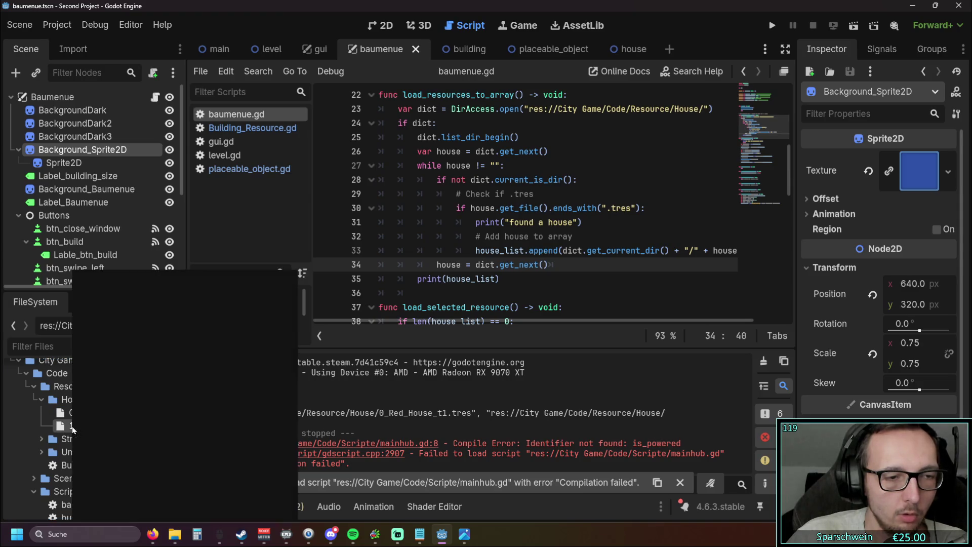
click(59, 390)
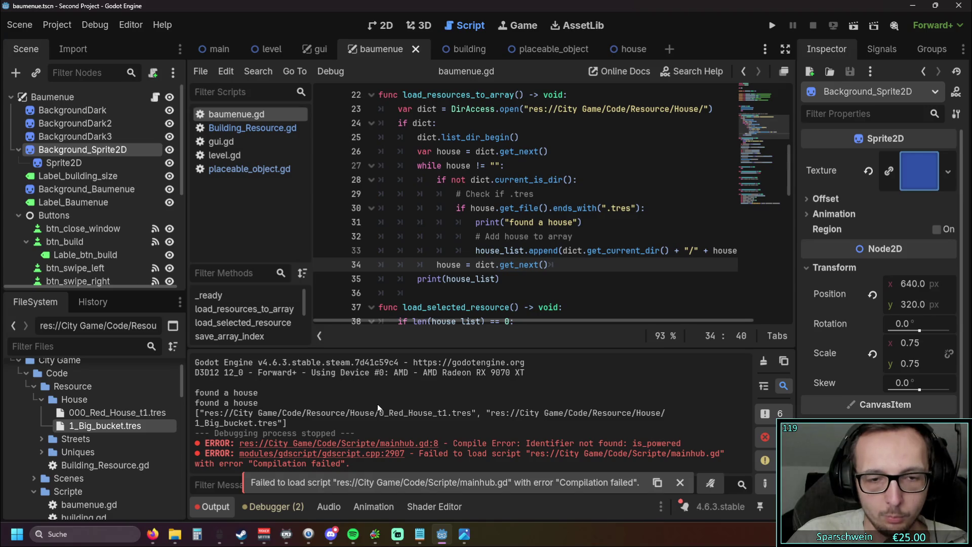
click(544, 208)
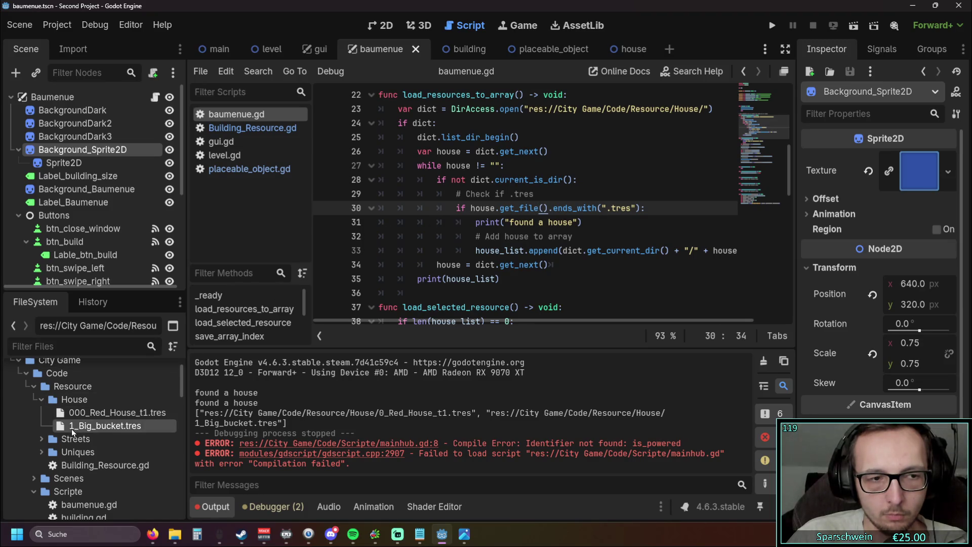
right_click(73, 430)
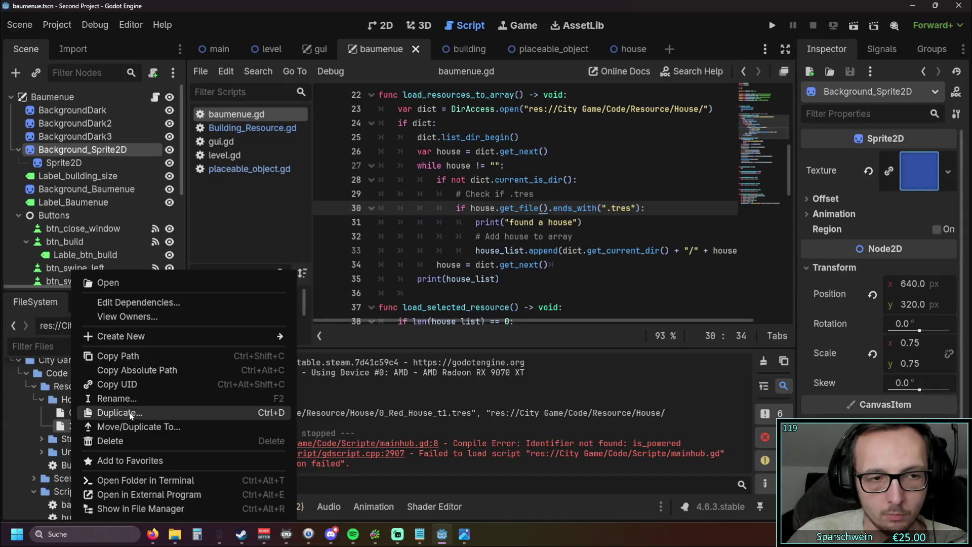
click(131, 415)
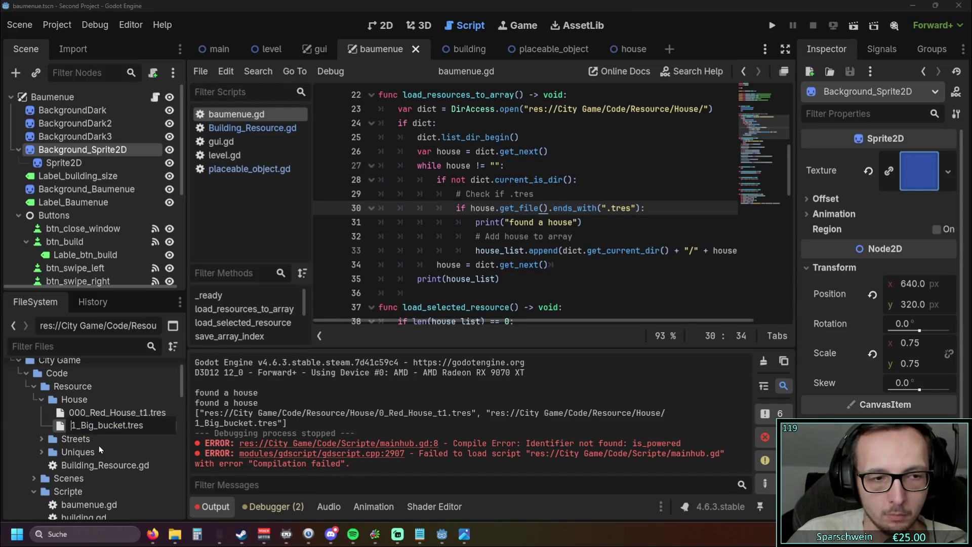
text(00)
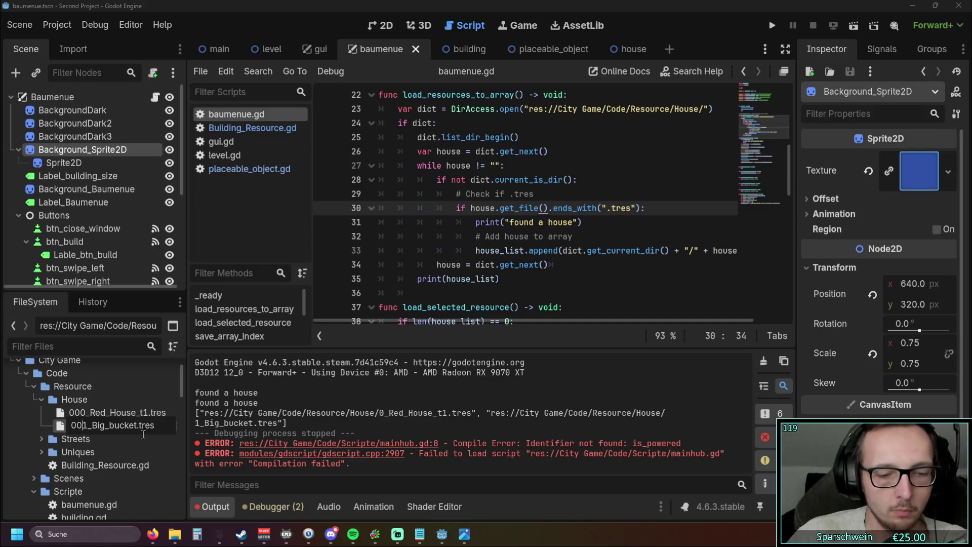
key(Return)
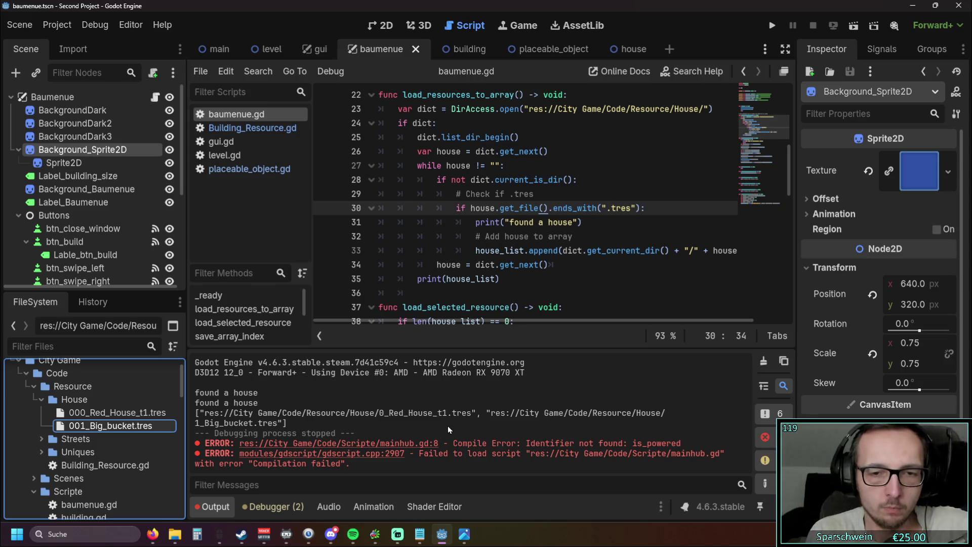
key(F5)
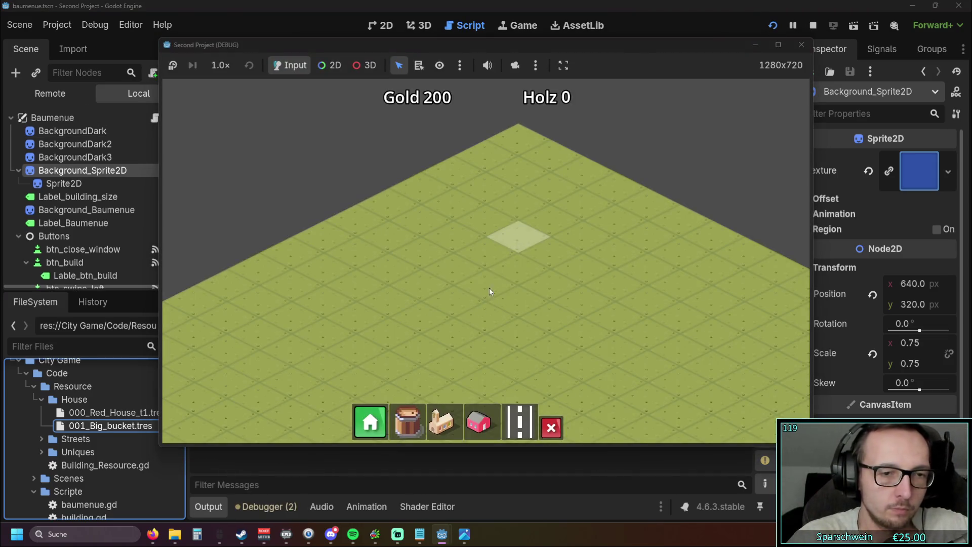
Step: Build a Mainhub at (5, 5) from the Baumenue for 100 Gold, then stop the test run
click(391, 428)
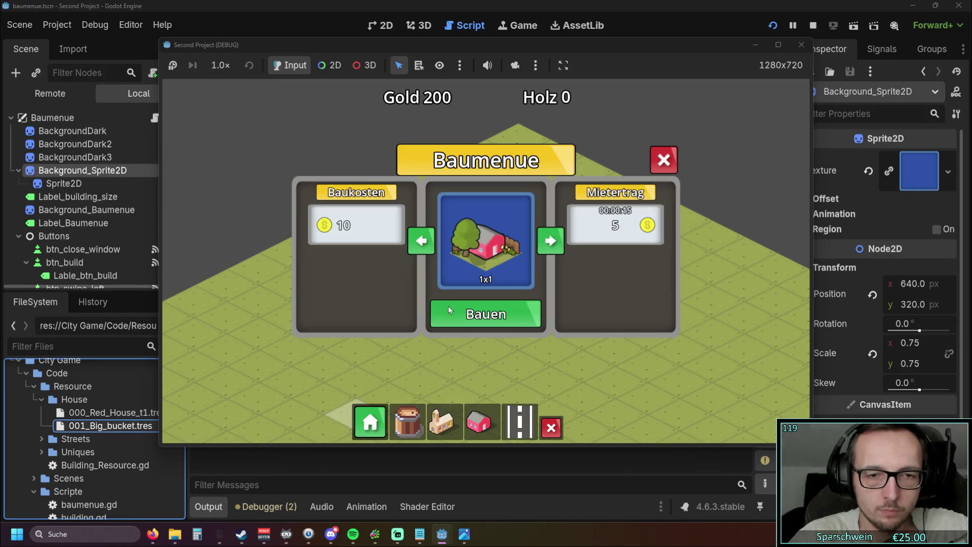
click(664, 161)
click(442, 422)
click(510, 302)
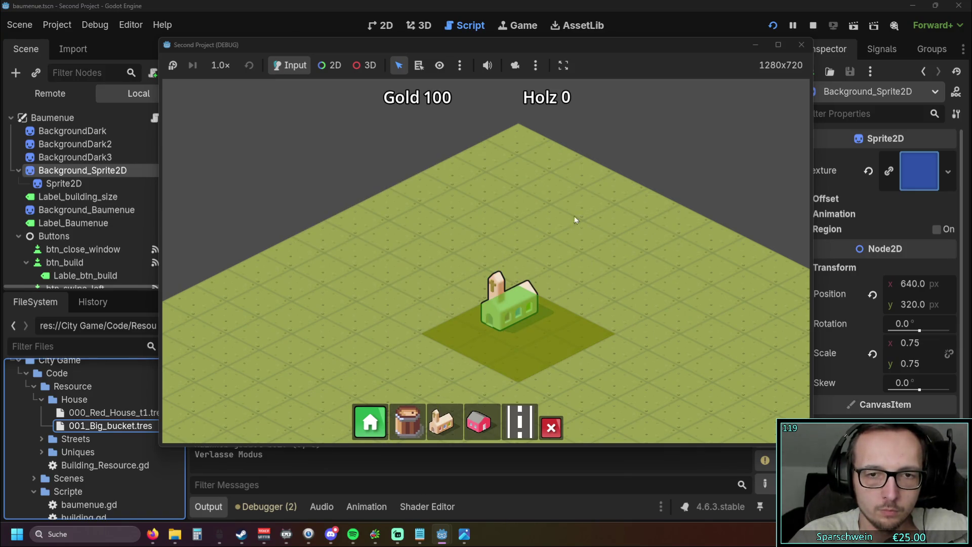
key(F8)
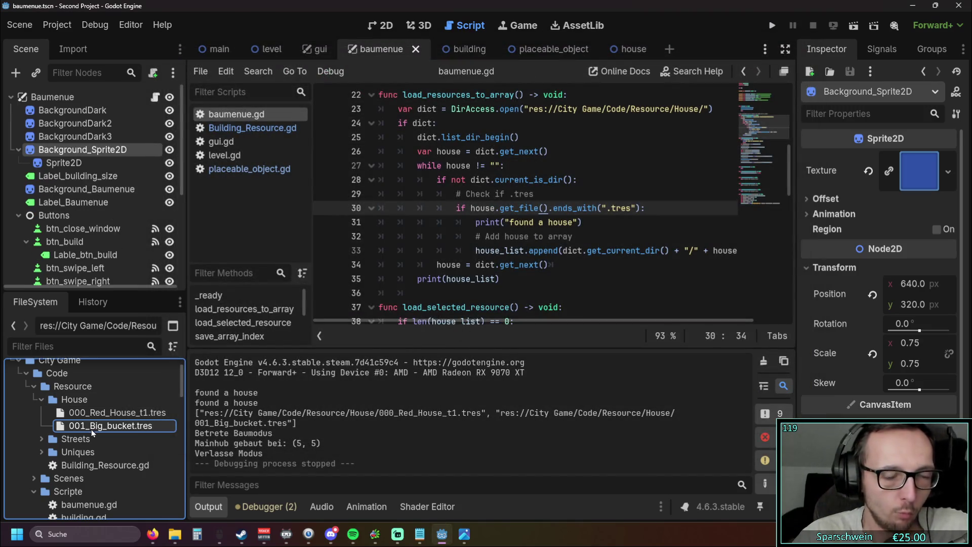
mouse_move(84, 427)
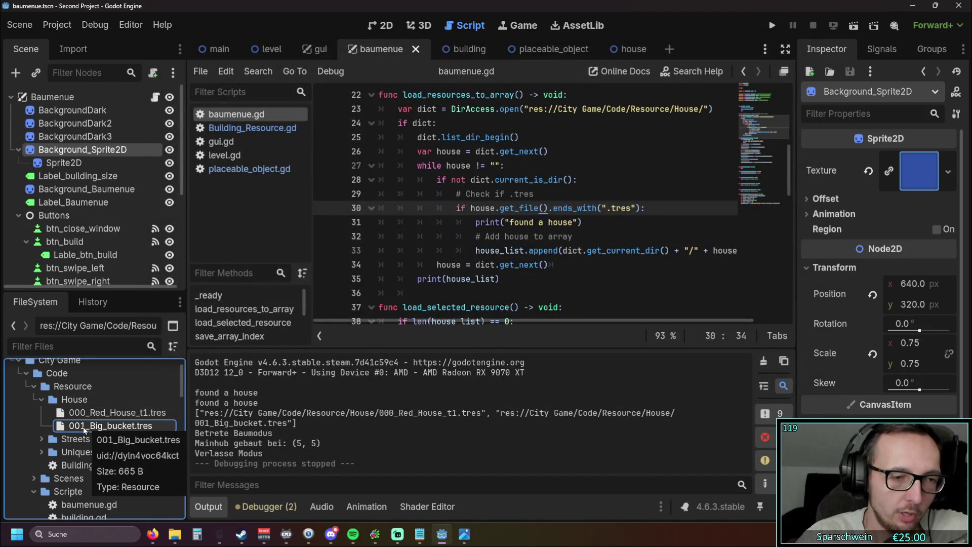
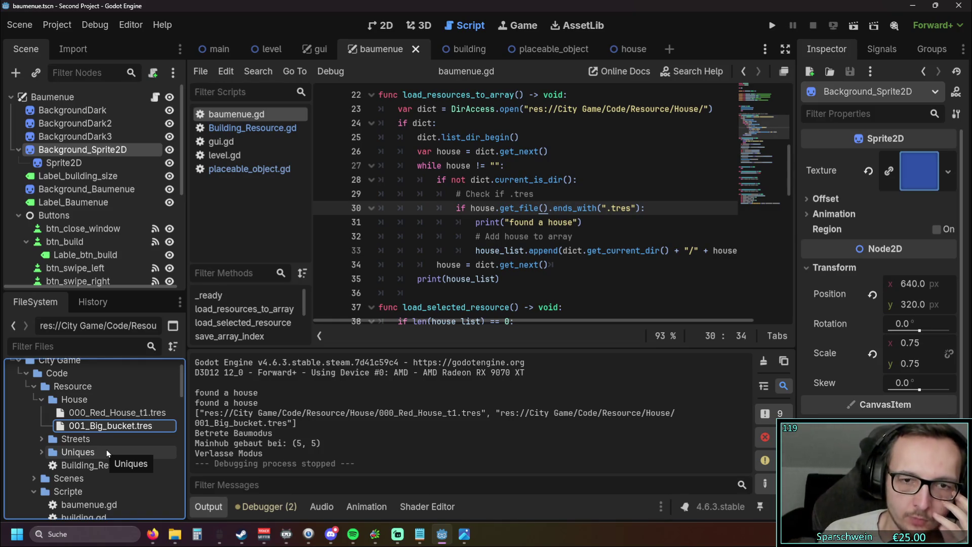
Step: Review the house-loading code in baumenue.gd around the folder path on line 23
click(519, 279)
scroll(519, 282, down, 6)
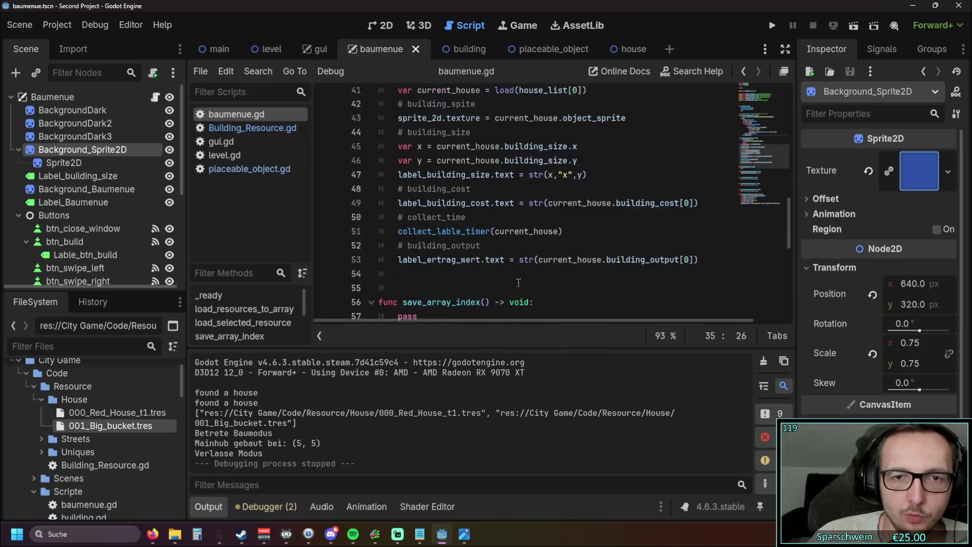
scroll(518, 282, down, 5)
scroll(510, 277, up, 1)
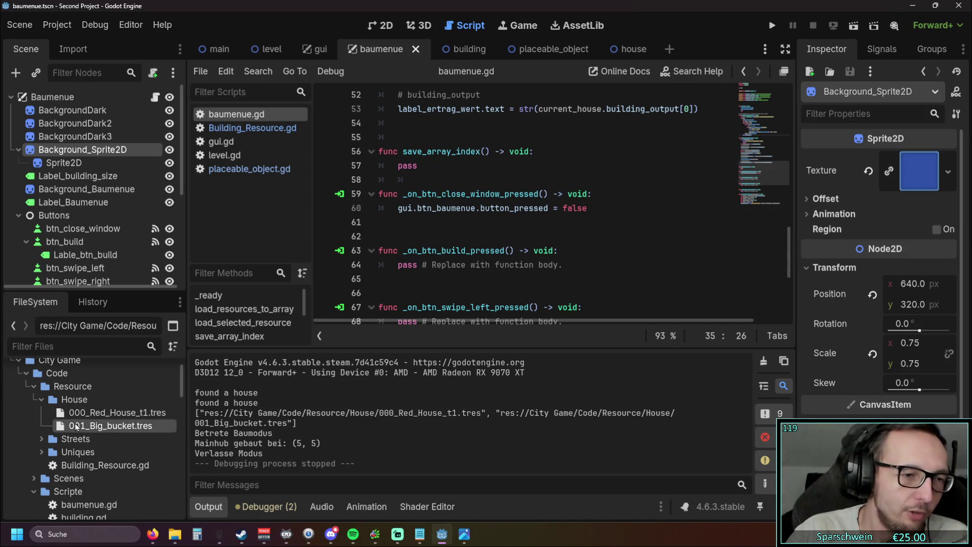
scroll(405, 253, up, 10)
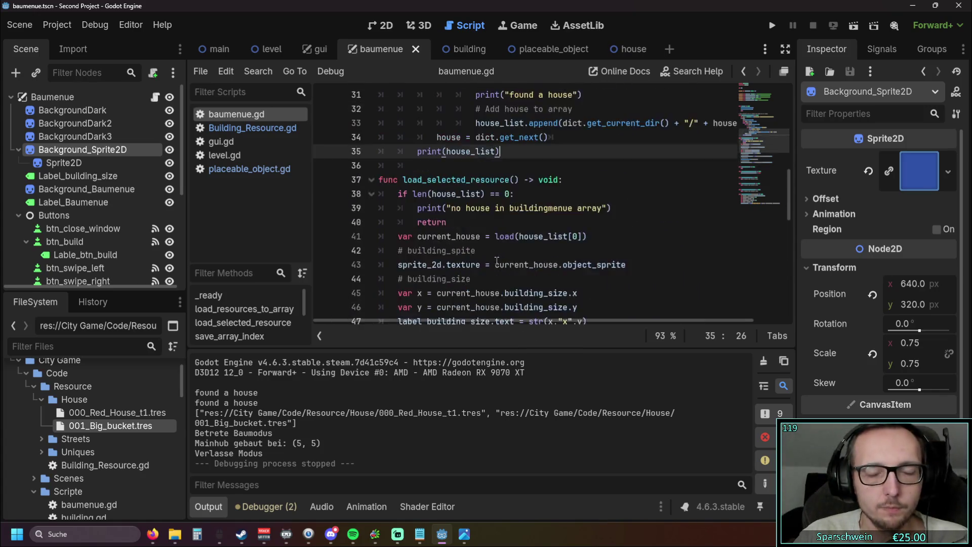
scroll(498, 261, down, 1)
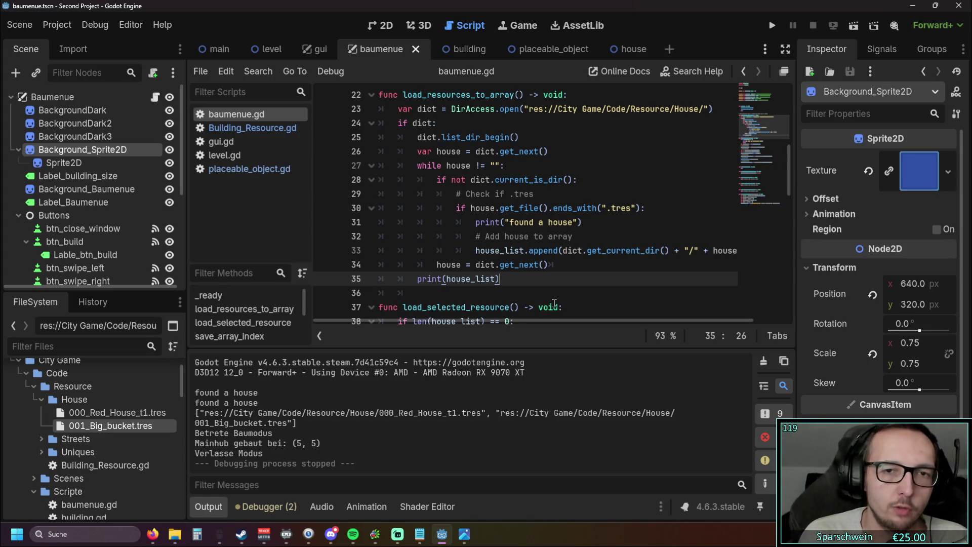
click(605, 181)
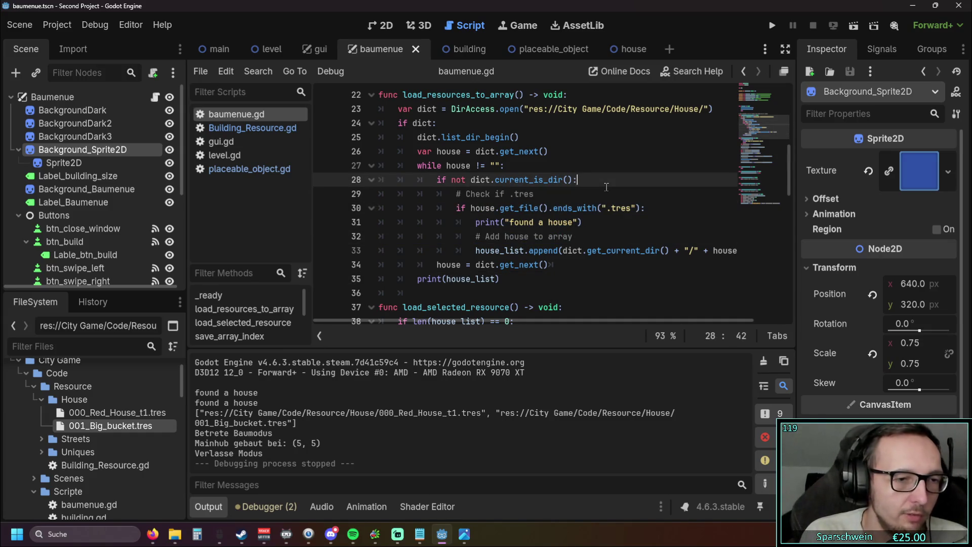
click(516, 280)
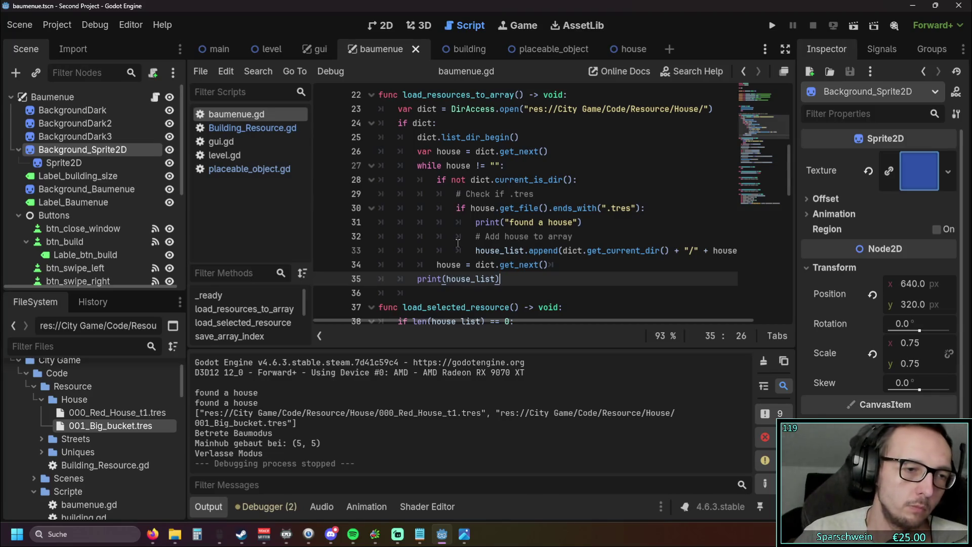
scroll(444, 214, down, 2)
scroll(455, 223, down, 4)
scroll(487, 233, up, 10)
scroll(510, 240, down, 3)
scroll(510, 240, down, 1)
click(592, 223)
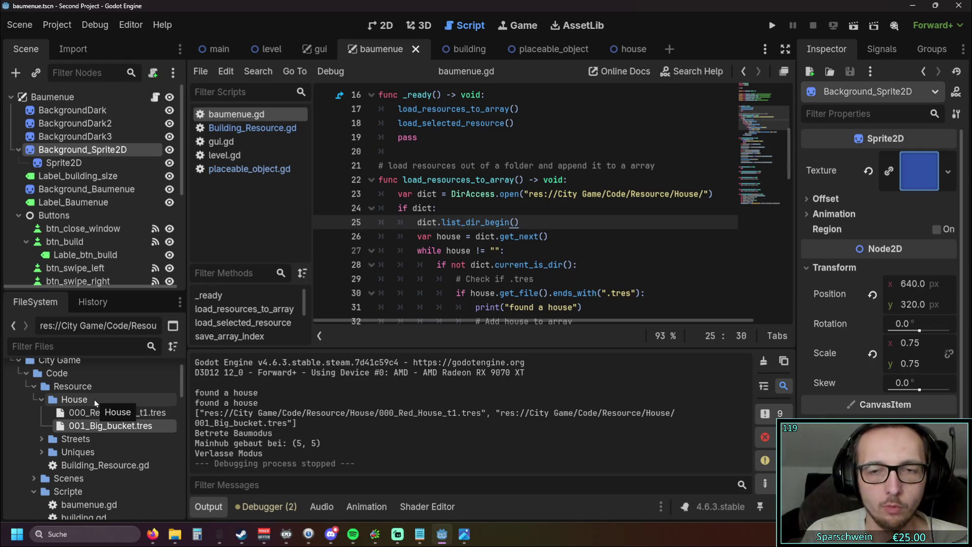
click(676, 195)
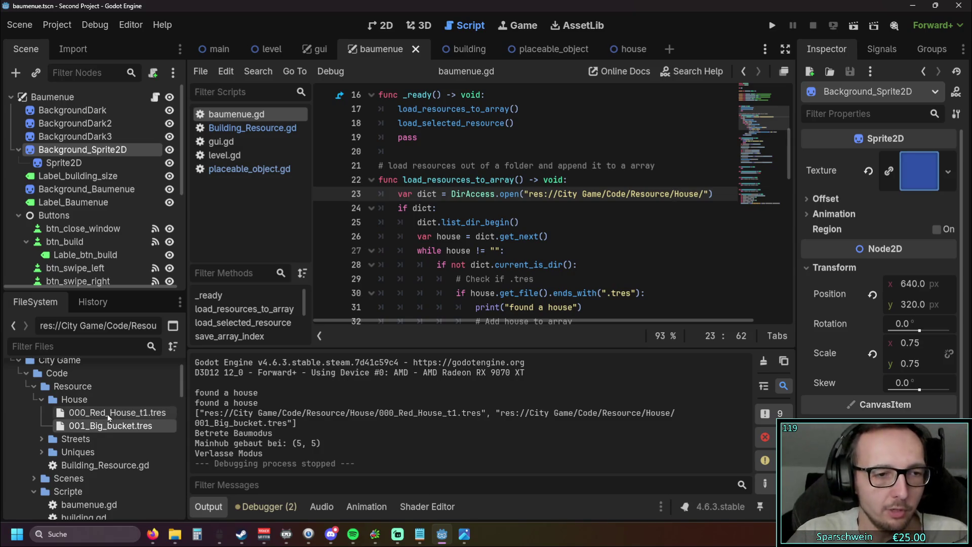
Step: Rename the House resource folder in FileSystem to House_T1
click(65, 399)
right_click(65, 399)
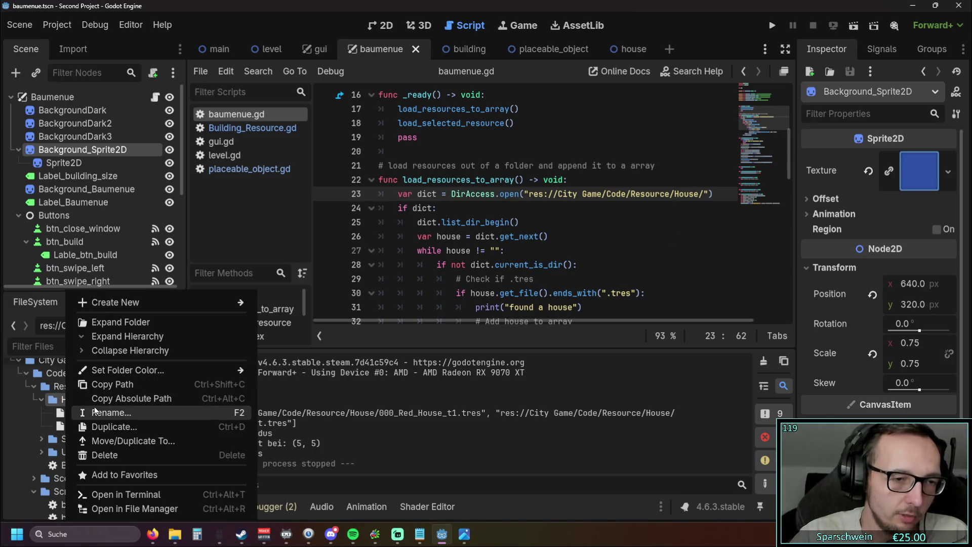
click(96, 412)
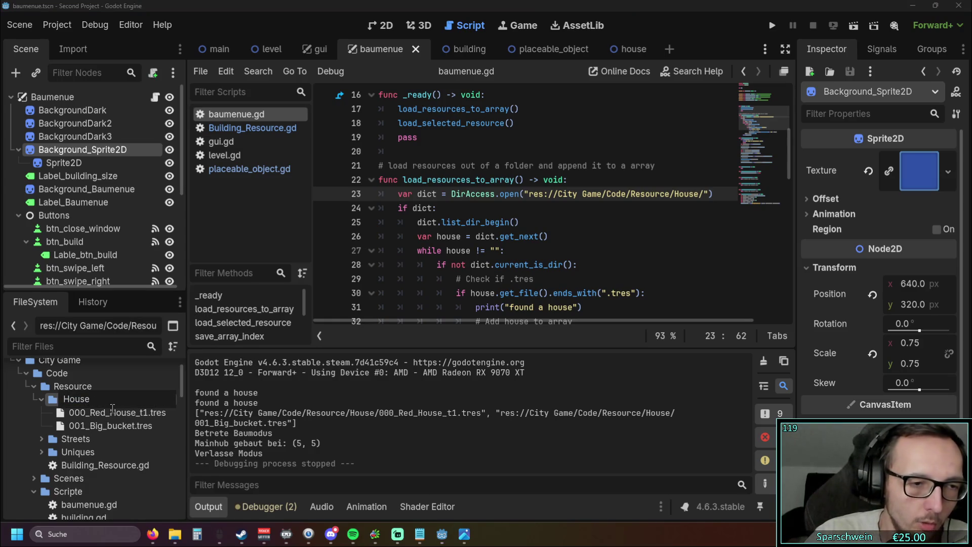
text(_)
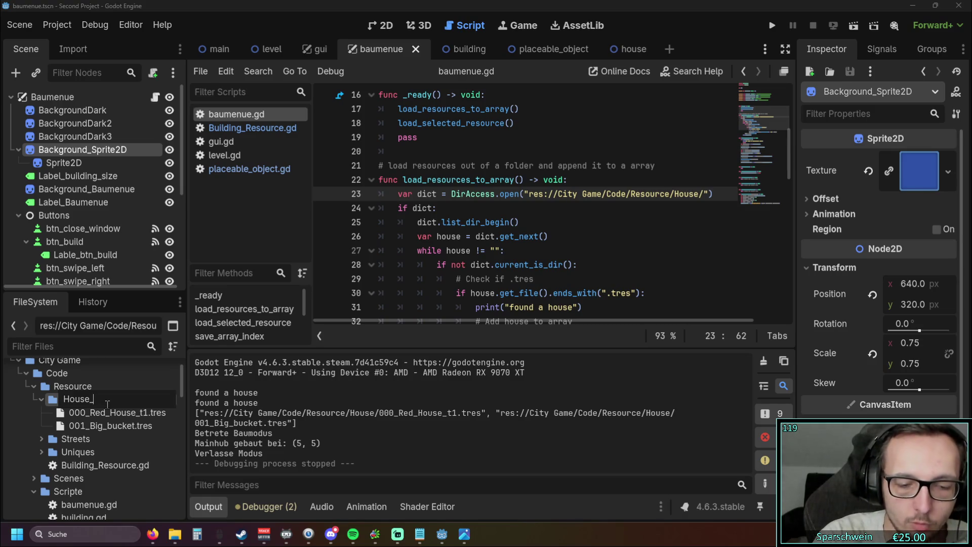
text(T1)
key(Return)
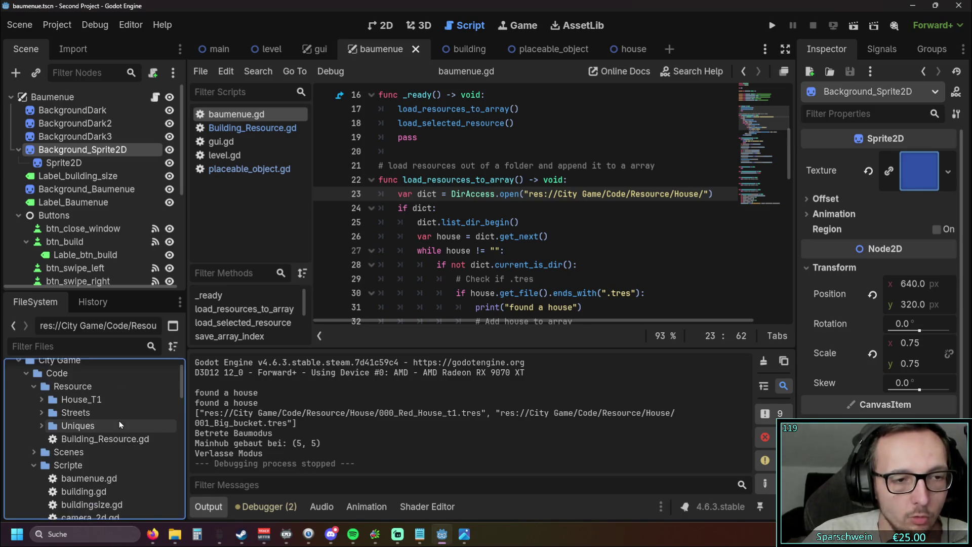
Step: Run the game and open and close the Baumenue build menu to test house loading
click(557, 250)
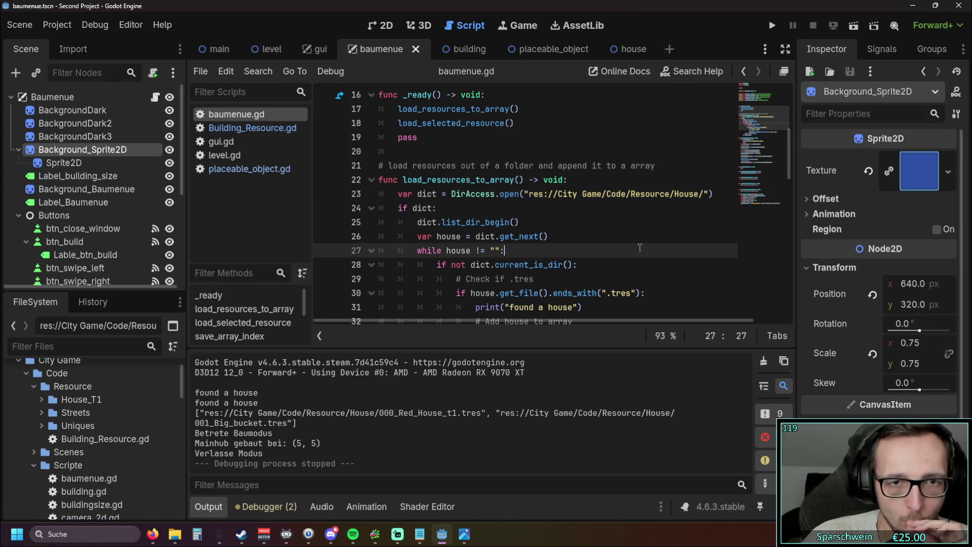
click(773, 26)
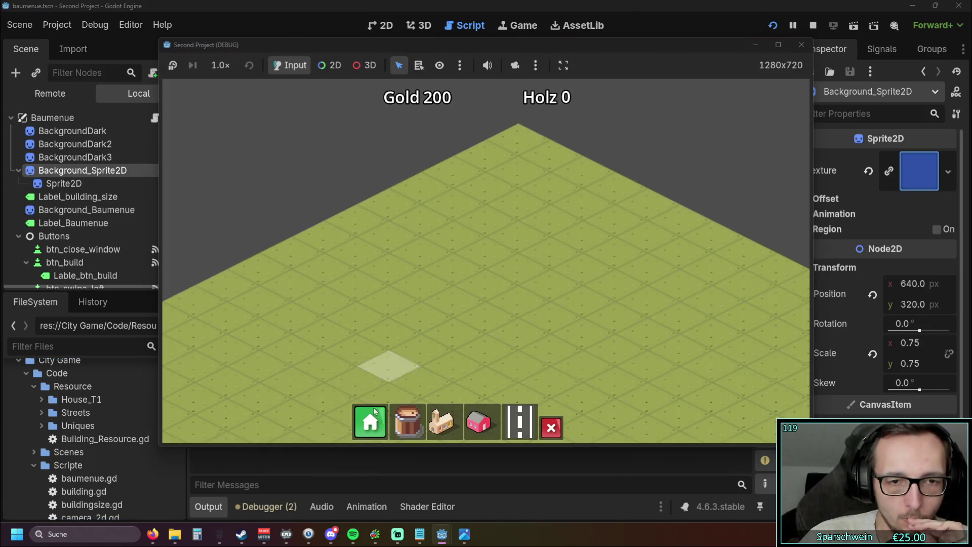
click(385, 424)
click(664, 160)
click(801, 45)
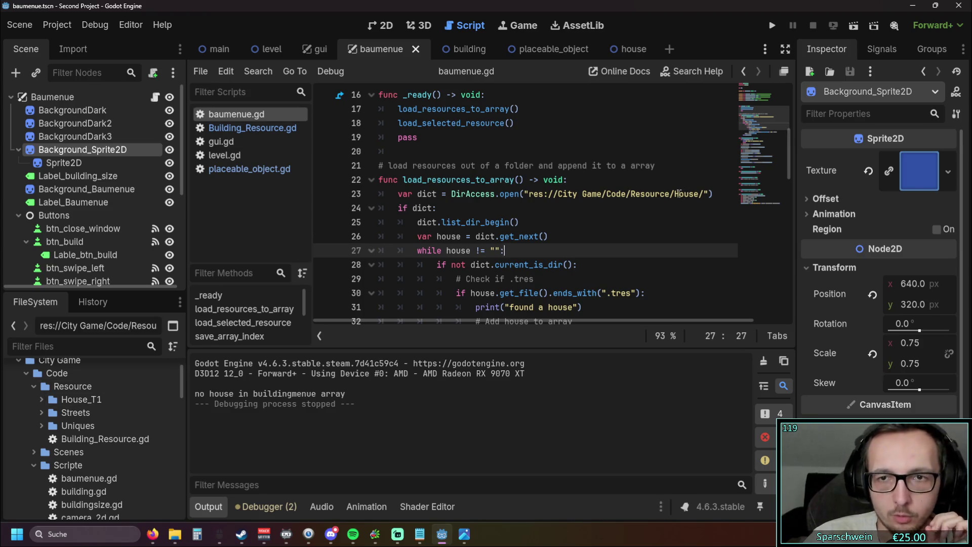
click(700, 194)
Step: Change the DirAccess path on line 23 to House_T1/ and check the lines below it
text(_T1)
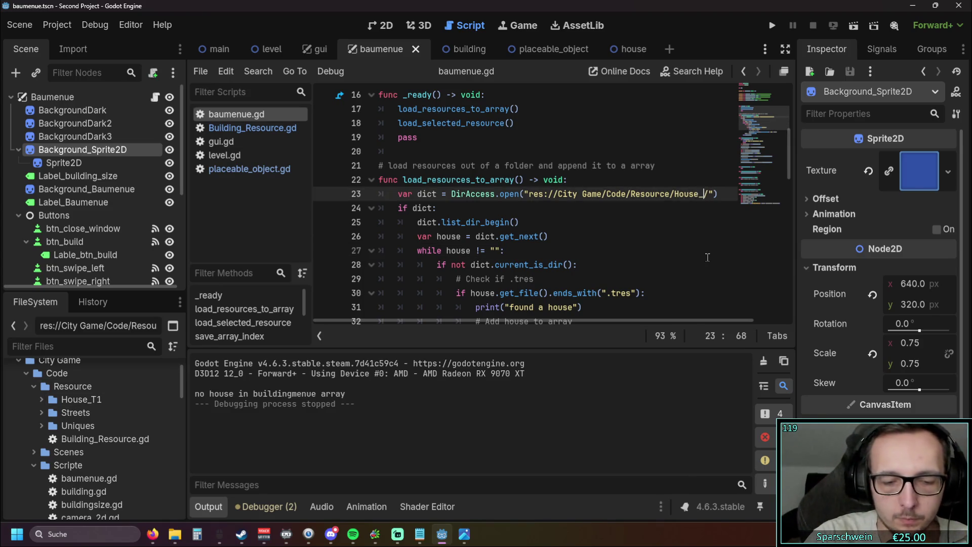
click(679, 257)
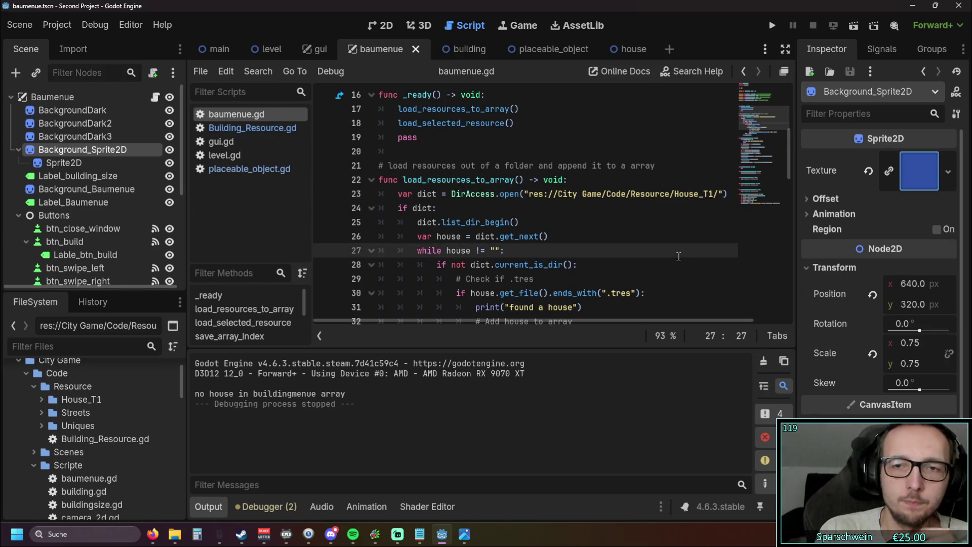
scroll(674, 214, down, 1)
scroll(658, 221, up, 1)
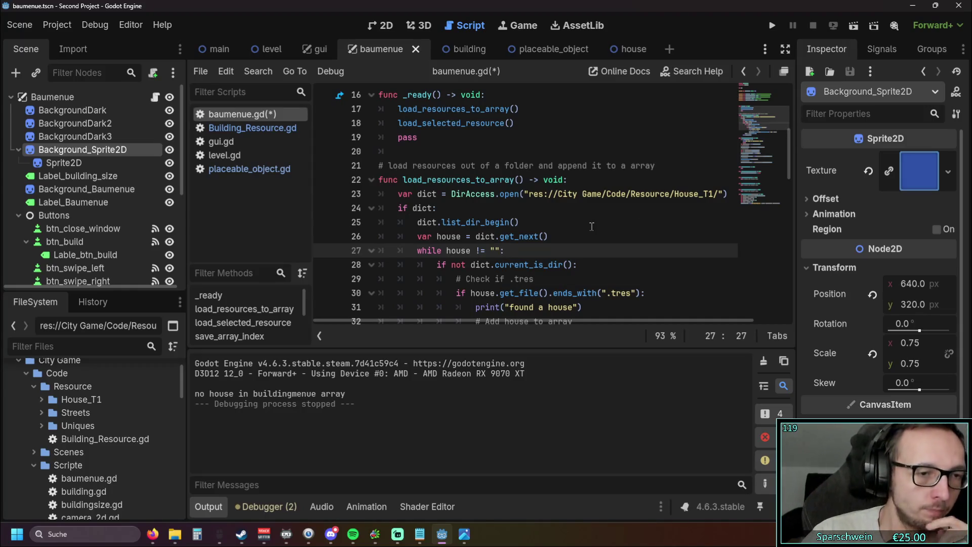
click(714, 194)
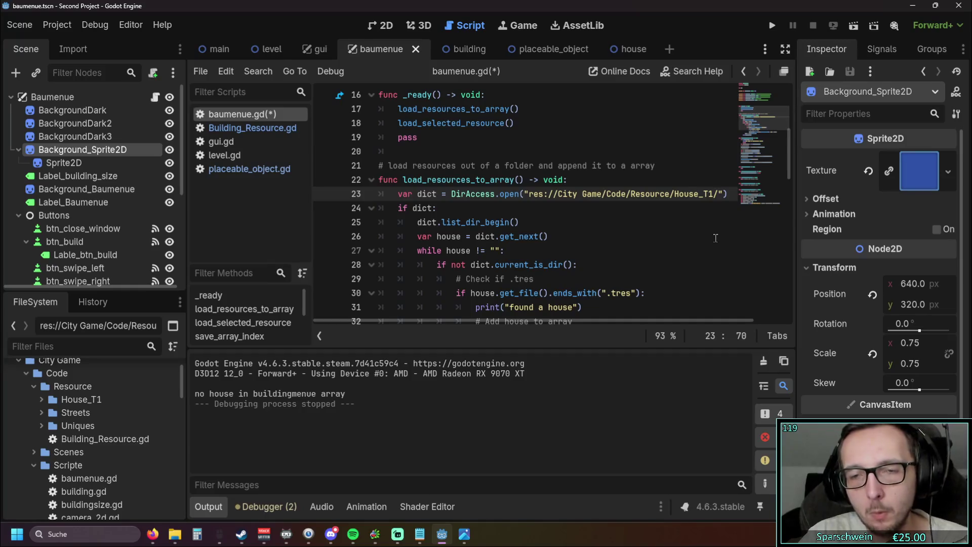
click(681, 250)
click(713, 198)
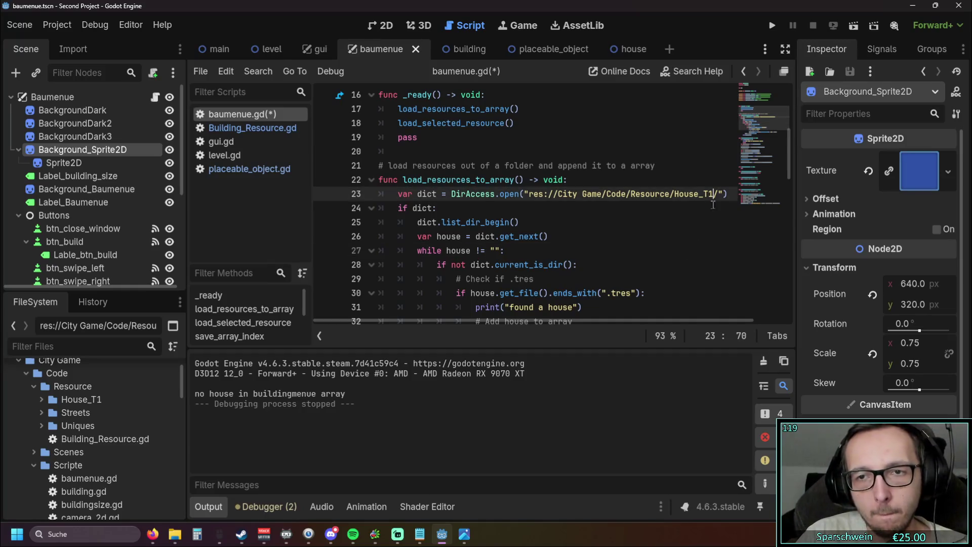
click(713, 232)
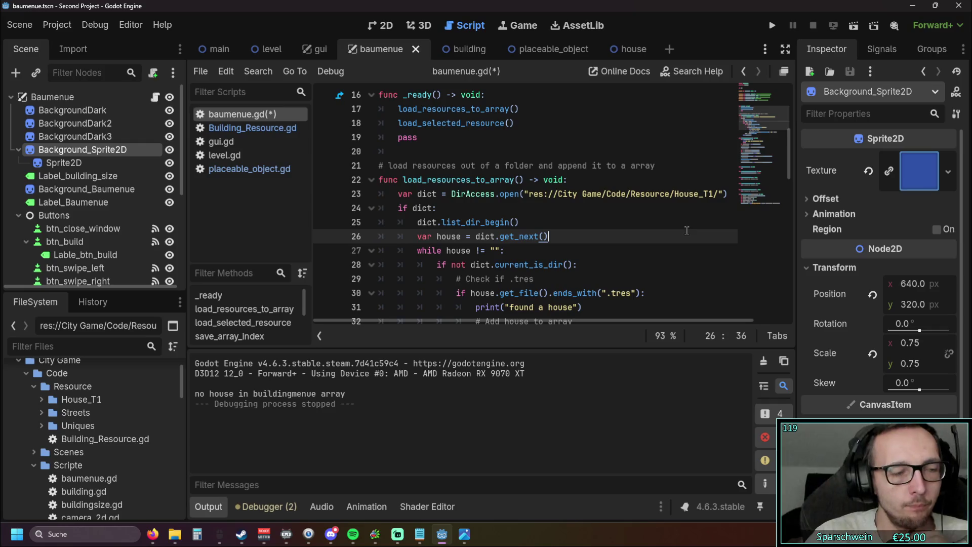
scroll(687, 230, down, 5)
scroll(597, 198, up, 5)
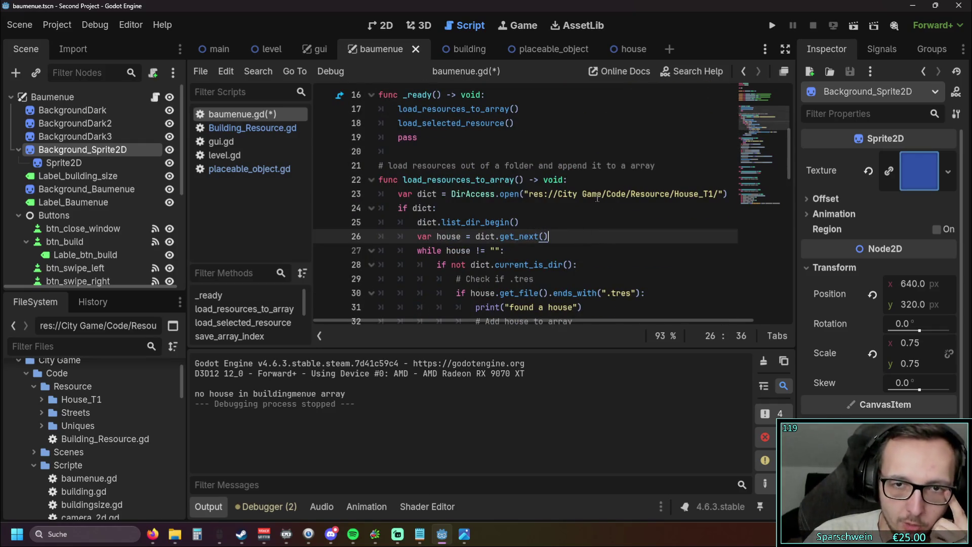
scroll(623, 208, down, 12)
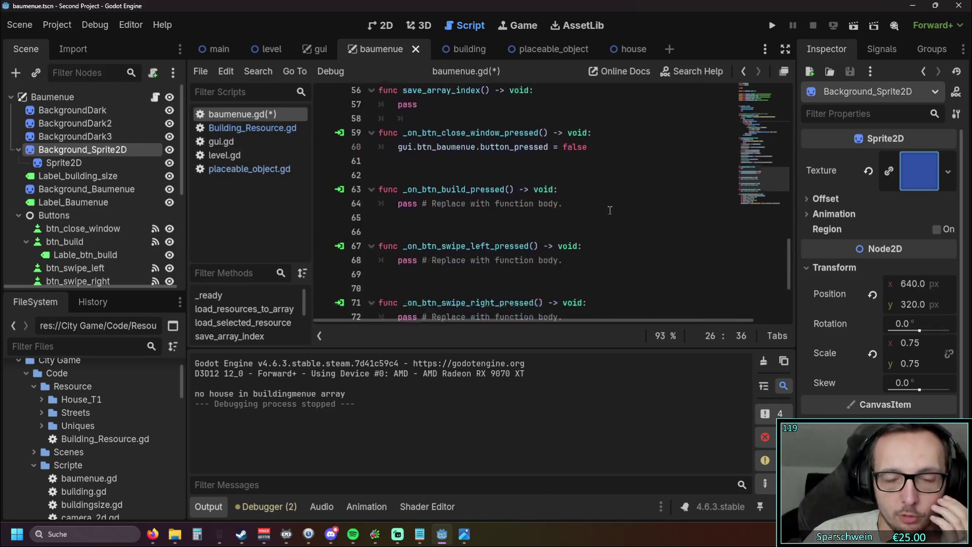
scroll(610, 210, down, 3)
scroll(608, 223, up, 11)
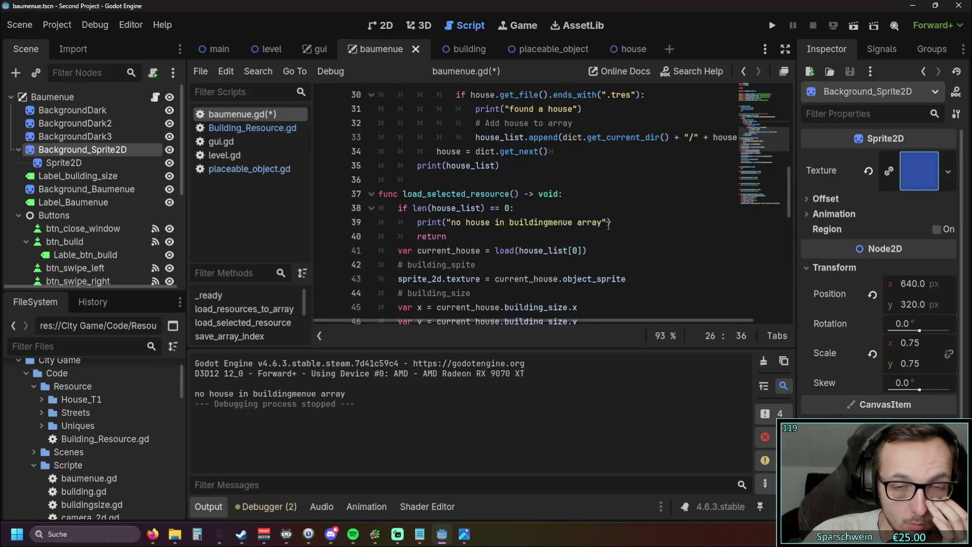
scroll(609, 224, up, 5)
Step: Run the project with F5 and open the Baumenue to confirm both houses load
key(F5)
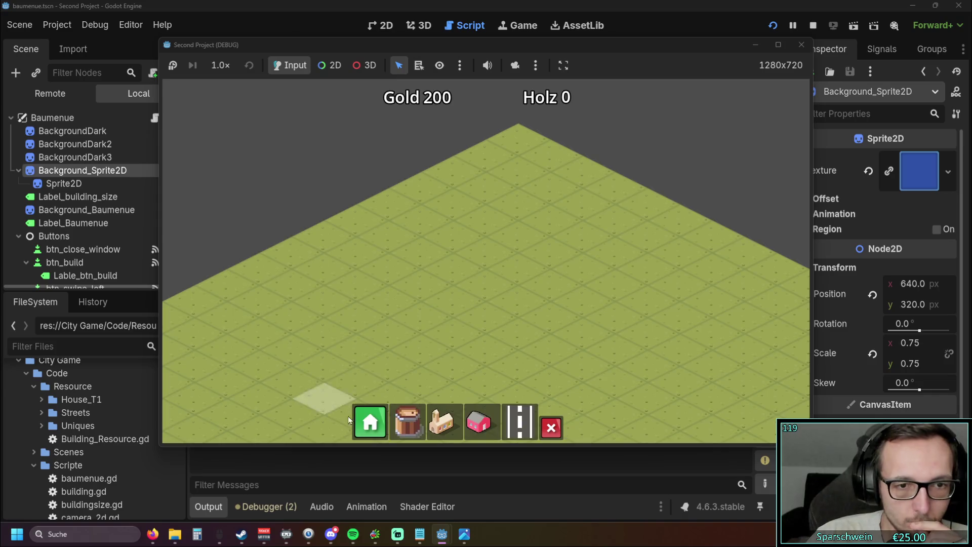
click(371, 422)
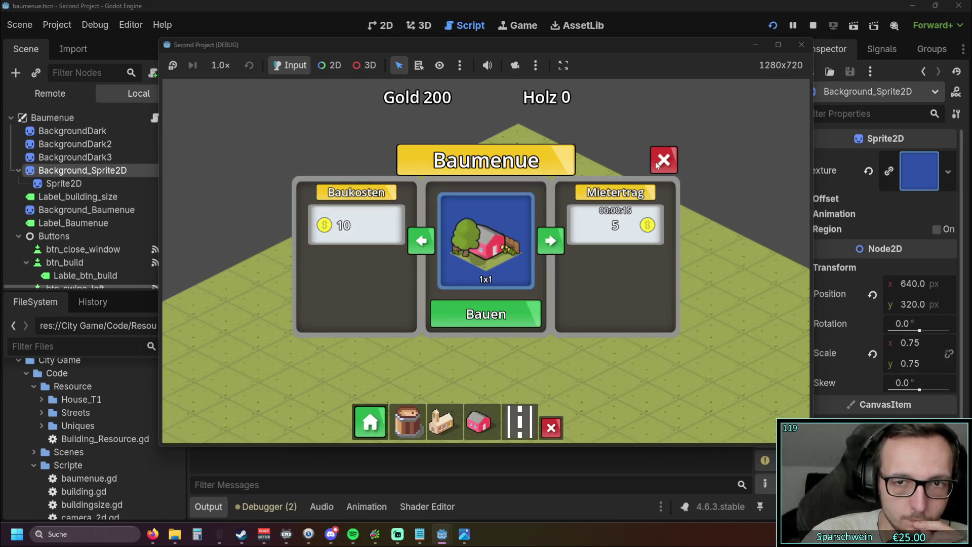
click(657, 165)
click(802, 45)
click(548, 279)
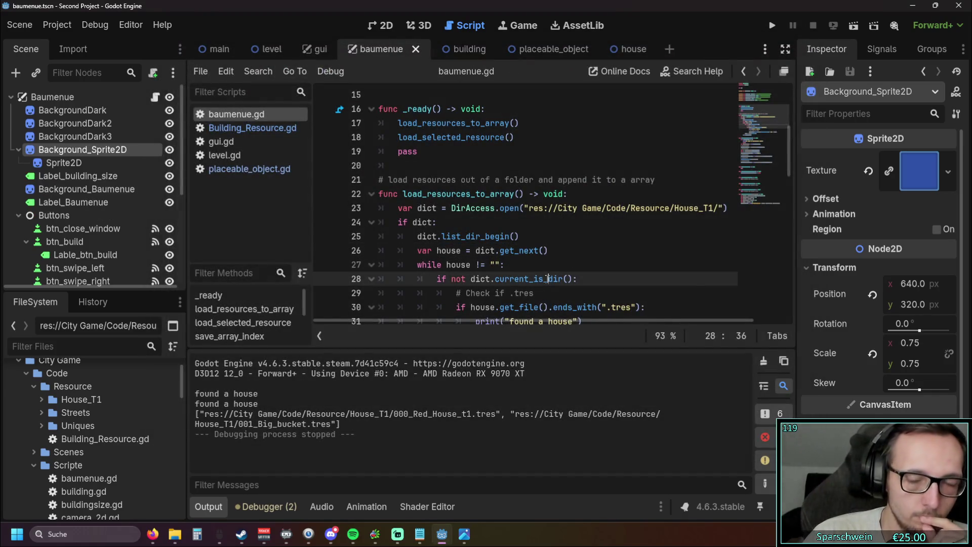
mouse_move(547, 278)
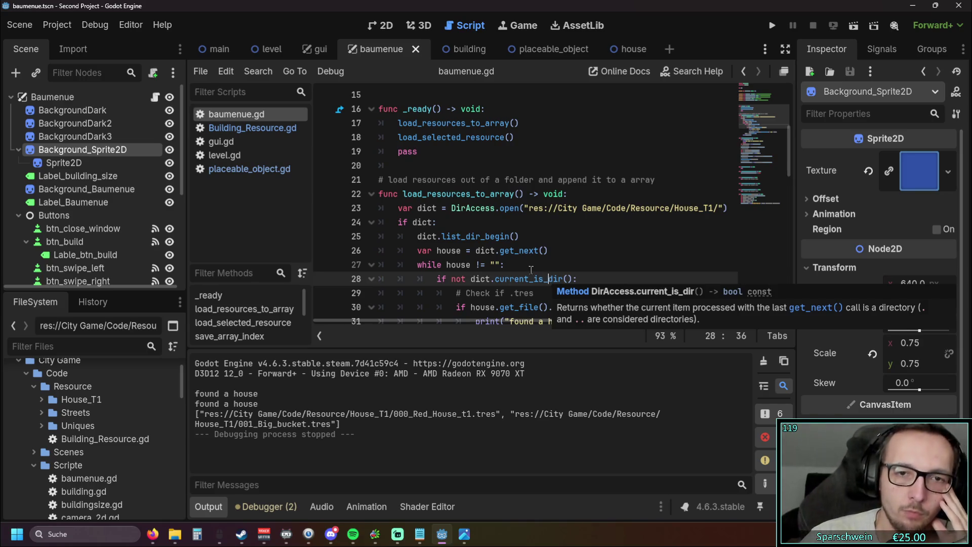
scroll(537, 282, down, 10)
scroll(527, 285, up, 5)
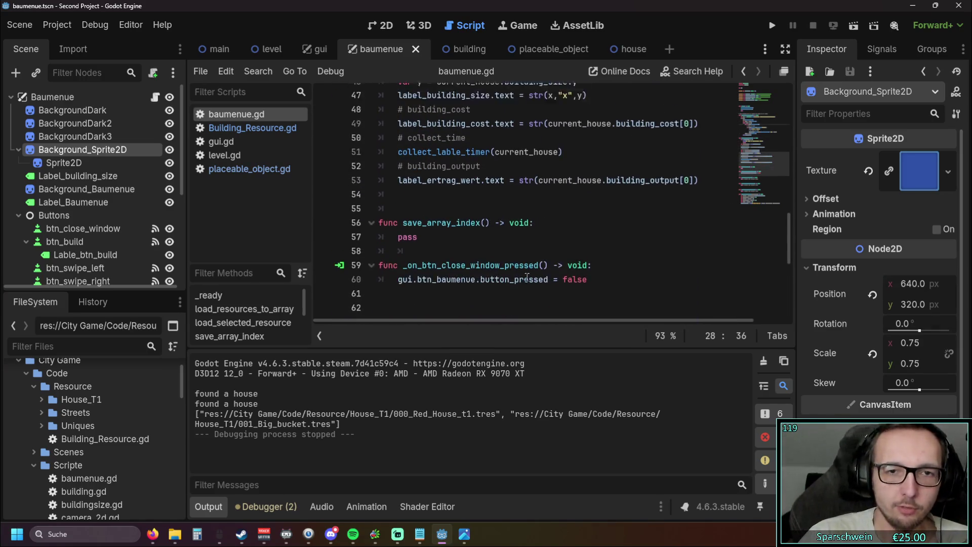
scroll(512, 259, down, 2)
scroll(512, 260, up, 10)
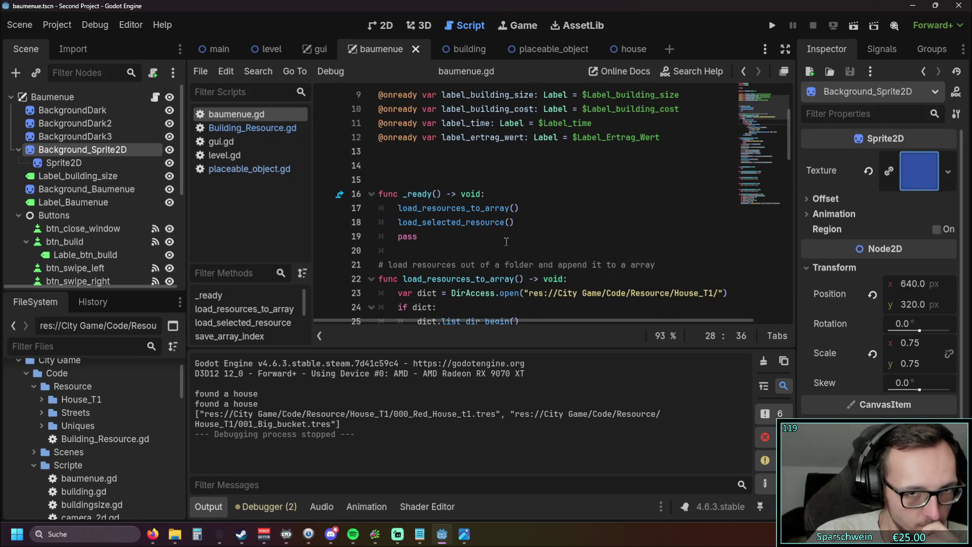
click(403, 193)
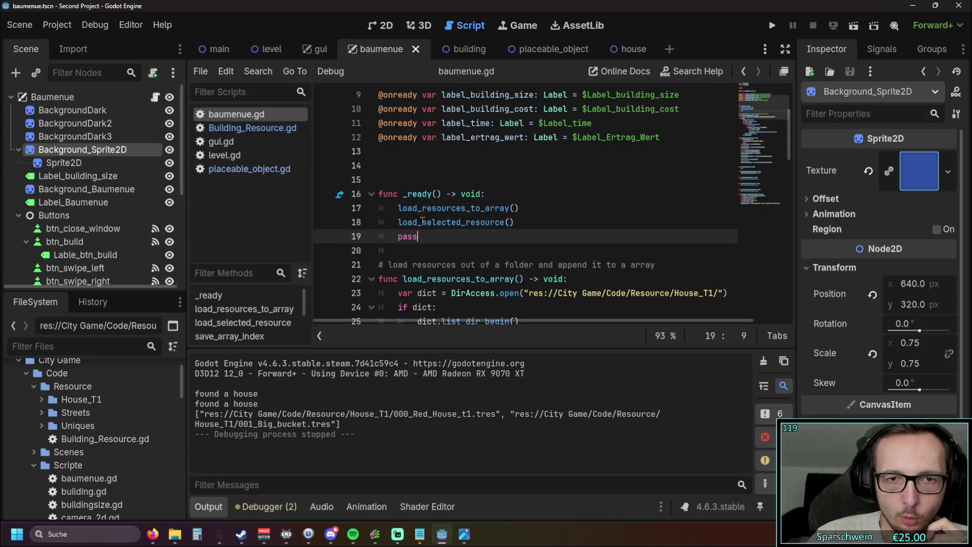
drag(398, 222, 530, 231)
scroll(530, 230, down, 4)
scroll(506, 213, up, 1)
scroll(497, 202, down, 1)
scroll(483, 194, up, 2)
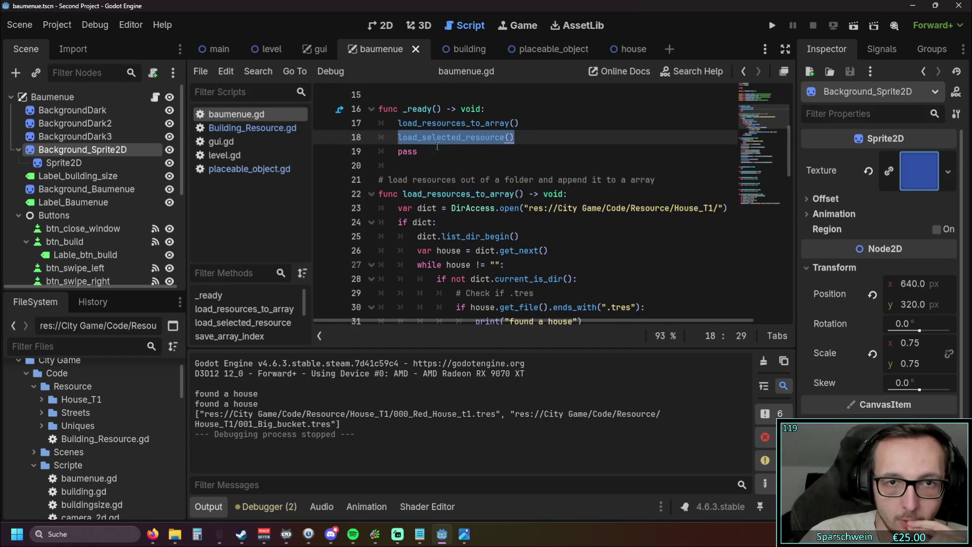
scroll(482, 194, down, 6)
click(467, 177)
drag(403, 151, 523, 152)
click(536, 169)
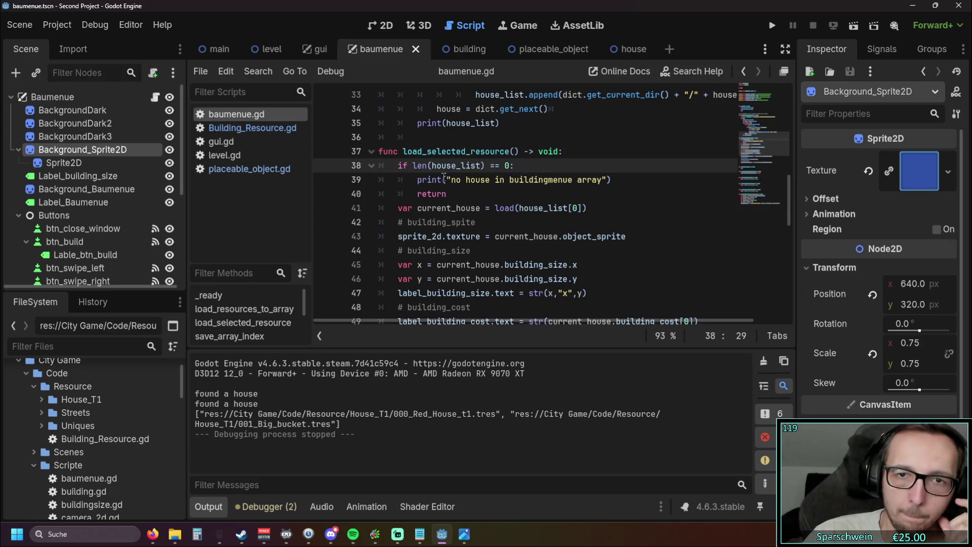
drag(461, 195, 398, 166)
click(506, 192)
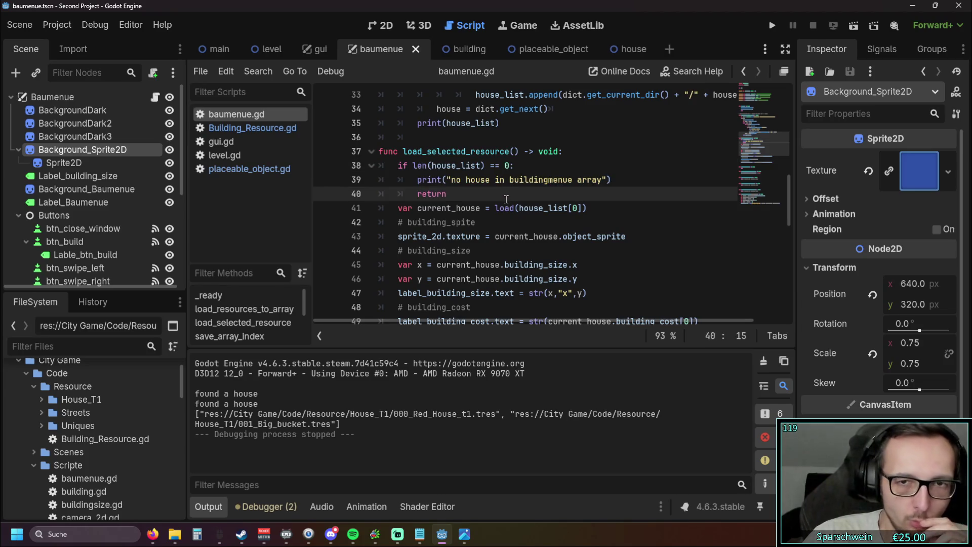
scroll(506, 191, down, 2)
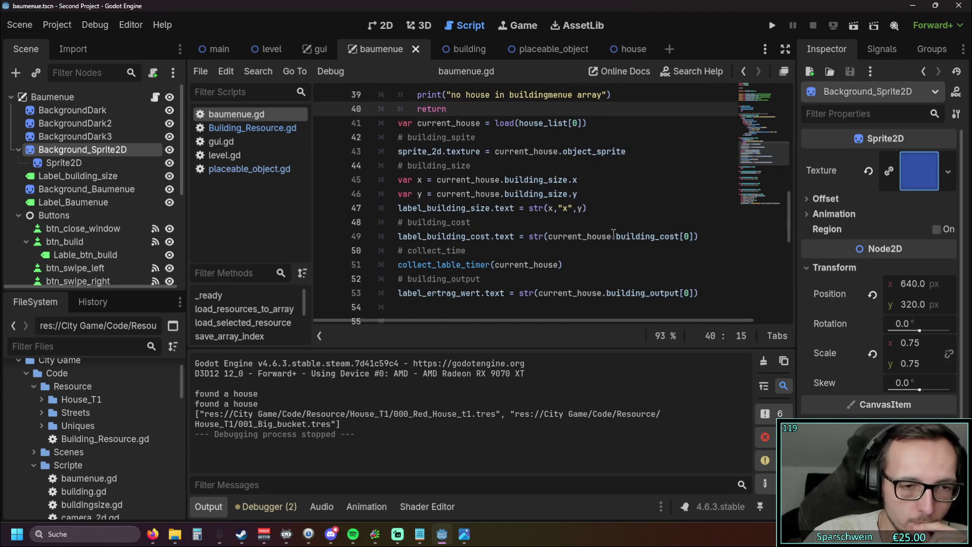
mouse_move(613, 233)
click(660, 211)
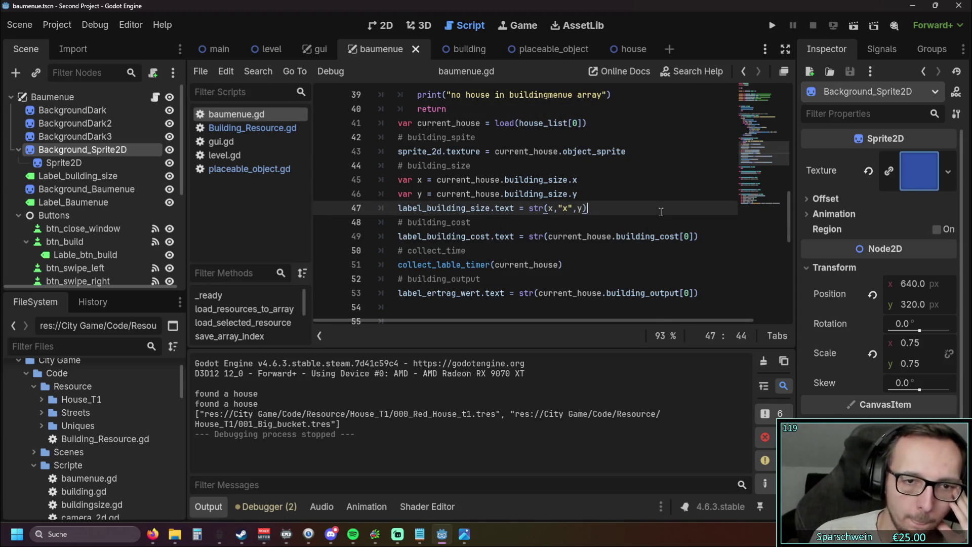
scroll(603, 171, down, 2)
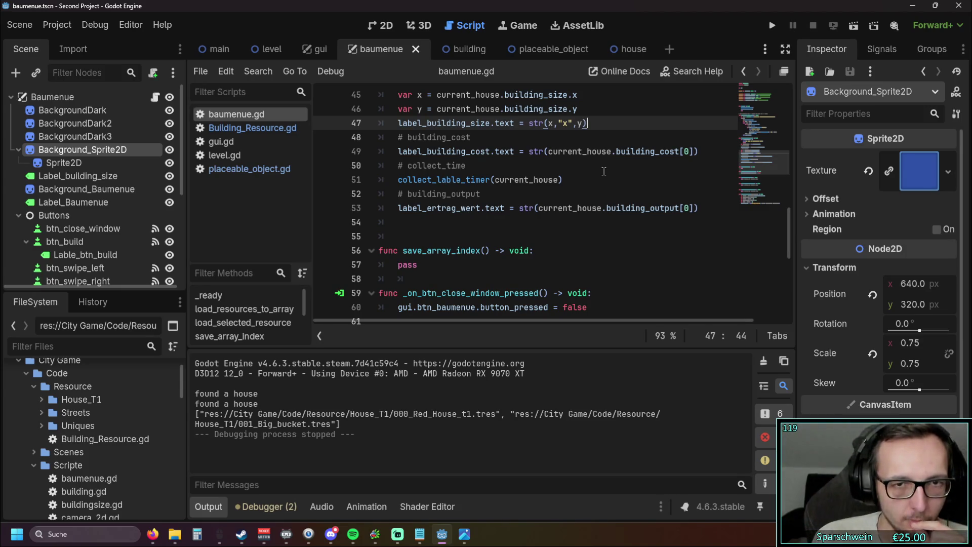
scroll(595, 168, up, 8)
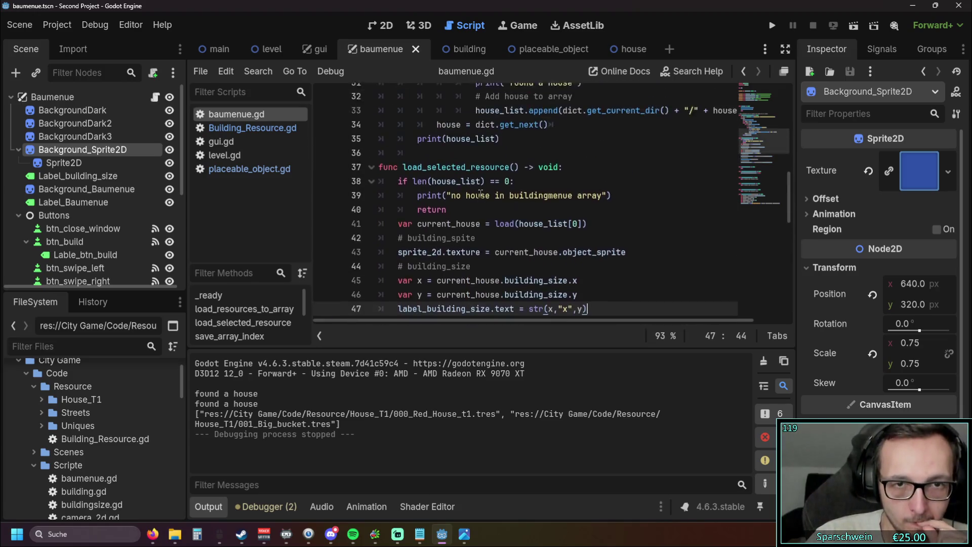
scroll(484, 193, up, 6)
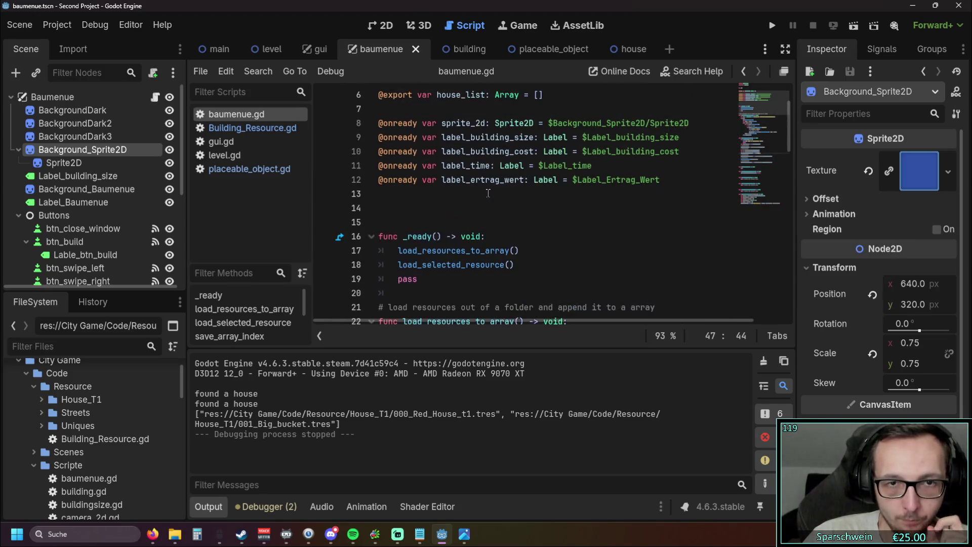
click(670, 221)
key(Return)
key(Return)
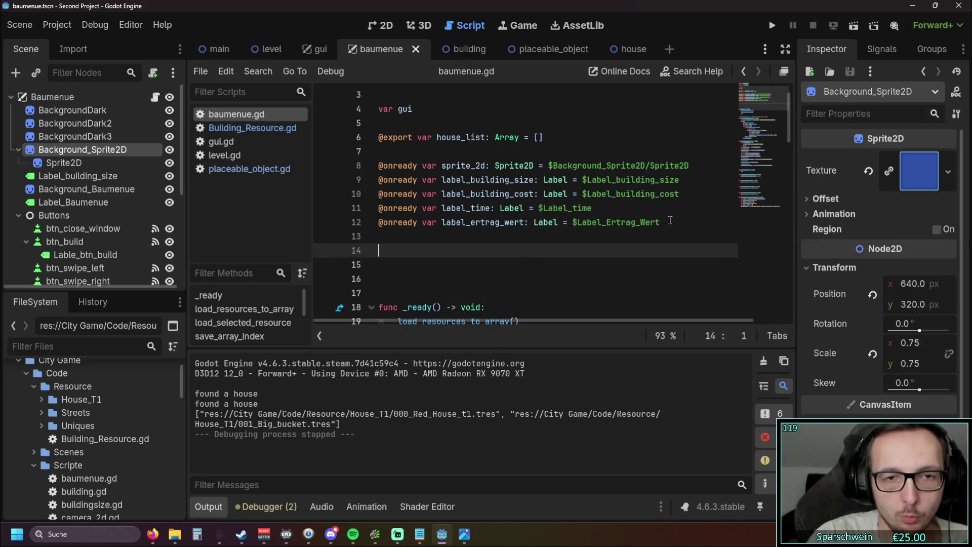
text(@on)
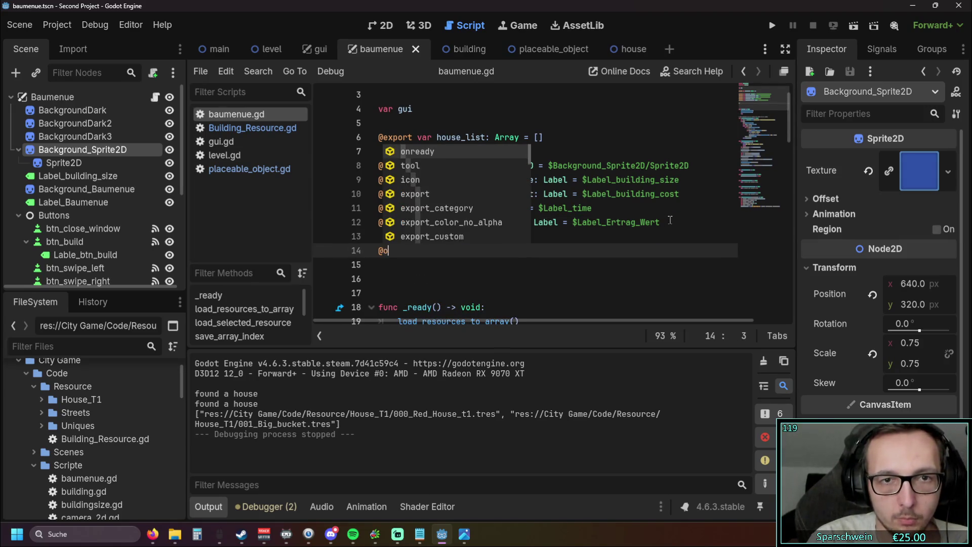
key(Return)
text(var )
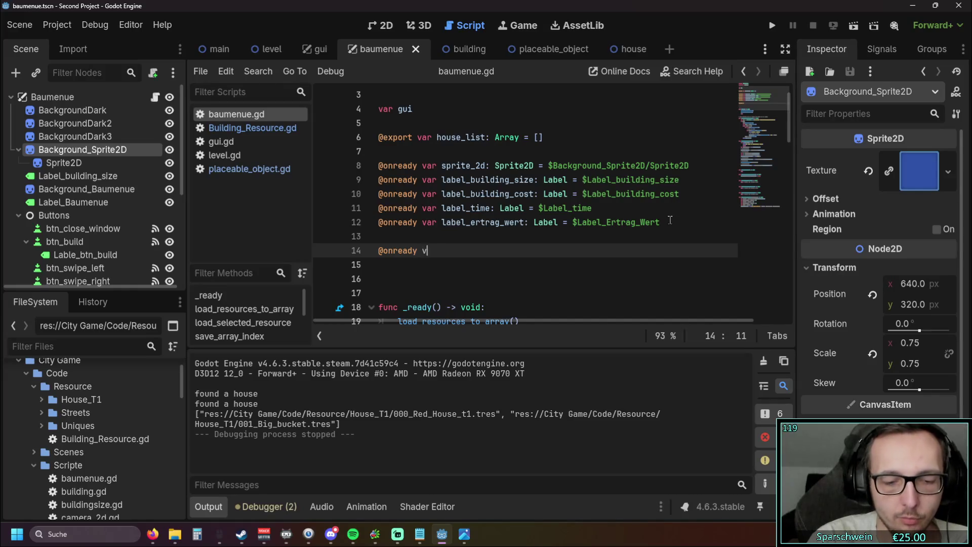
text(curr)
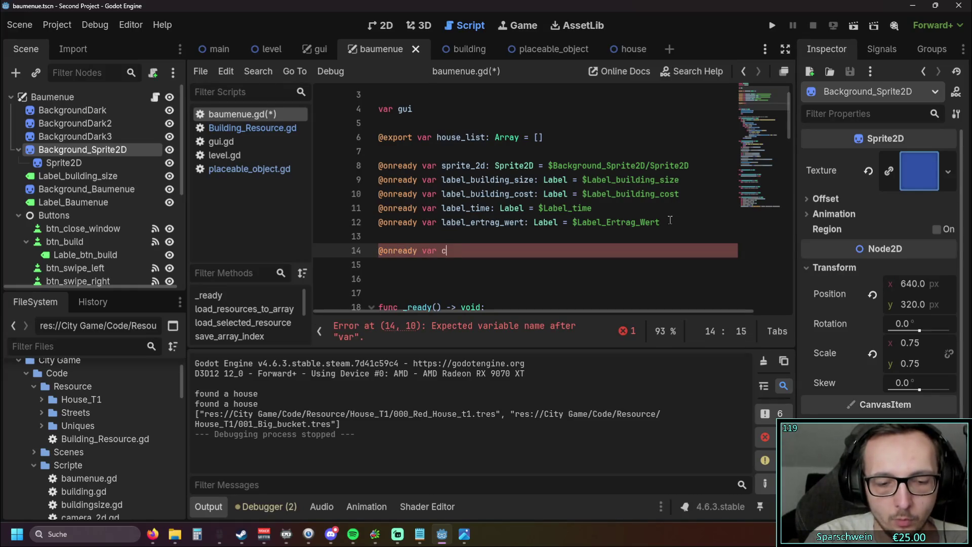
text(ent_ind)
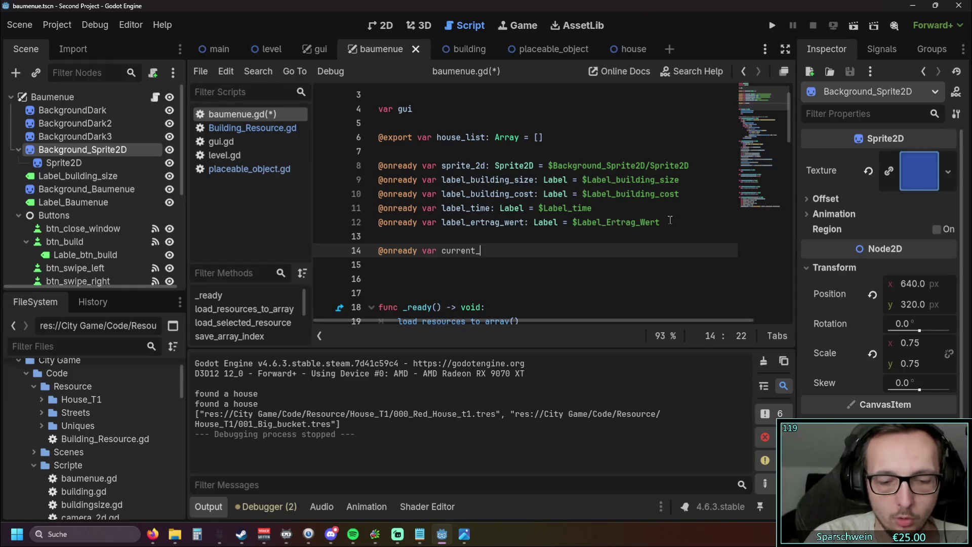
text(ex )
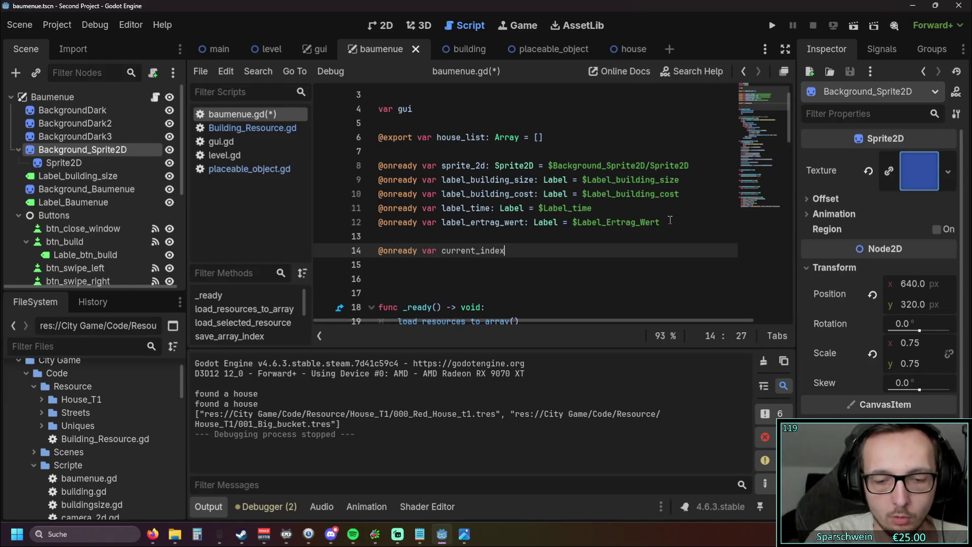
text(: int)
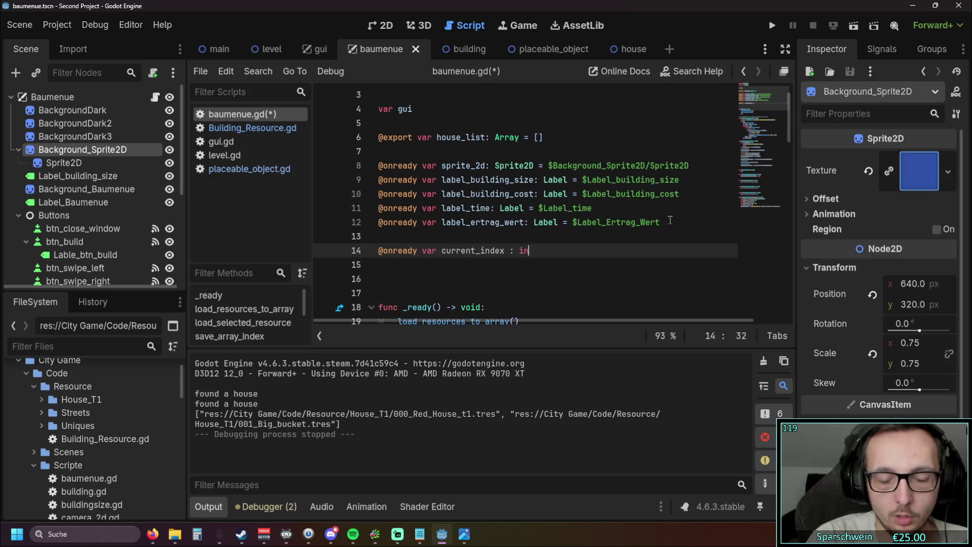
key(Return)
scroll(477, 262, down, 2)
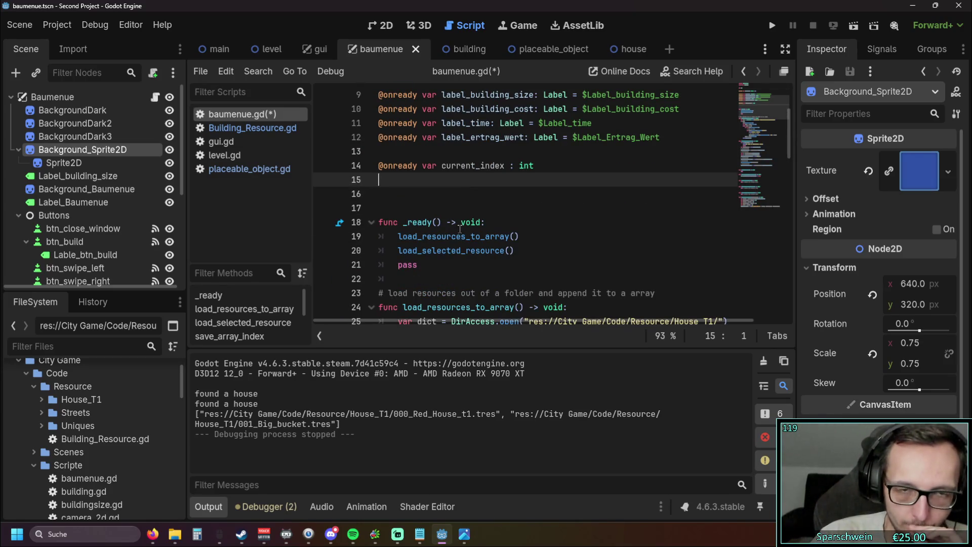
scroll(460, 229, down, 2)
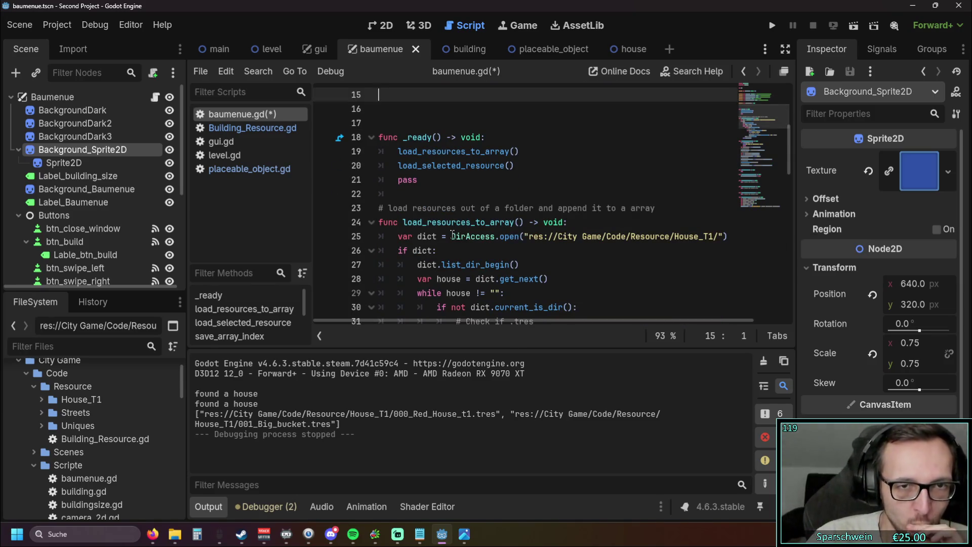
scroll(453, 229, down, 7)
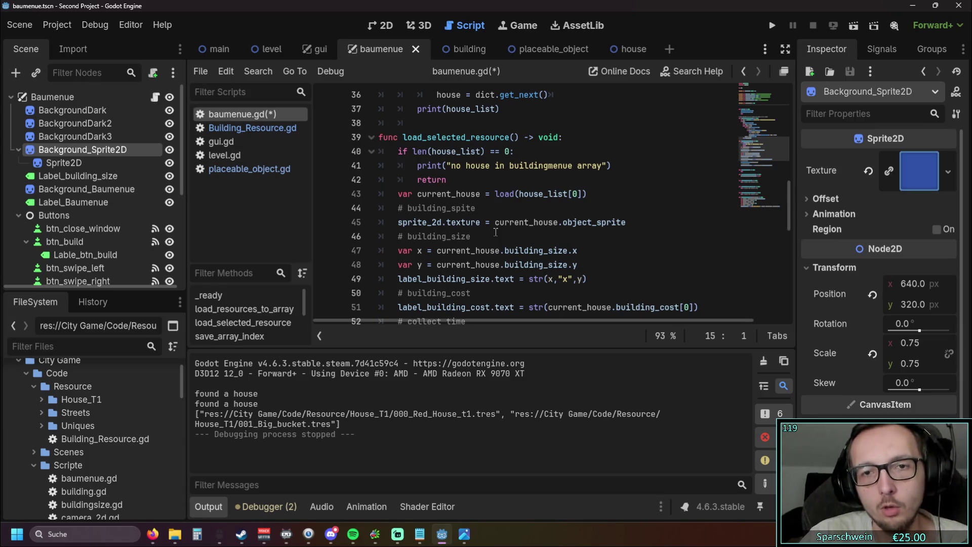
scroll(499, 231, up, 1)
scroll(526, 205, up, 8)
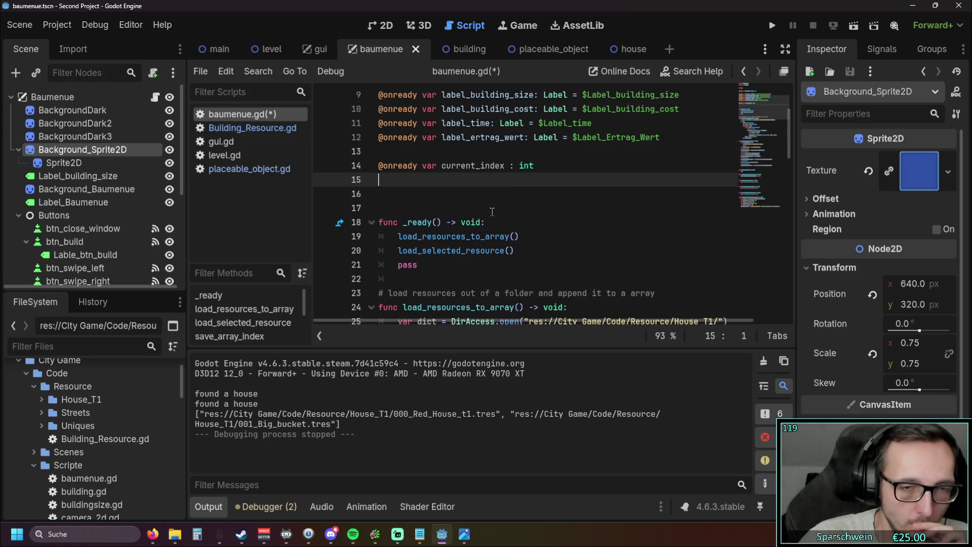
Step: Give current_index an initial value of 9999 instead of the invalid null
drag(404, 222, 442, 222)
click(568, 222)
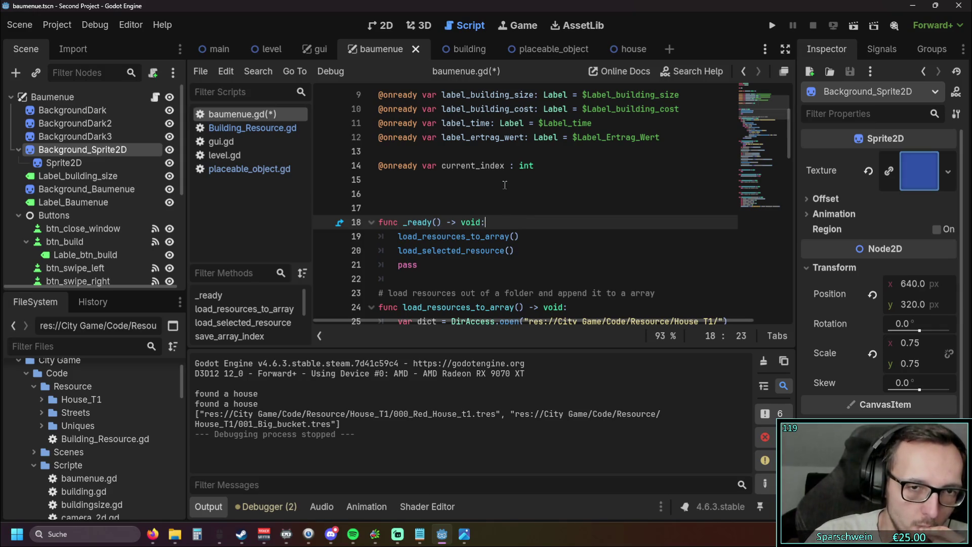
click(542, 169)
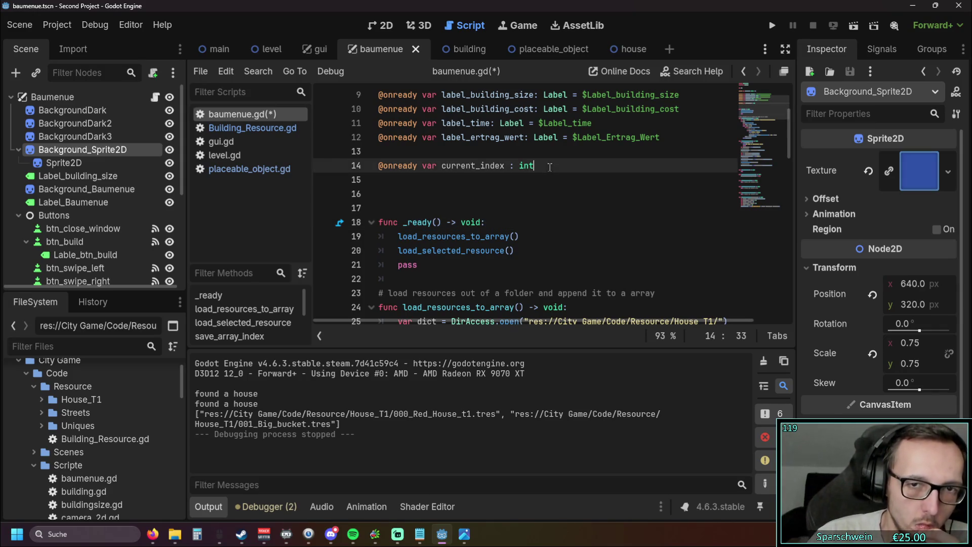
text(= )
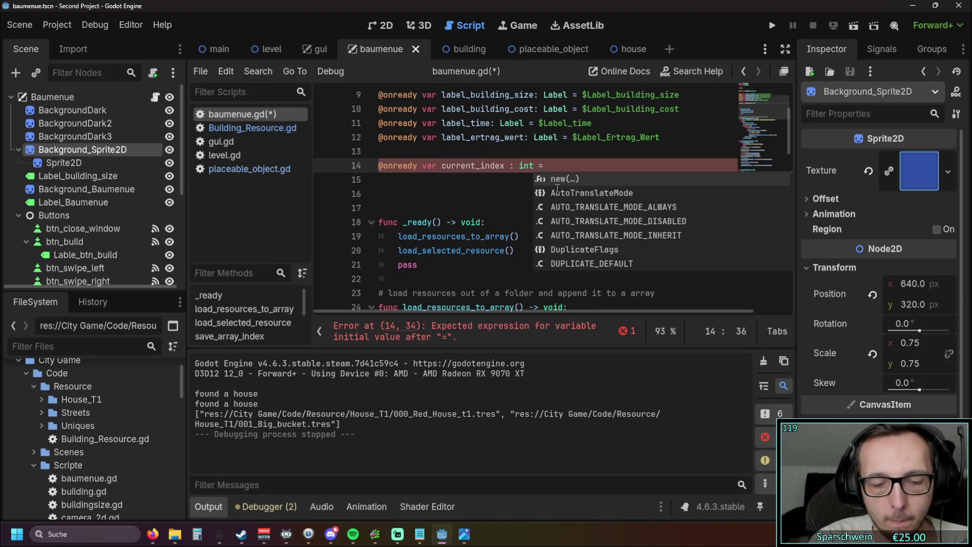
text(nu)
key(Return)
key(Down)
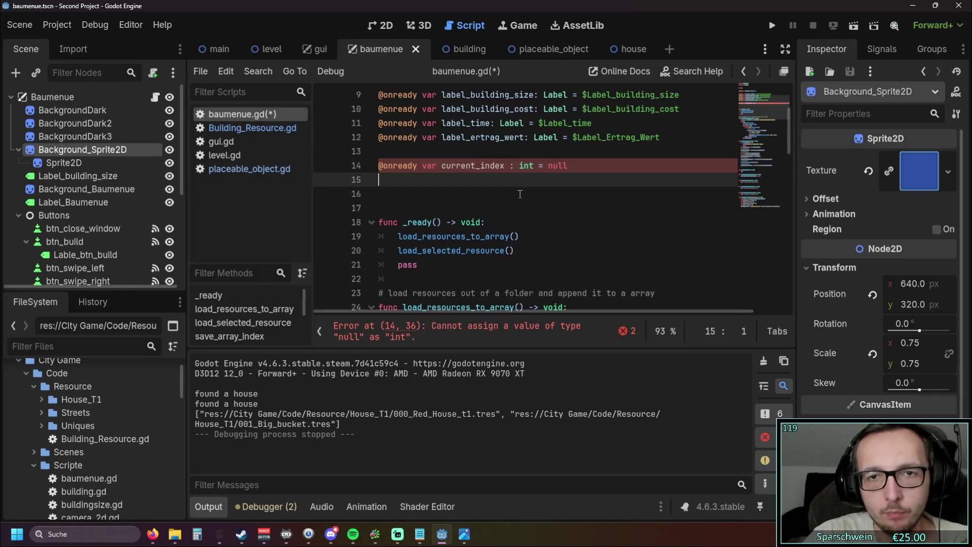
click(573, 167)
key(BackSpace)
key(BackSpace)
key(BackSpace)
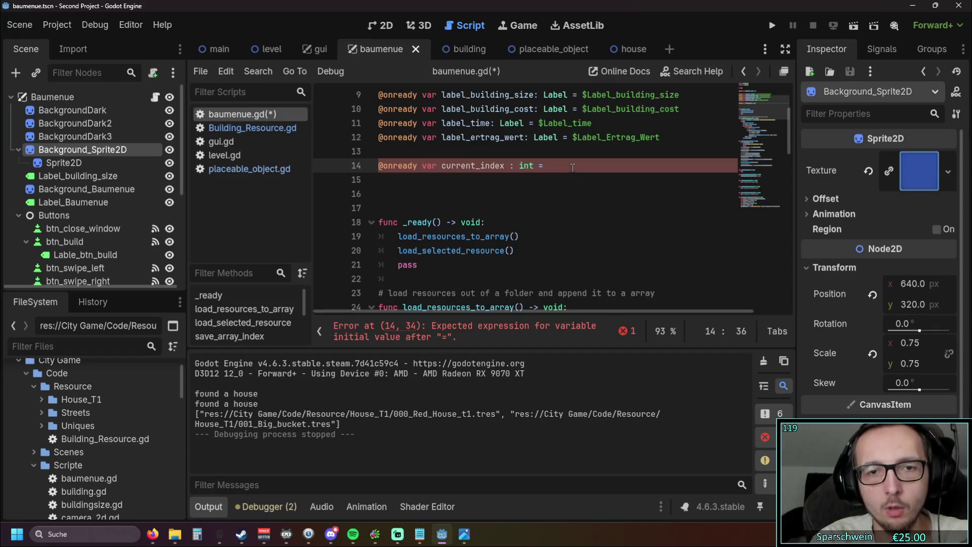
text(9999)
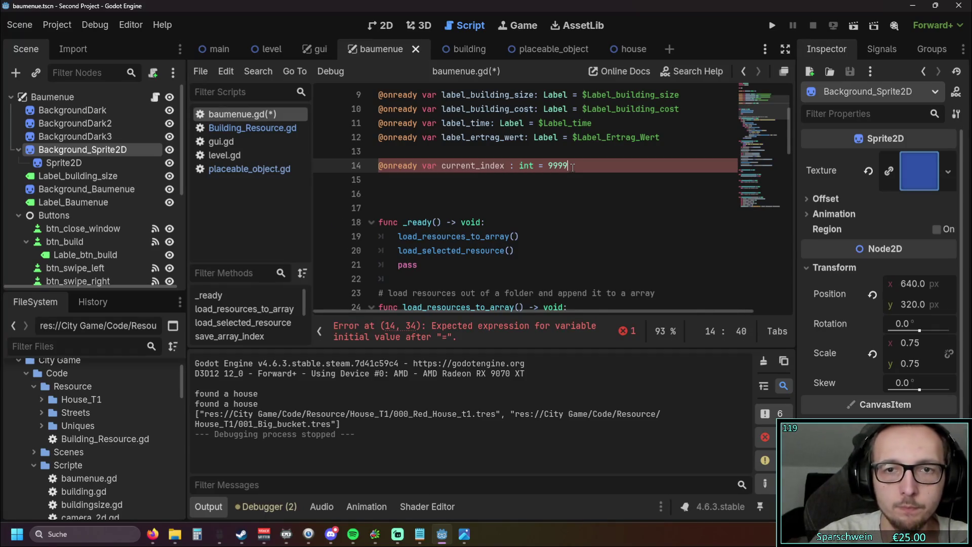
click(513, 205)
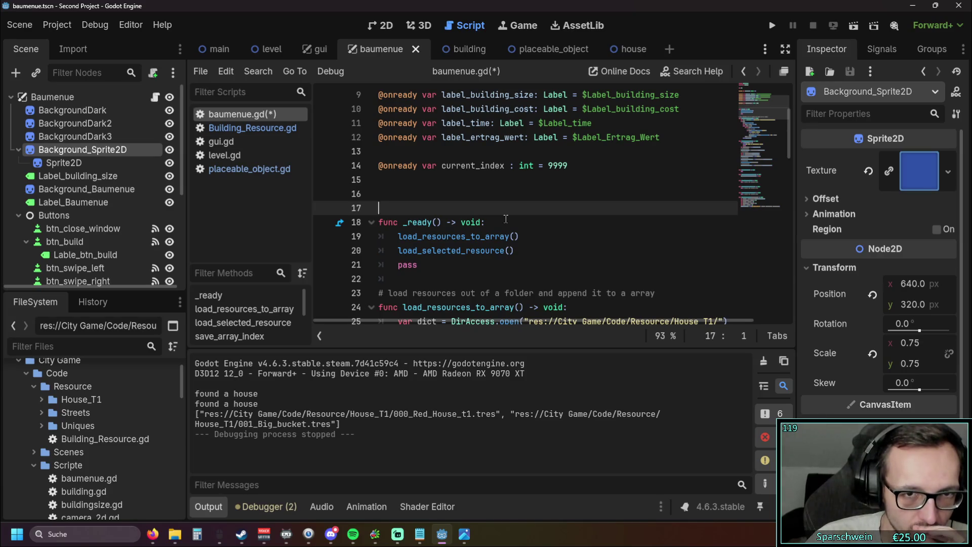
click(507, 219)
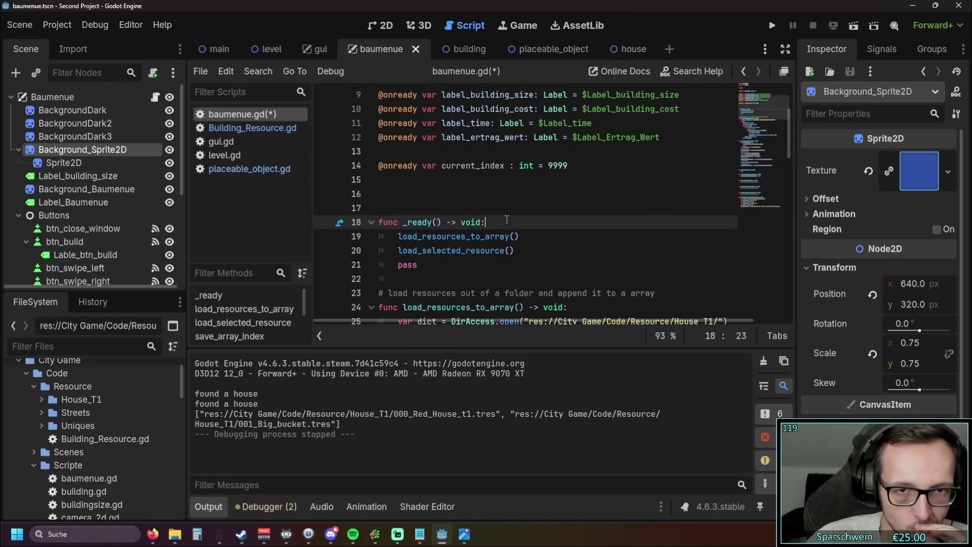
Step: Start _ready with 'if current_index == 9999' and an indented 'current_index = 0'
key(Return)
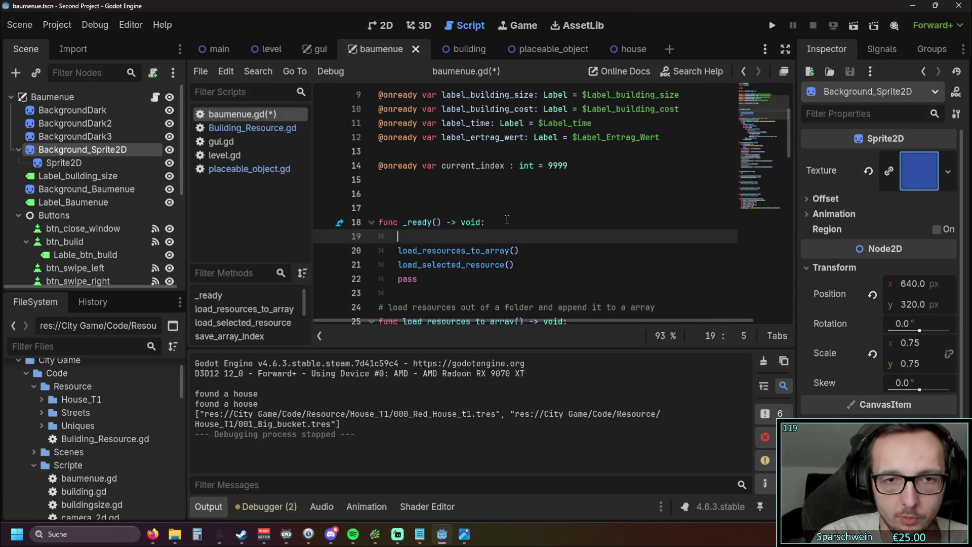
text(if )
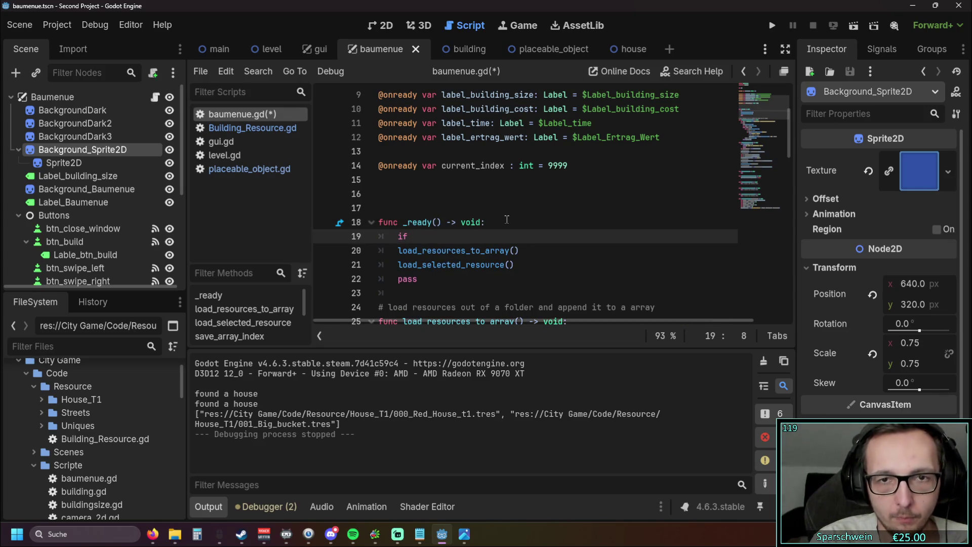
text(current)
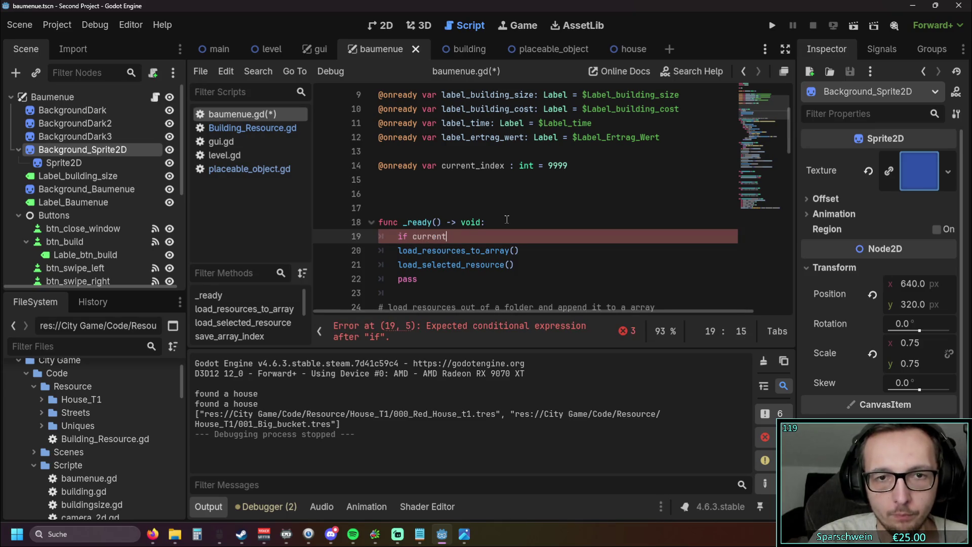
key(Return)
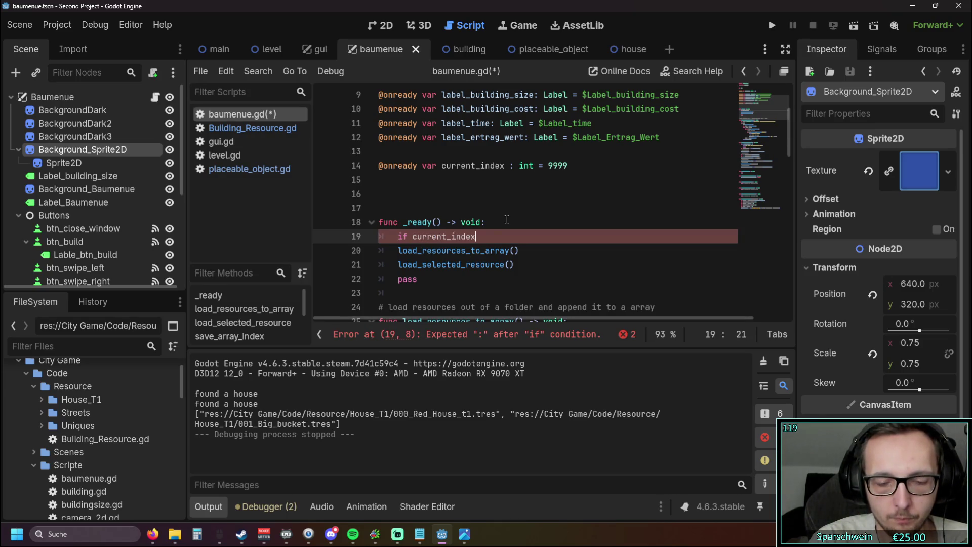
text(== 9999)
key(Return)
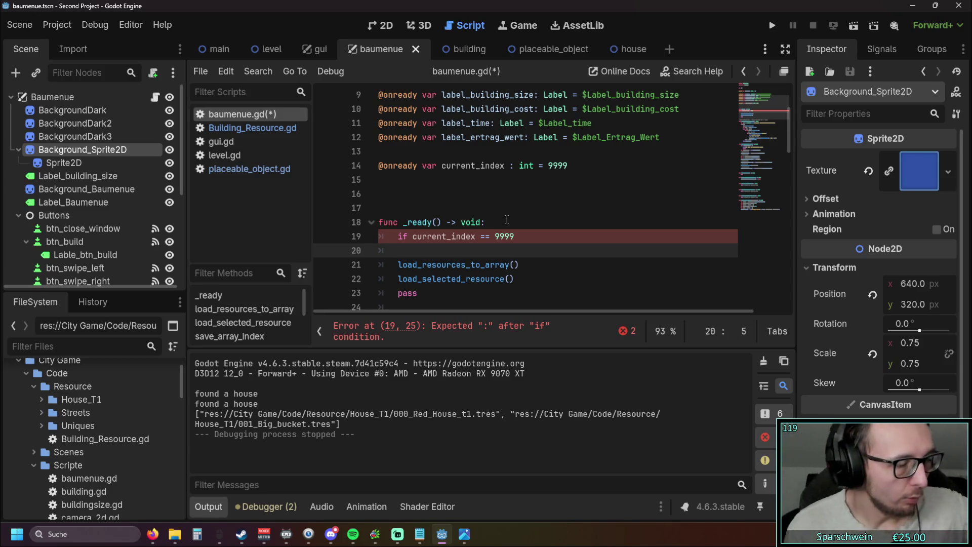
key(Tab)
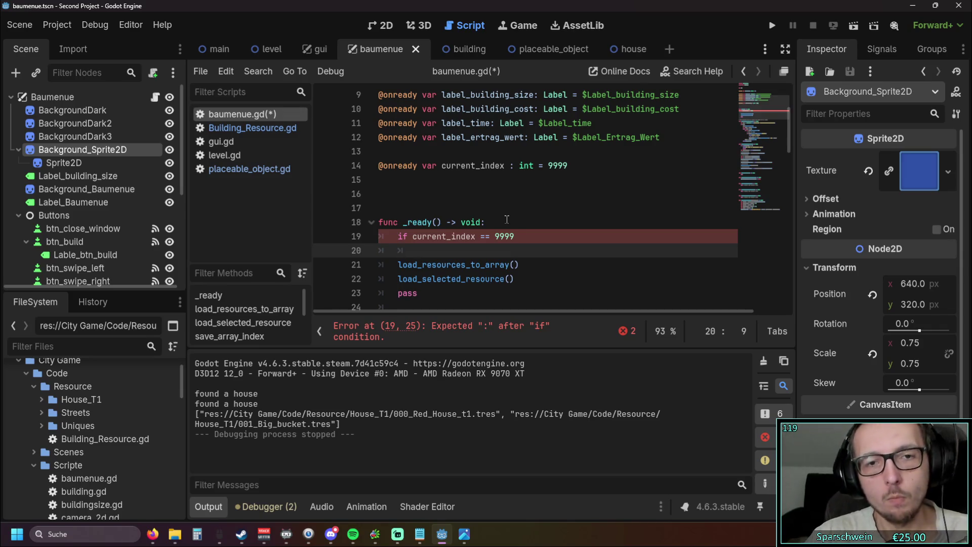
text(current)
key(Return)
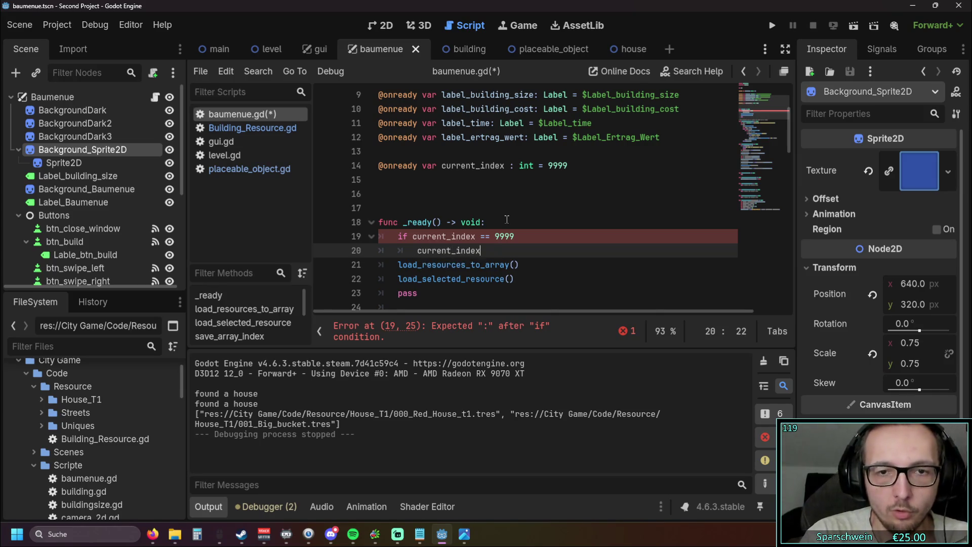
text(0)
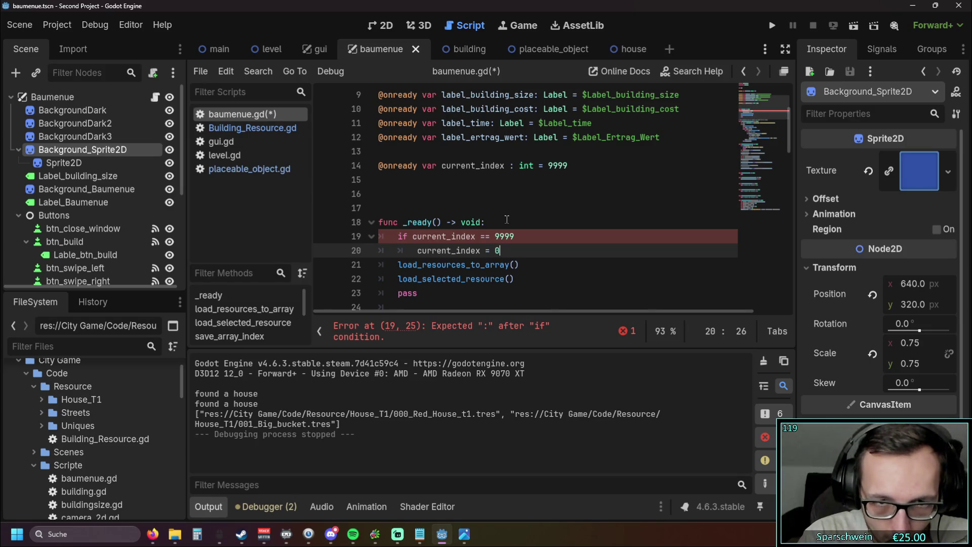
key(Return)
Step: Add an else: branch and the missing colon after 9999 in the if condition
key(BackSpace)
text(else)
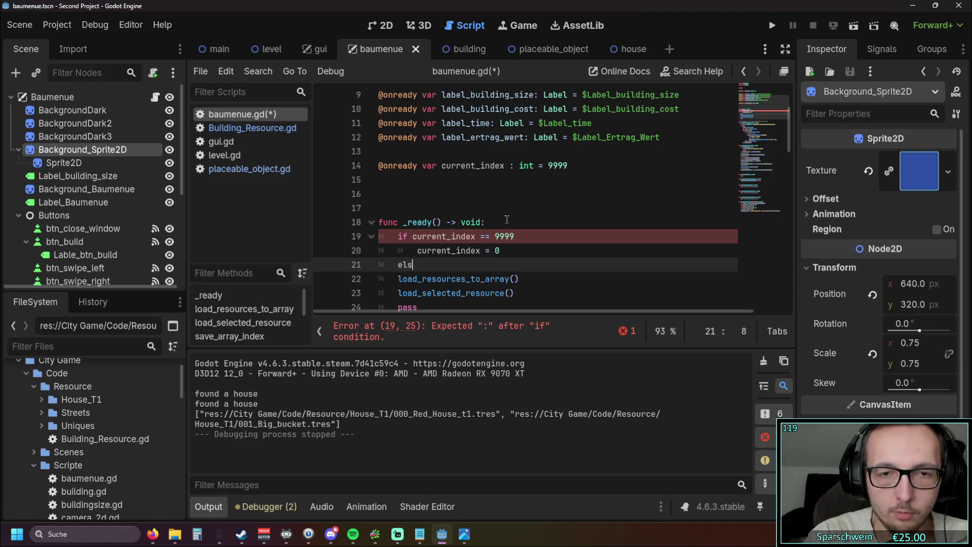
text(:)
key(Return)
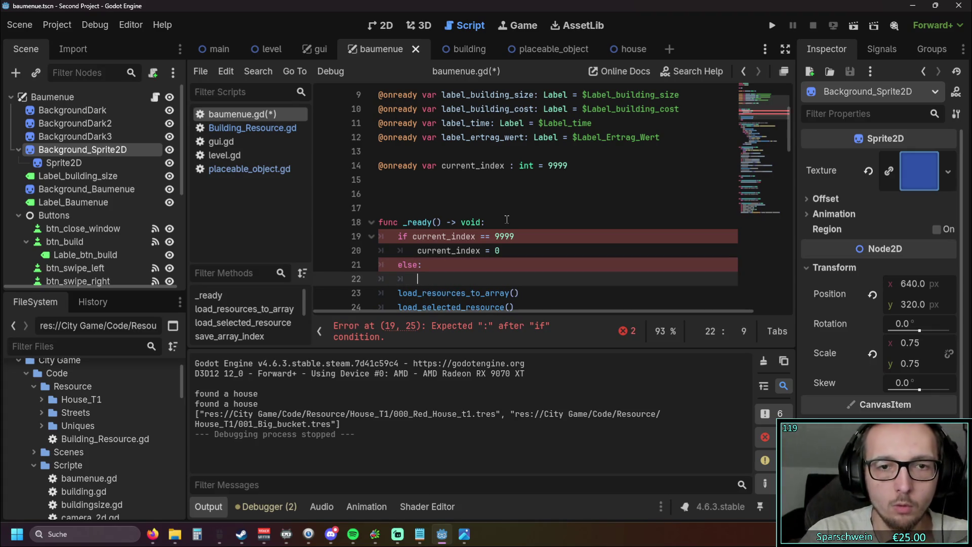
click(517, 237)
text(:)
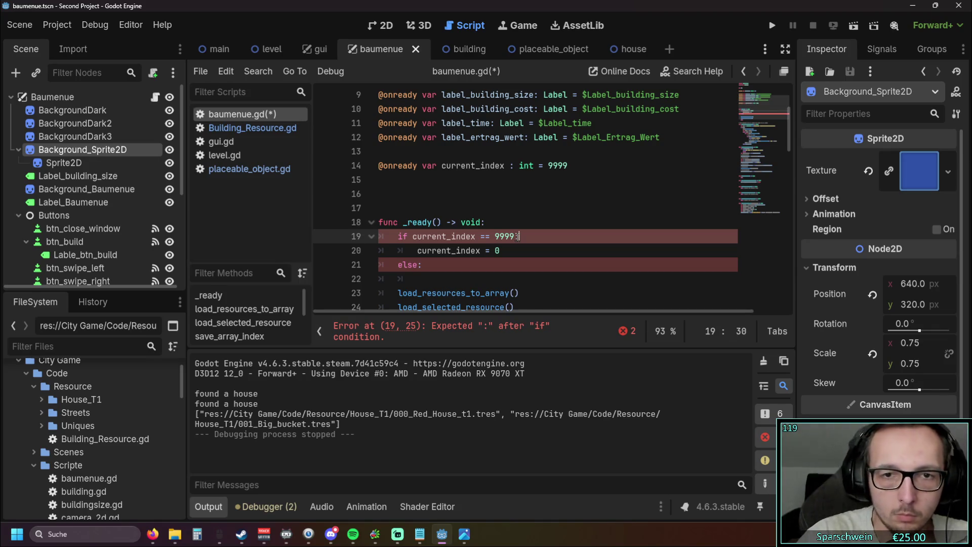
click(430, 281)
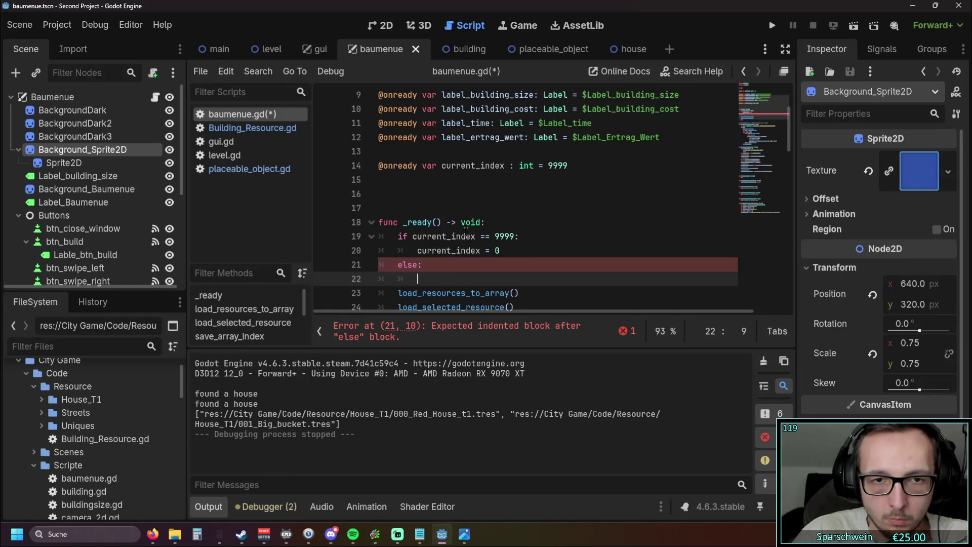
scroll(476, 228, down, 8)
scroll(490, 226, down, 4)
scroll(486, 202, up, 12)
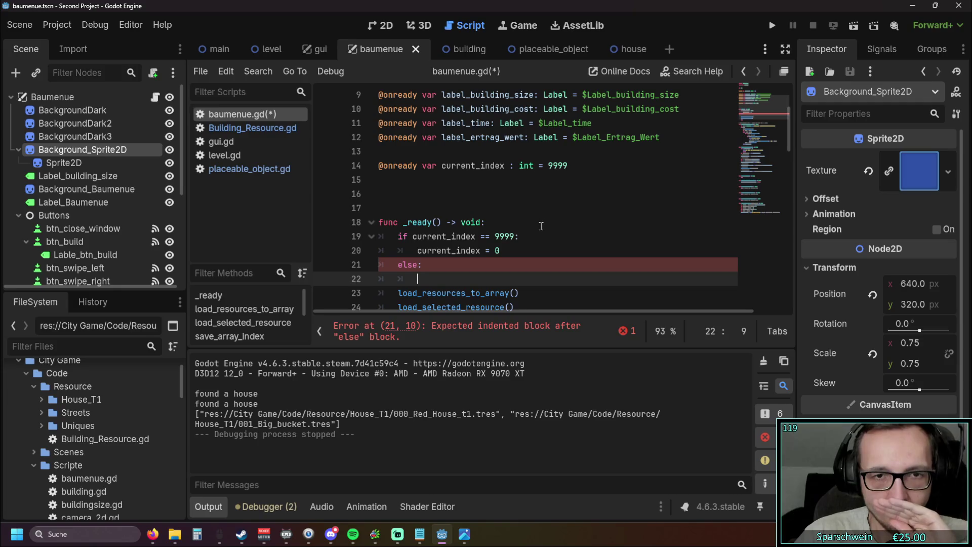
drag(501, 251, 354, 235)
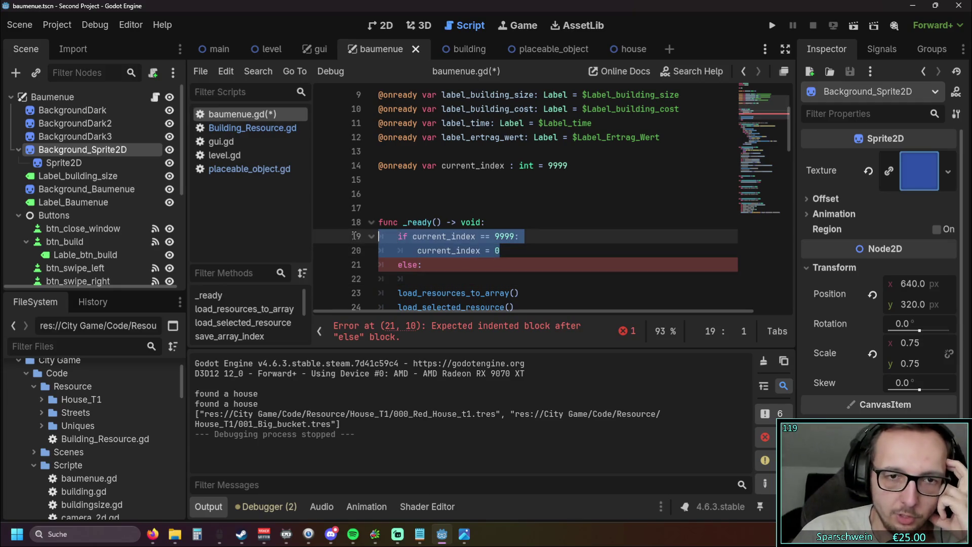
Step: Review the current_index declaration and the if check at the top of _ready
click(534, 256)
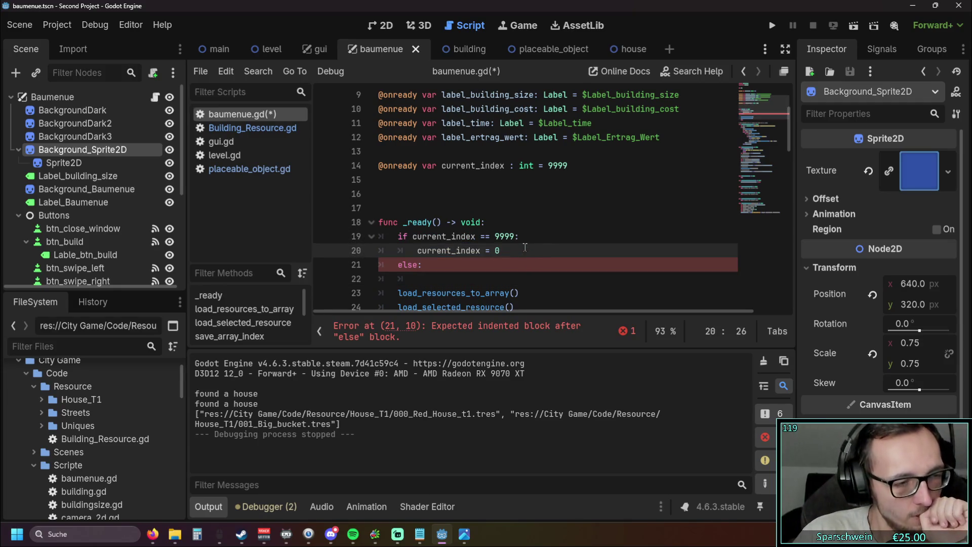
click(443, 165)
click(544, 210)
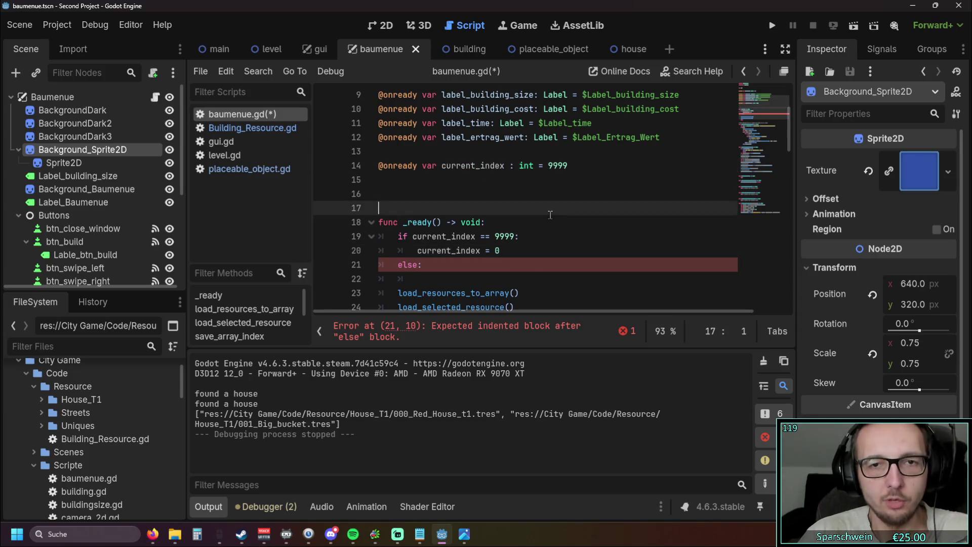
scroll(537, 216, down, 7)
scroll(494, 217, down, 7)
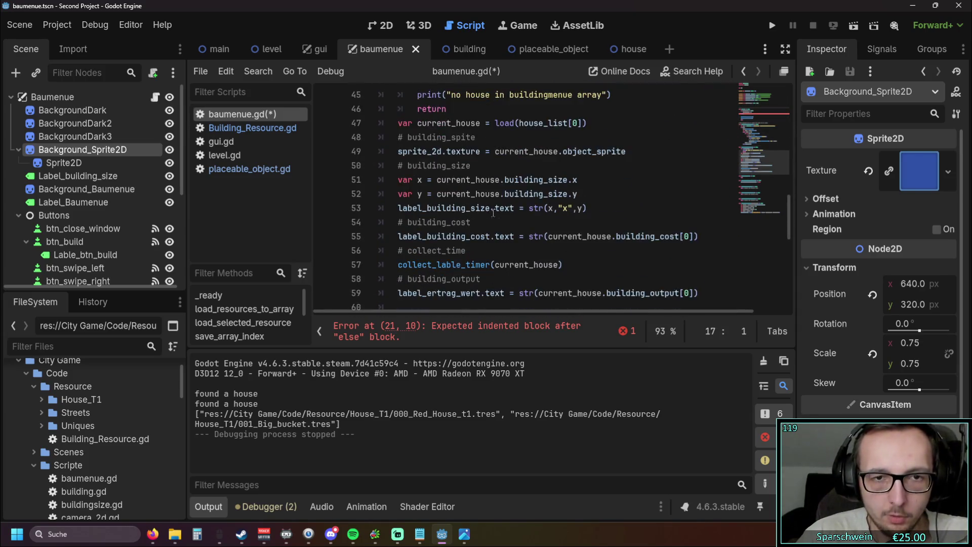
scroll(486, 212, up, 3)
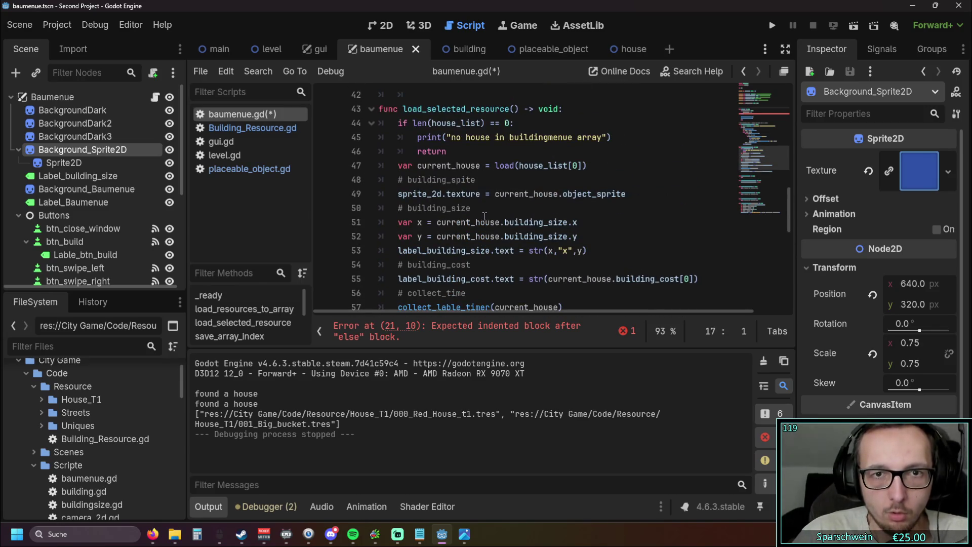
scroll(477, 217, down, 4)
scroll(477, 216, down, 1)
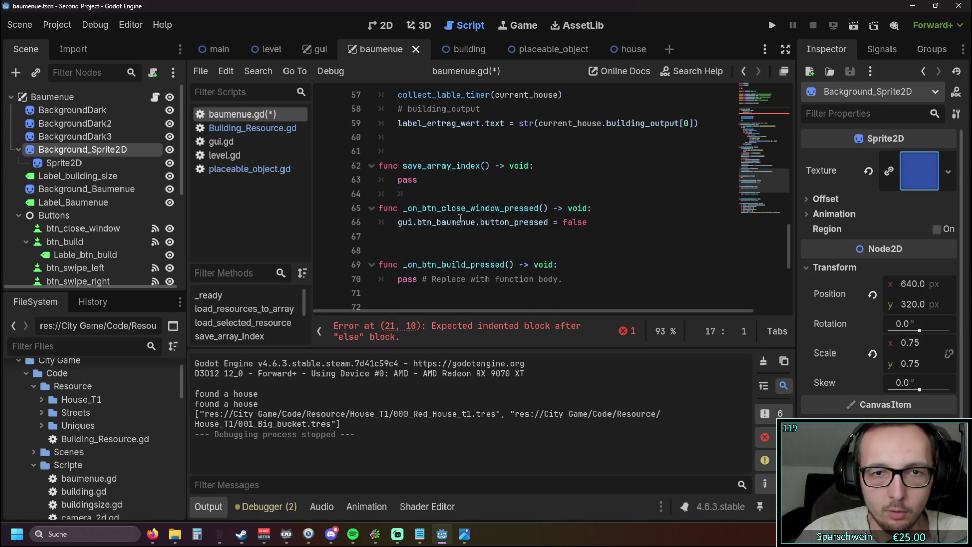
scroll(457, 215, up, 1)
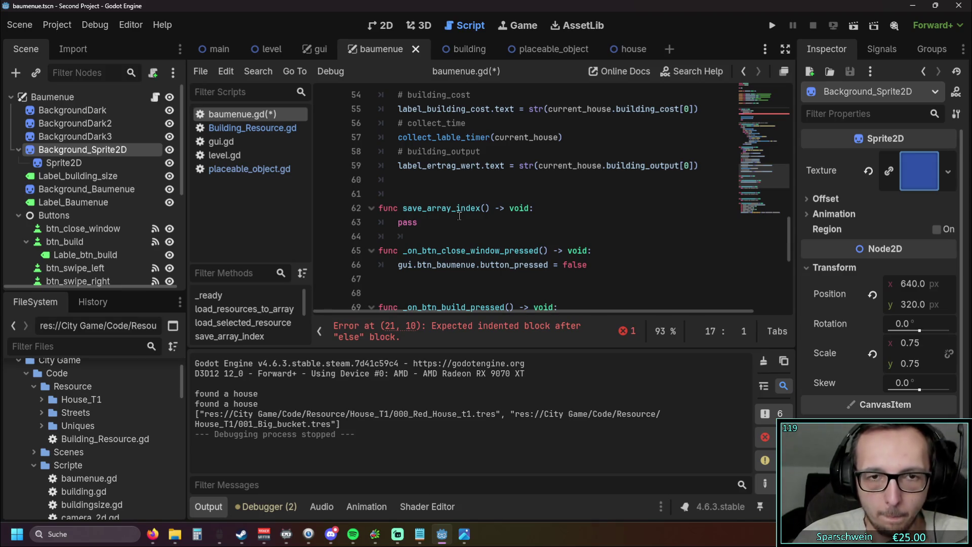
scroll(457, 213, up, 13)
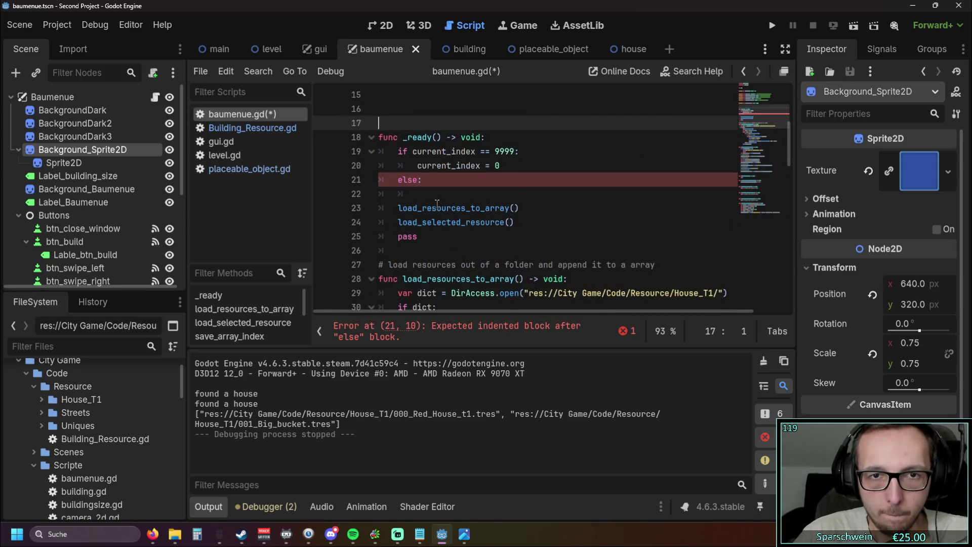
scroll(432, 193, up, 1)
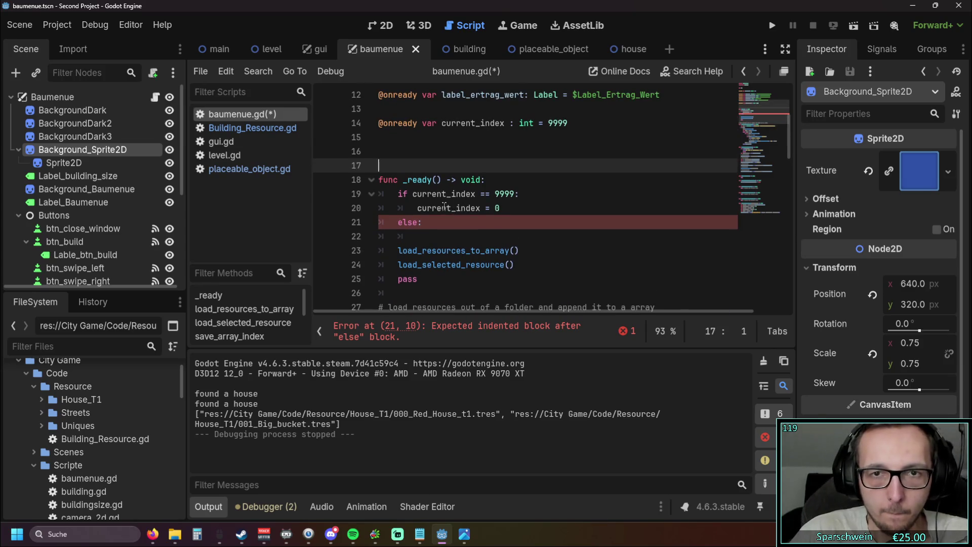
drag(501, 208, 357, 197)
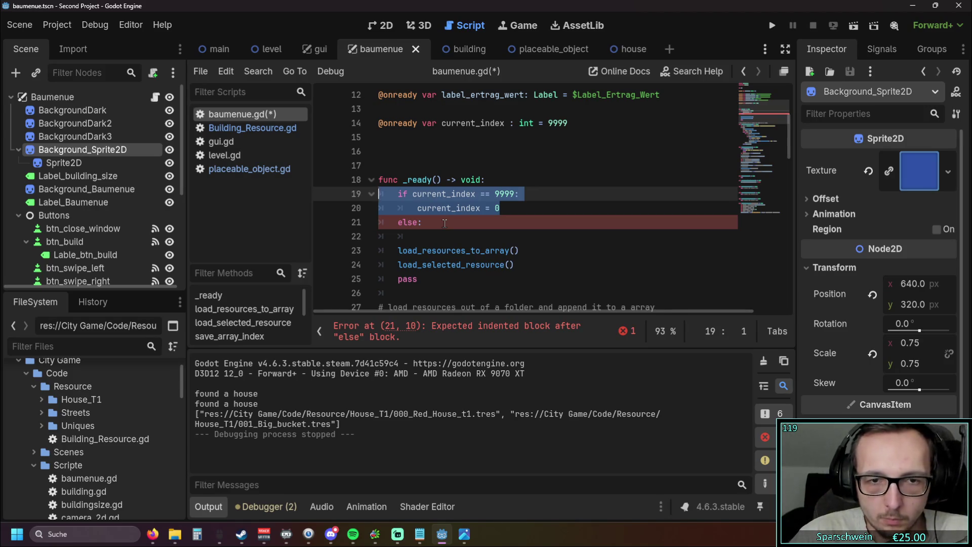
Step: Enter pass under else: and review the completed if/else block
click(462, 233)
scroll(461, 228, down, 5)
scroll(461, 225, up, 4)
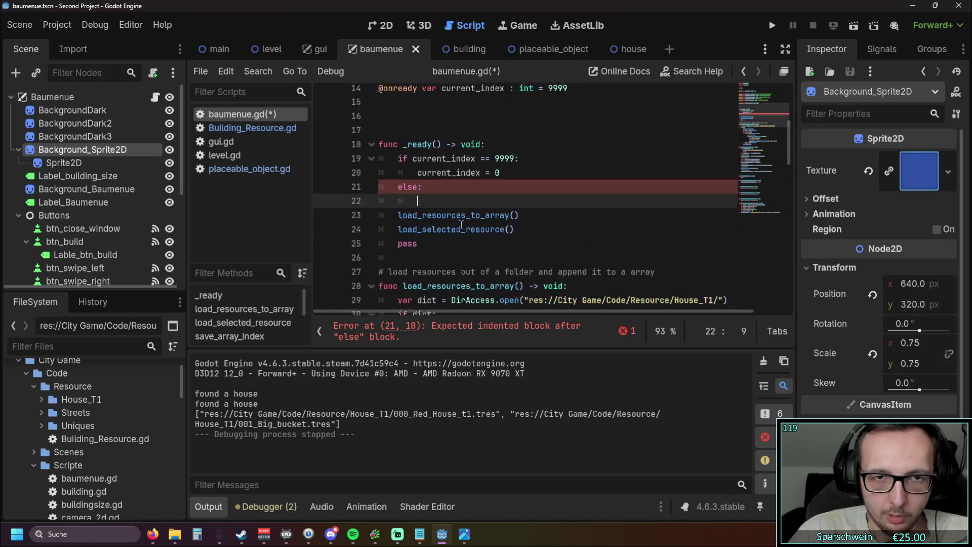
text(pass)
click(563, 192)
scroll(563, 190, down, 1)
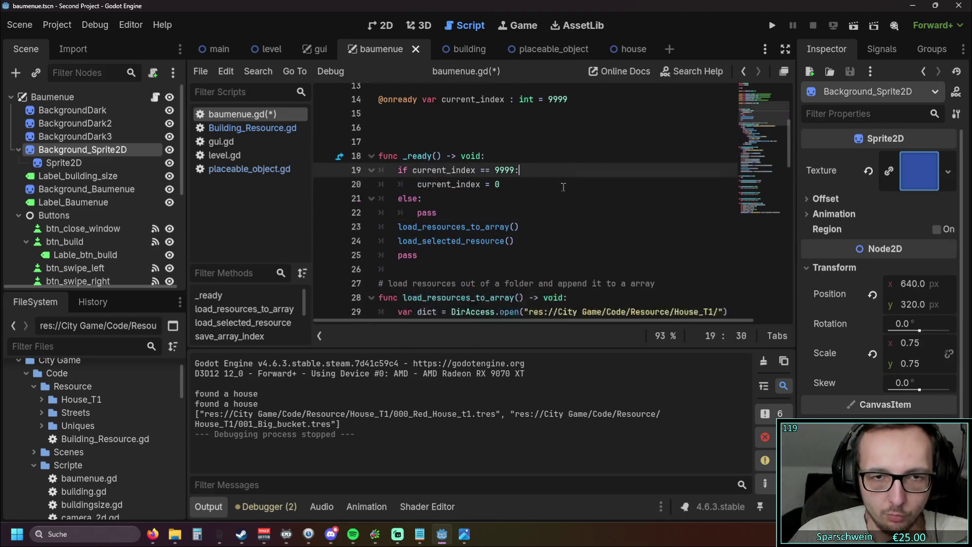
scroll(557, 187, down, 15)
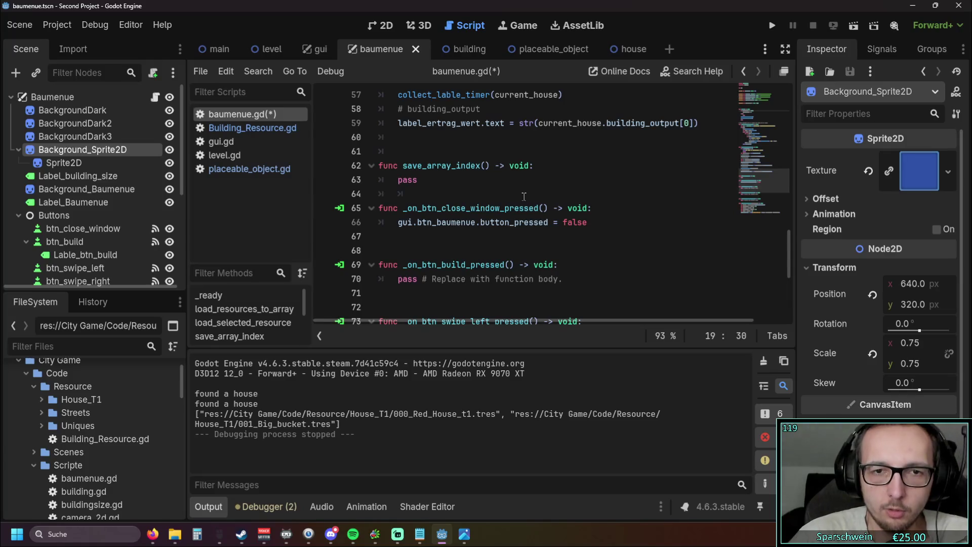
scroll(492, 193, up, 11)
scroll(491, 192, up, 5)
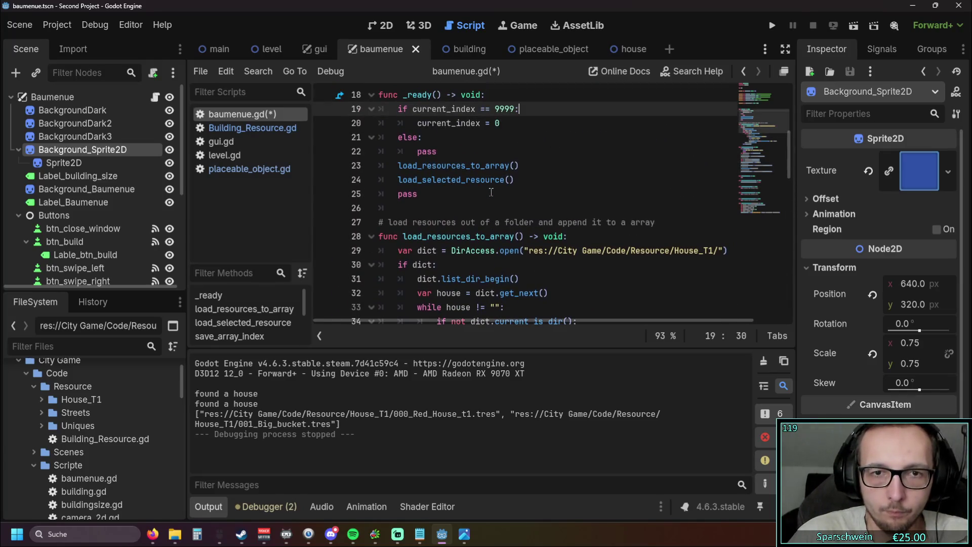
scroll(495, 190, down, 1)
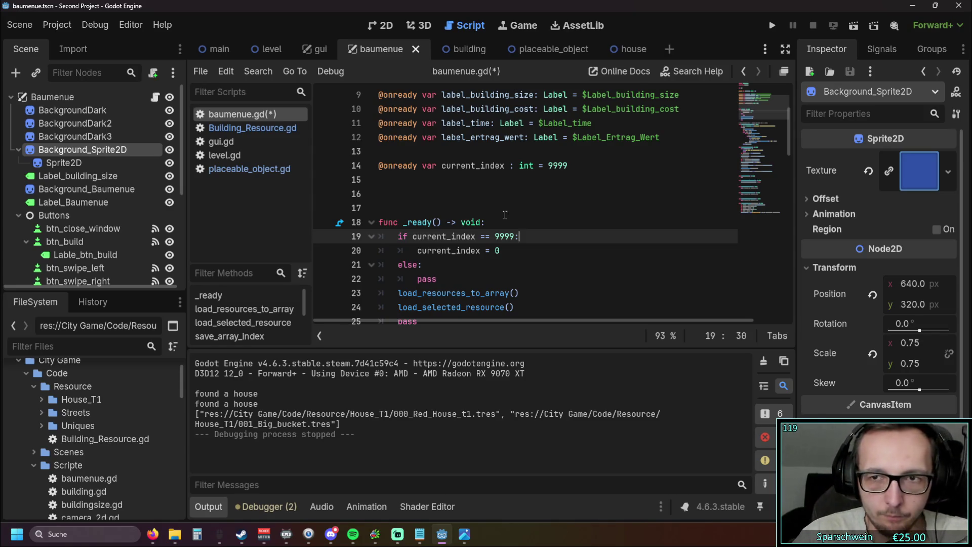
click(496, 236)
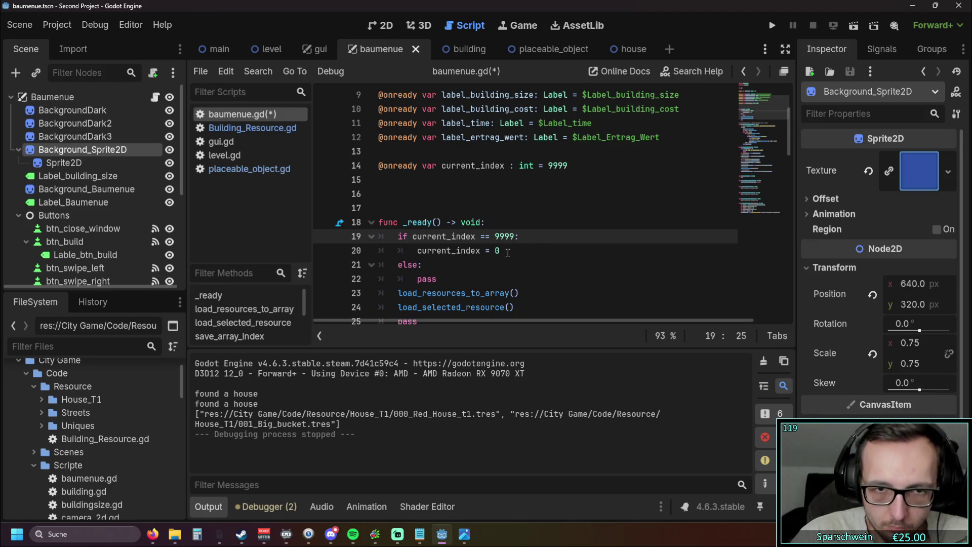
drag(451, 277, 377, 237)
key(ctrl+c)
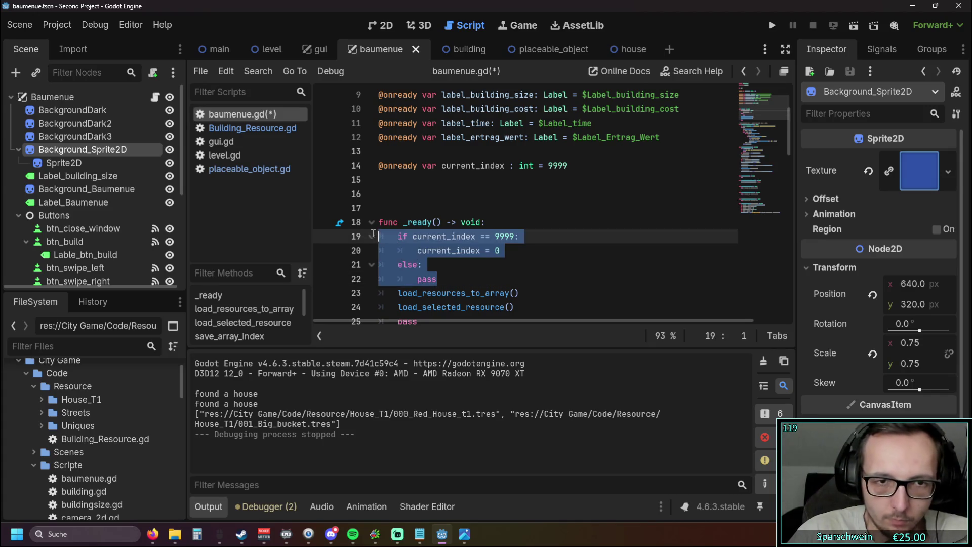
Step: Move the current_index == 9999 if/else block from _ready into save_array_index, calling save_array_index() from _ready
scroll(436, 226, down, 15)
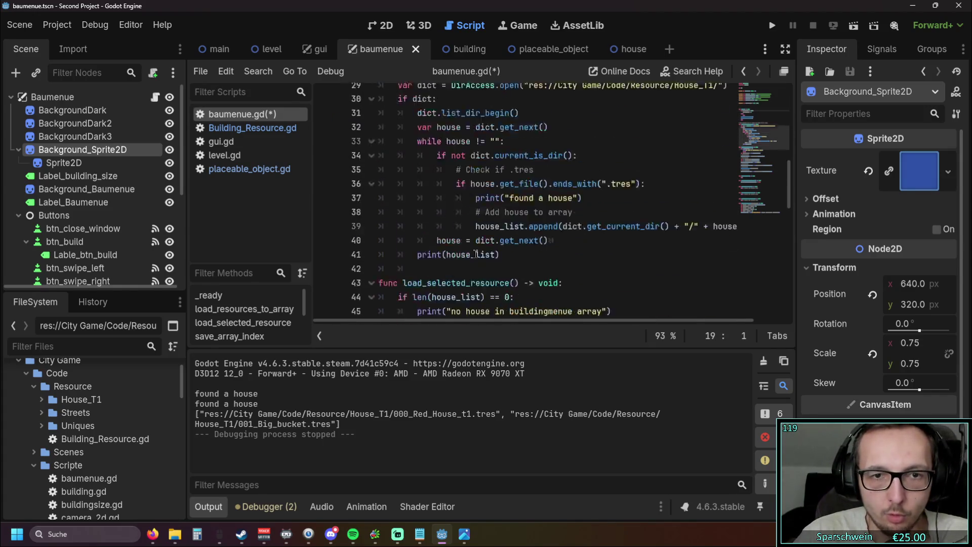
double_click(408, 223)
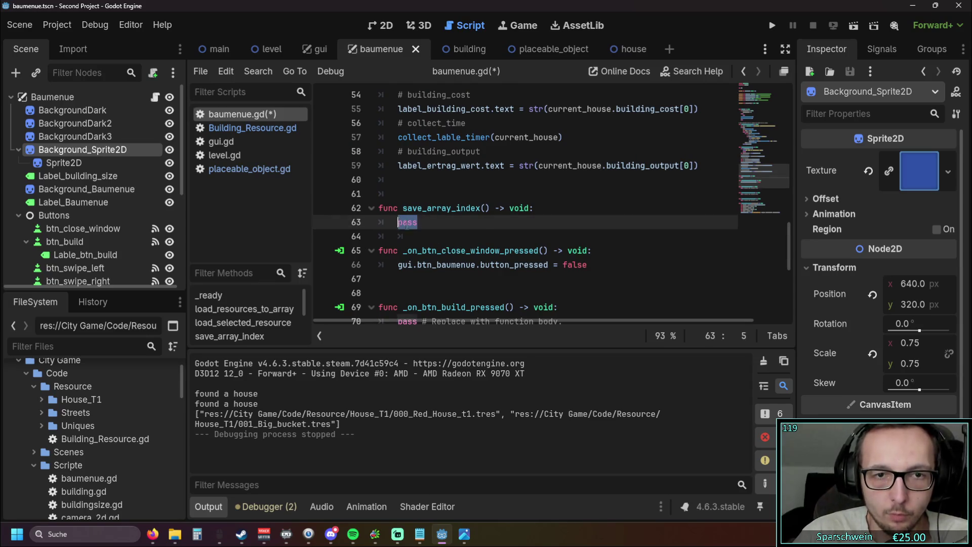
key(ctrl+v)
shift+click(418, 221)
key(shift+Tab)
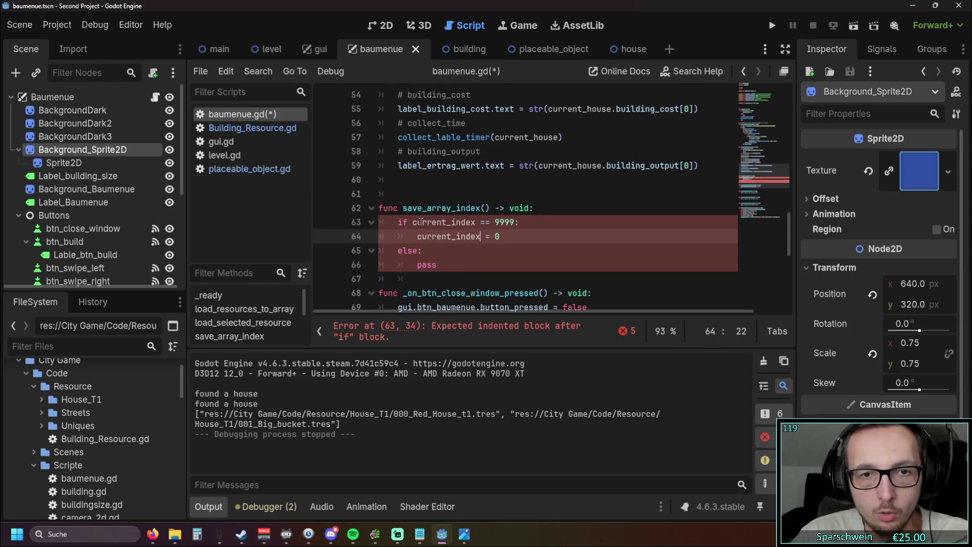
mouse_move(403, 208)
mouse_down()
mouse_move(495, 208)
mouse_move(348, 152)
mouse_up()
scroll(451, 196, up, 13)
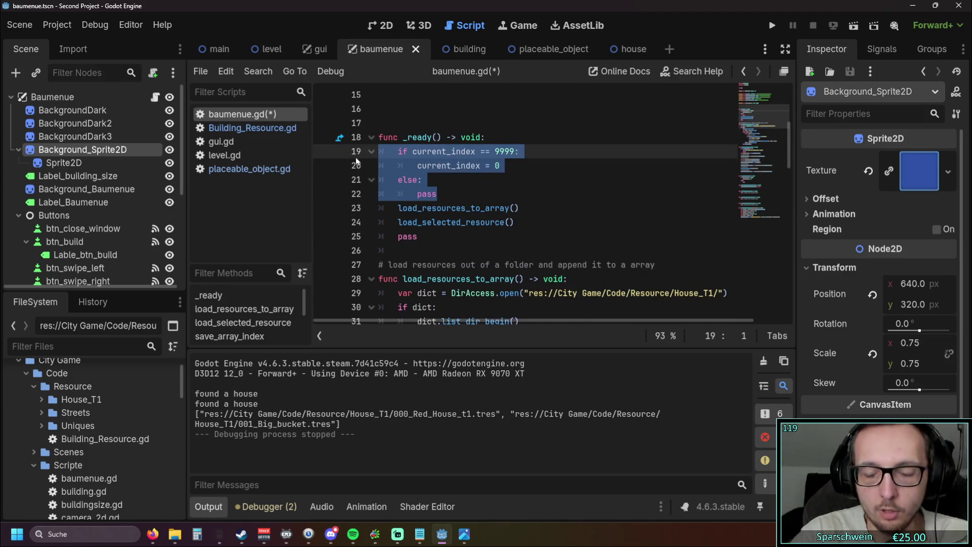
key(BackSpace)
key(Tab)
text(save_array_index())
drag(434, 195, 330, 201)
key(BackSpace)
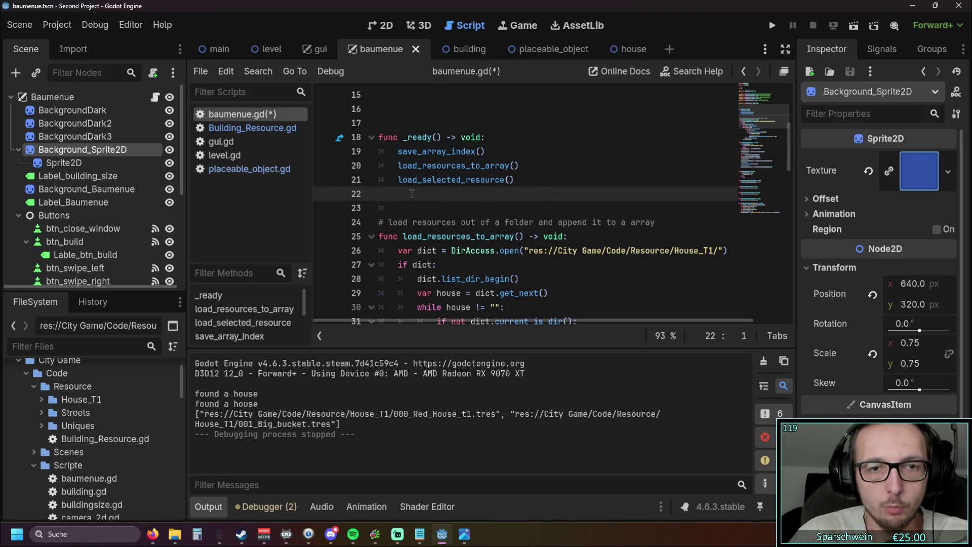
key(BackSpace)
Step: Inspect the else/pass branch and the current_index uses in save_array_index
click(566, 208)
scroll(499, 190, down, 1)
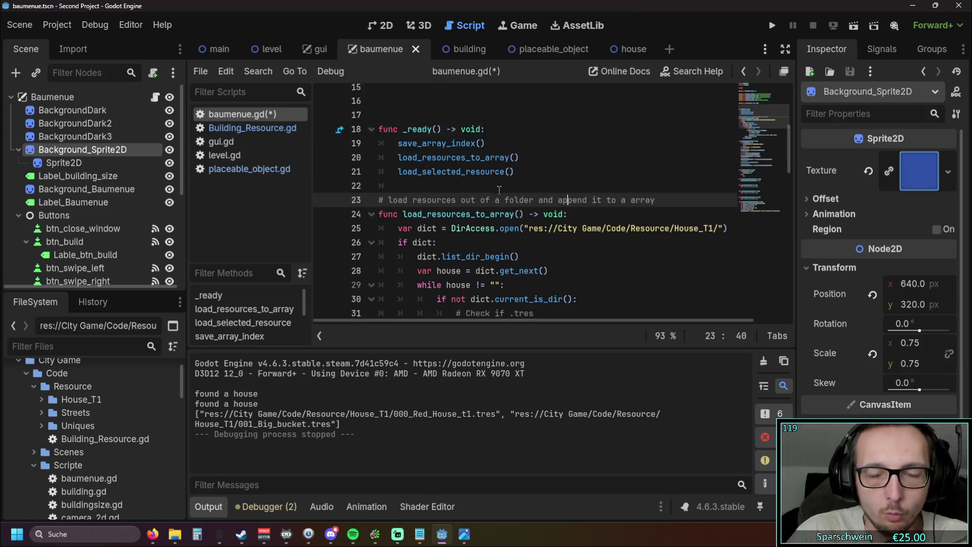
scroll(500, 190, down, 13)
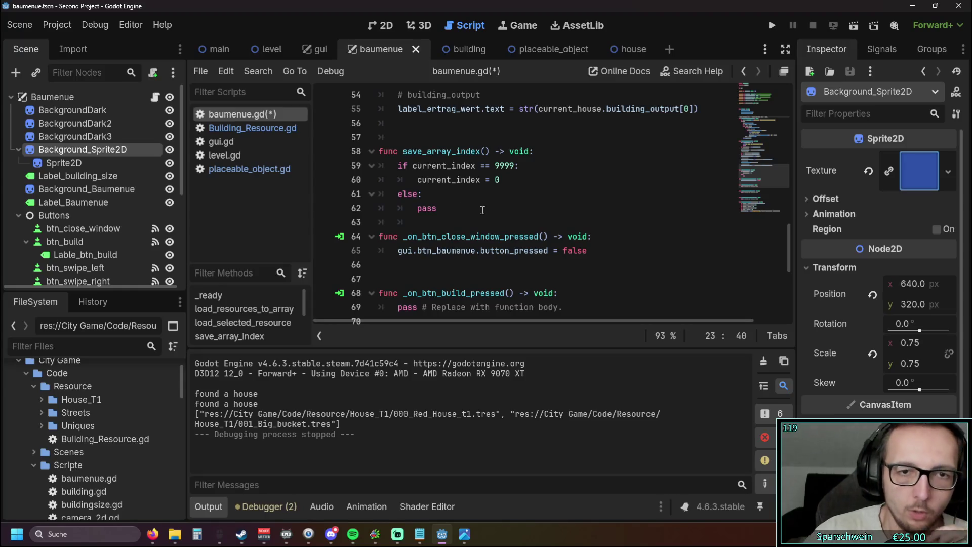
scroll(439, 205, up, 1)
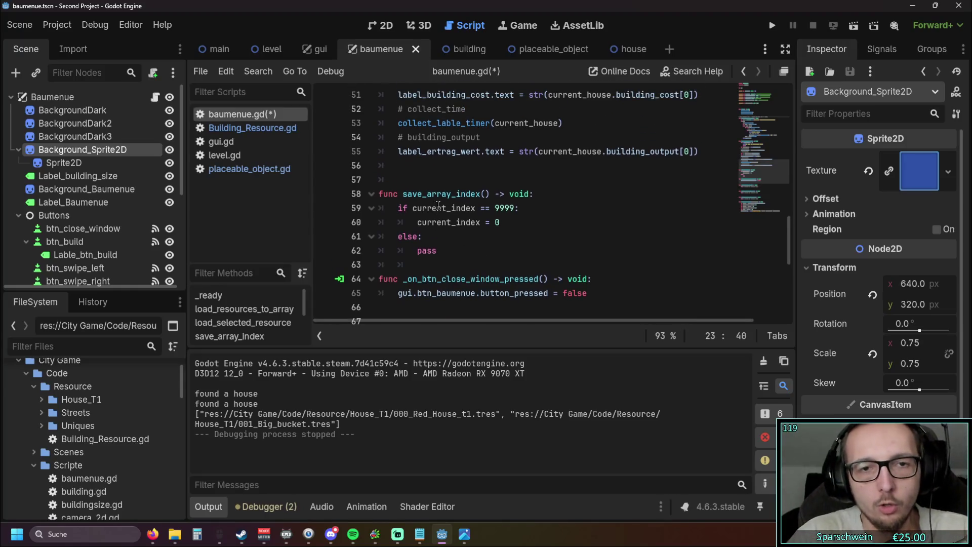
double_click(440, 250)
click(485, 248)
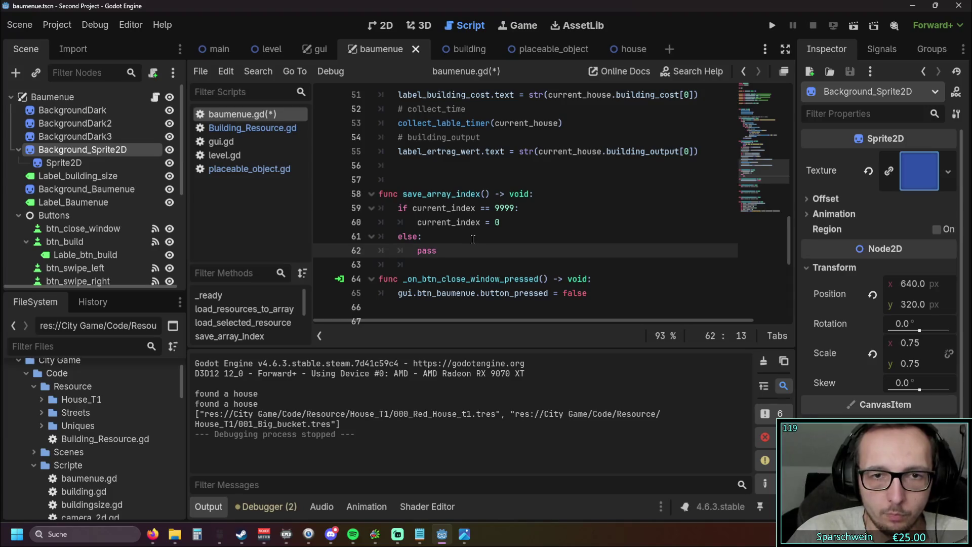
scroll(422, 219, up, 2)
scroll(477, 230, down, 2)
drag(418, 224, 481, 224)
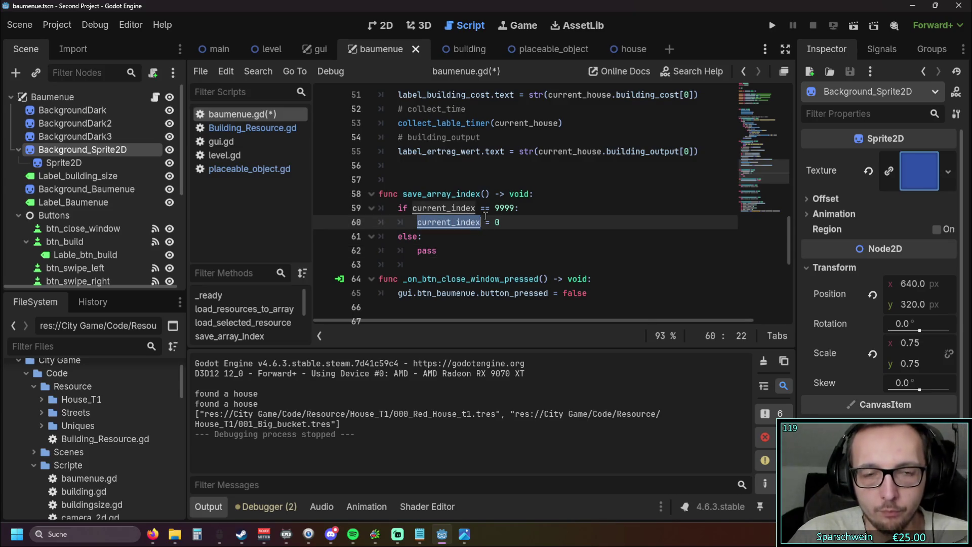
scroll(485, 216, up, 10)
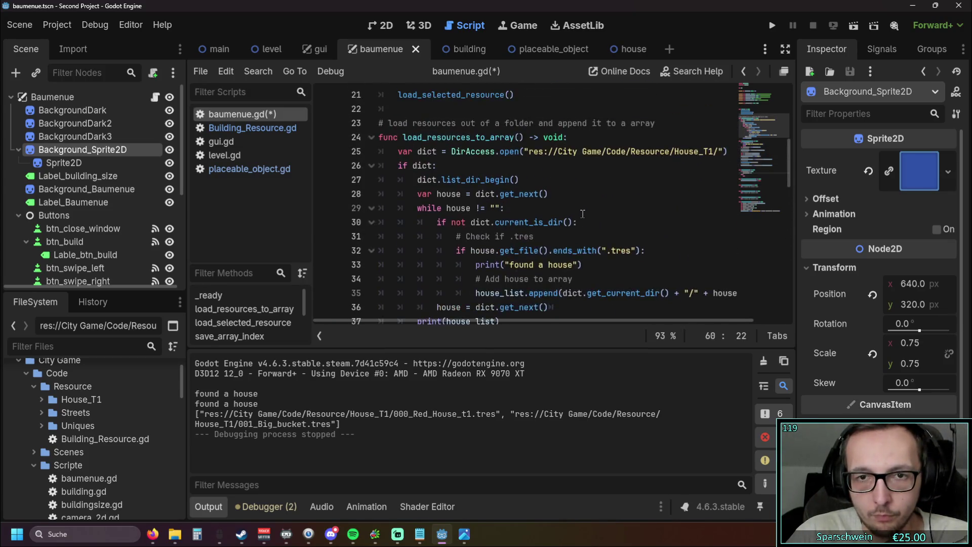
scroll(582, 215, up, 3)
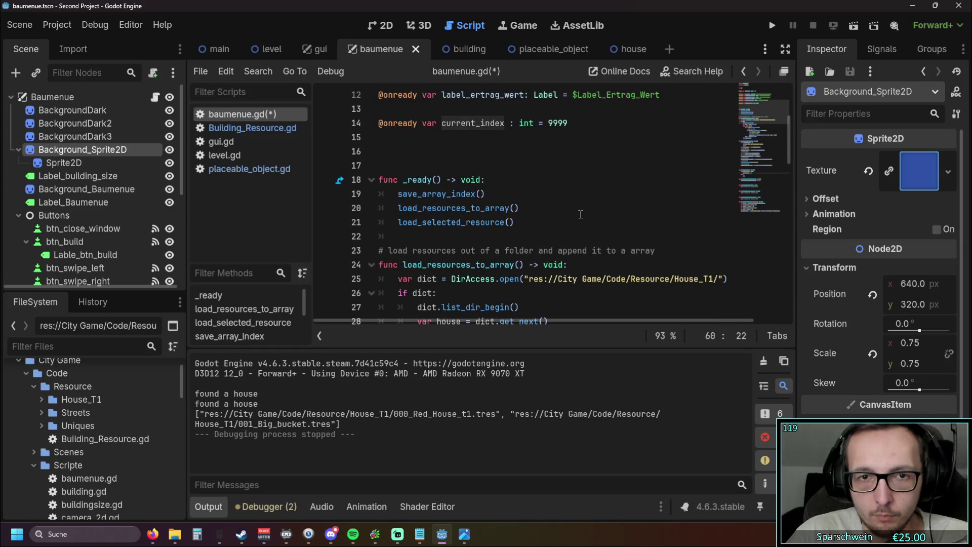
Step: Move the save_array_index() call below load_resources_to_array() in _ready
drag(488, 194, 338, 196)
key(ctrl+c)
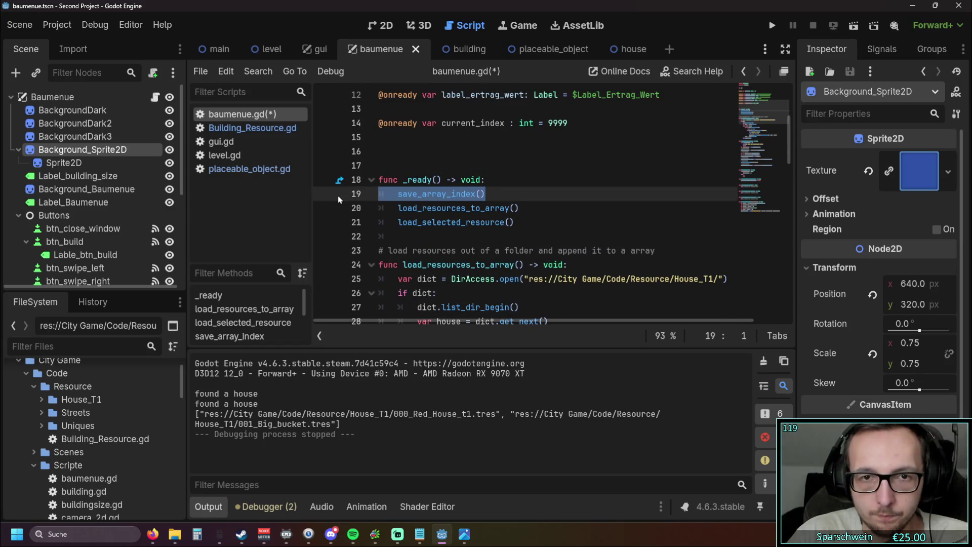
click(532, 209)
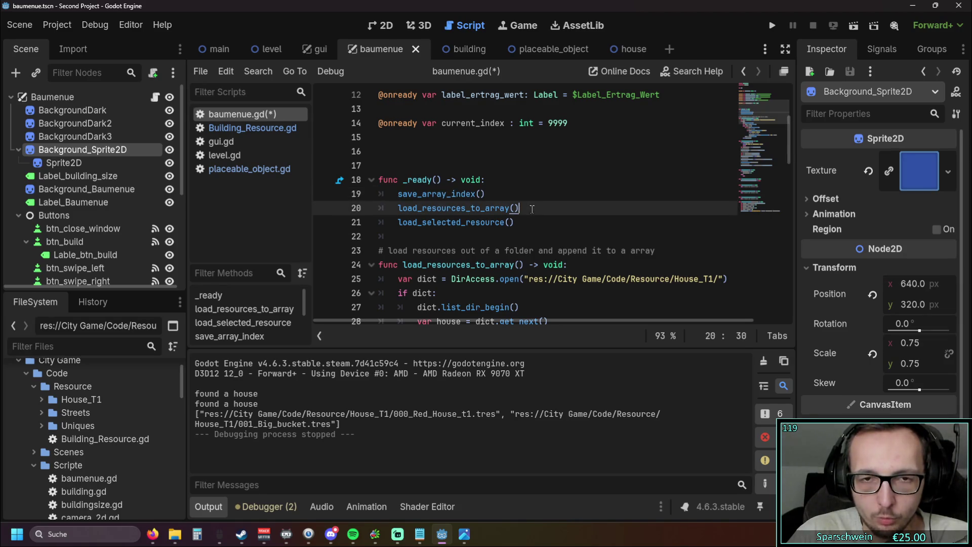
key(Return)
key(ctrl+v)
key(shift+Tab)
drag(486, 193, 339, 195)
key(BackSpace)
key(BackSpace)
click(519, 209)
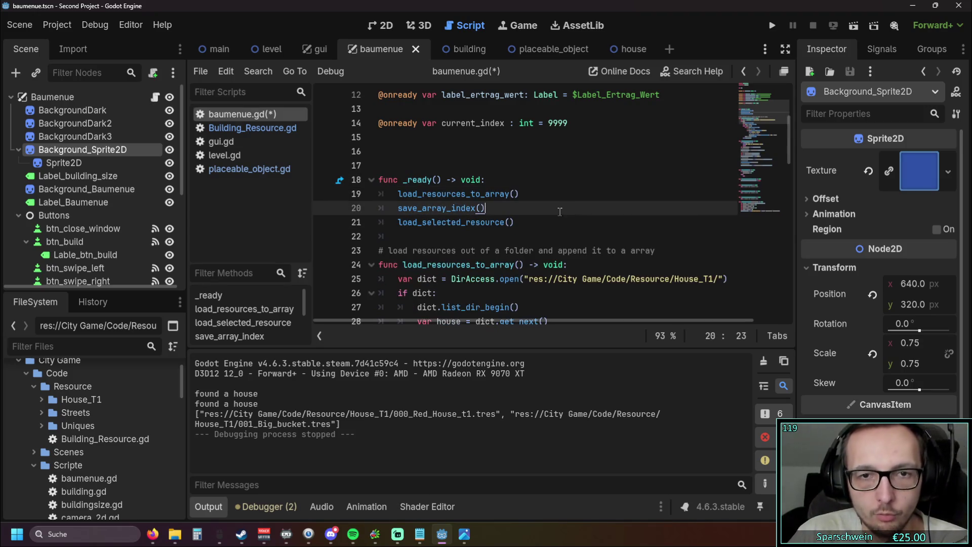
Step: Paste the len(house_list) == 0 guard at the top of save_array_index, fixing its indentation
scroll(502, 195, down, 6)
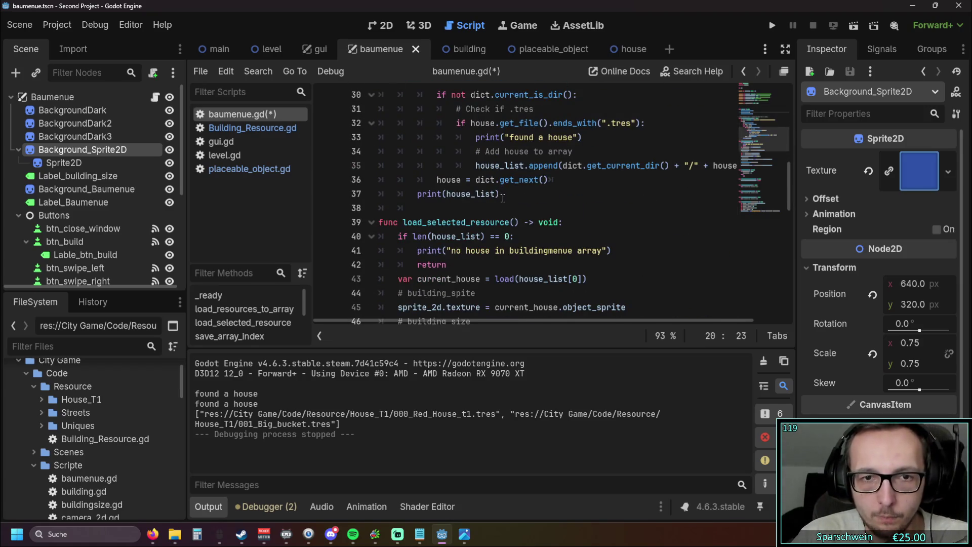
scroll(482, 207, down, 1)
mouse_move(455, 223)
mouse_down()
mouse_move(400, 223)
mouse_move(355, 195)
mouse_up()
key(ctrl+c)
scroll(433, 242, down, 5)
scroll(433, 242, down, 2)
click(534, 151)
key(Return)
key(ctrl+v)
click(416, 165)
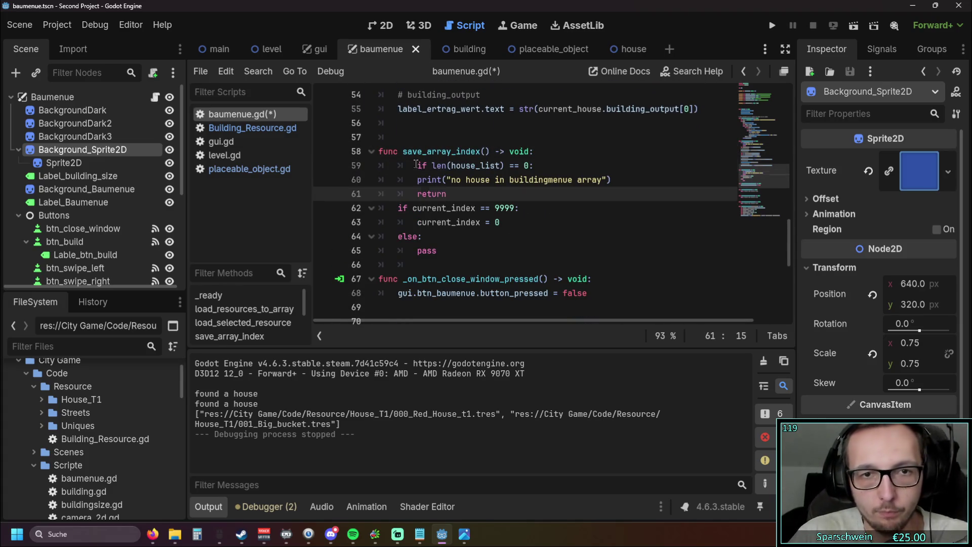
key(BackSpace)
Step: Delete the else: and pass lines from save_array_index
click(455, 236)
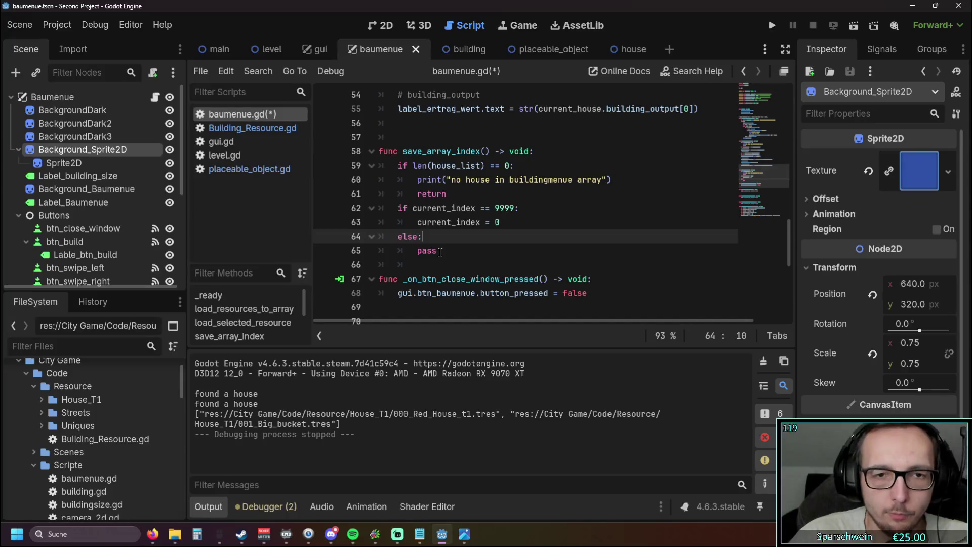
drag(440, 252, 380, 236)
click(455, 252)
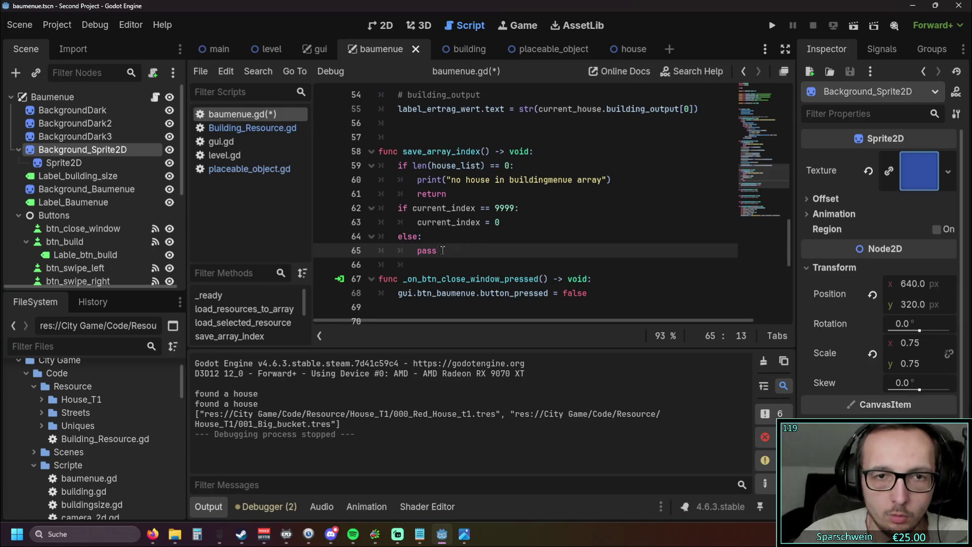
drag(463, 252, 355, 239)
key(BackSpace)
key(BackSpace)
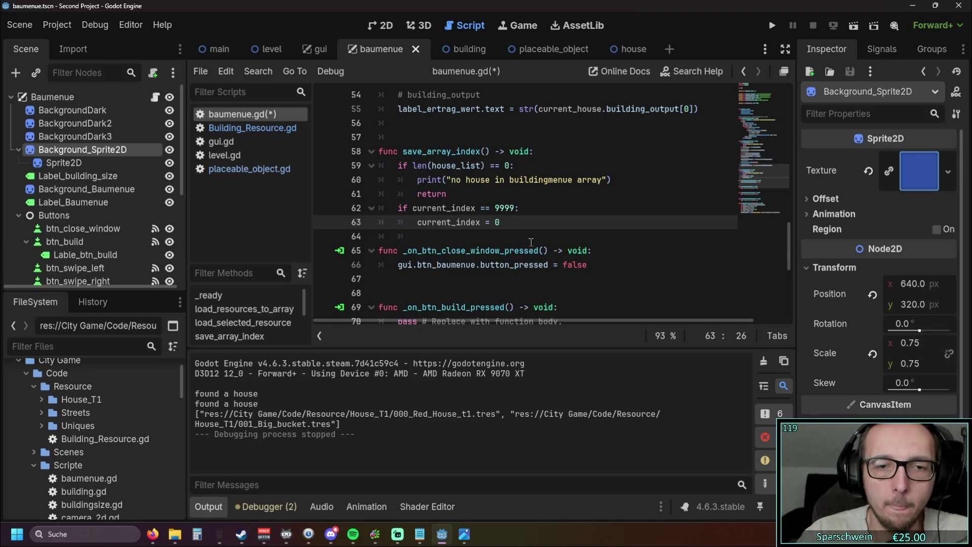
Step: Replace the [0] index with current_index in house_list, building_cost and building_output in load_selected_resource
scroll(530, 240, down, 2)
scroll(529, 237, up, 2)
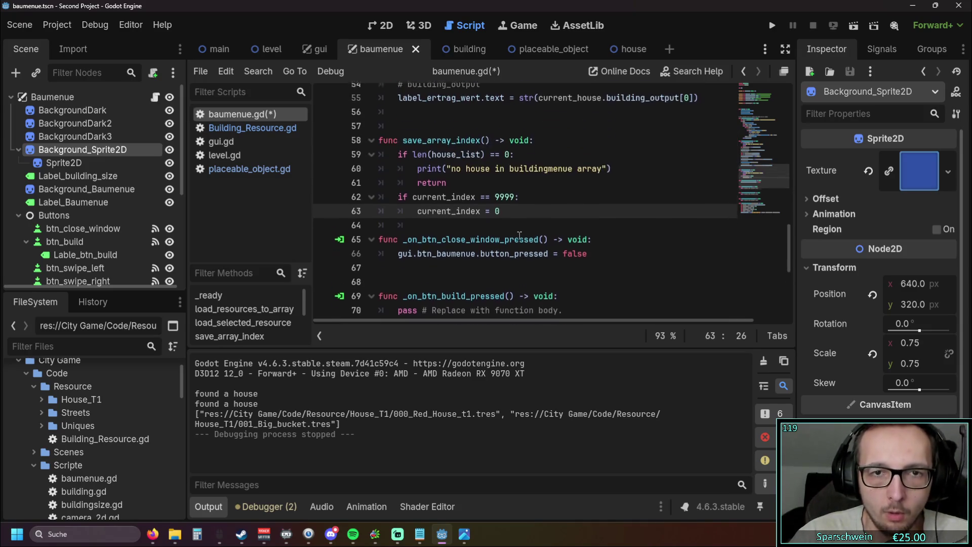
drag(418, 223, 480, 223)
key(ctrl+c)
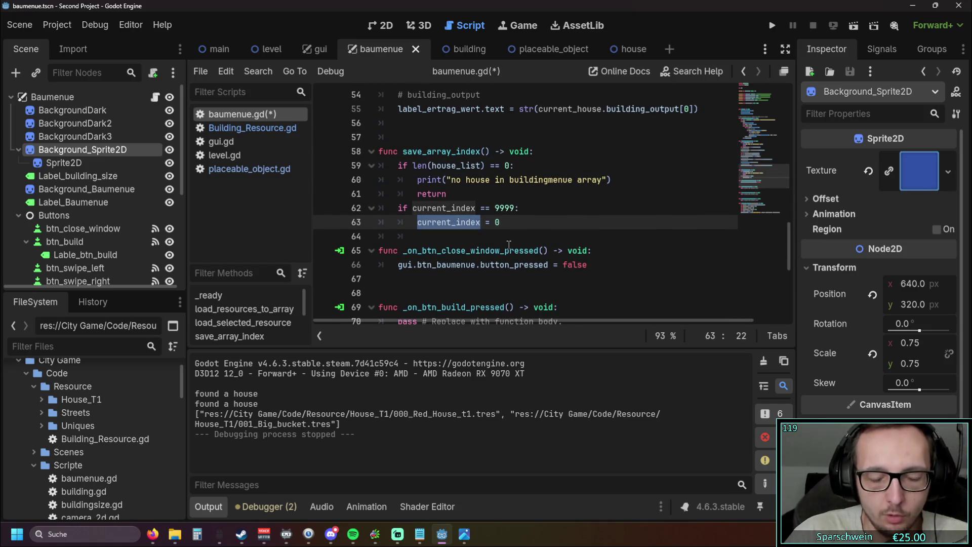
scroll(566, 196, up, 5)
scroll(592, 205, up, 1)
double_click(576, 194)
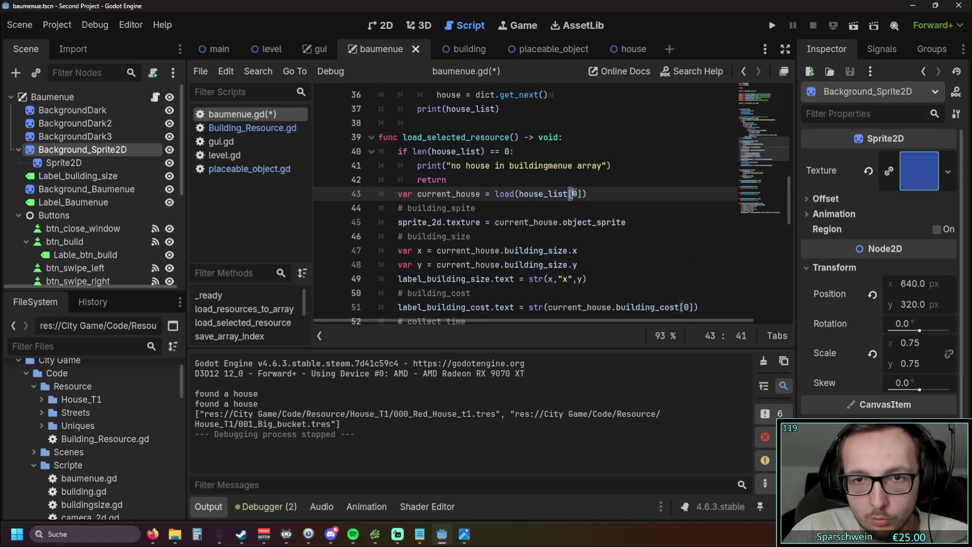
key(ctrl+v)
scroll(576, 194, down, 1)
double_click(686, 265)
key(ctrl+v)
click(675, 222)
scroll(675, 206, down, 2)
double_click(659, 236)
key(ctrl+v)
double_click(498, 209)
Step: Scroll through baumenue.gd to review the edited functions
scroll(618, 200, up, 3)
scroll(615, 202, up, 3)
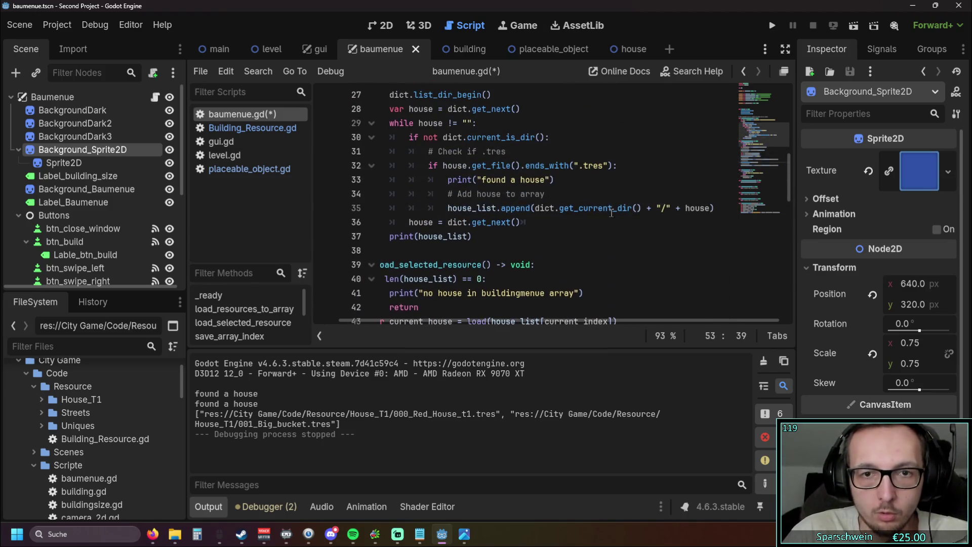
scroll(606, 207, up, 2)
scroll(606, 206, down, 14)
scroll(552, 213, up, 1)
scroll(492, 320, left, 1)
scroll(506, 235, up, 1)
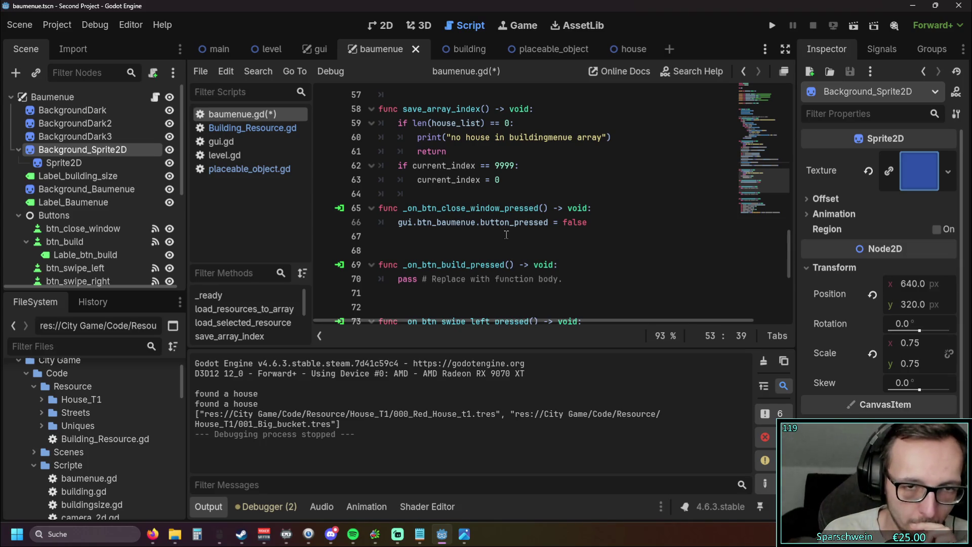
scroll(507, 235, down, 2)
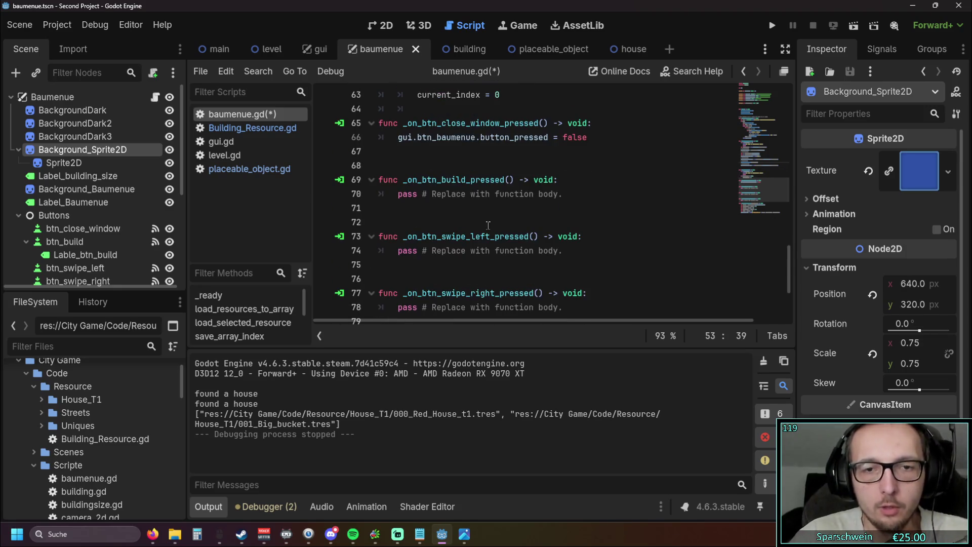
scroll(481, 224, down, 1)
scroll(498, 245, up, 1)
scroll(498, 247, up, 2)
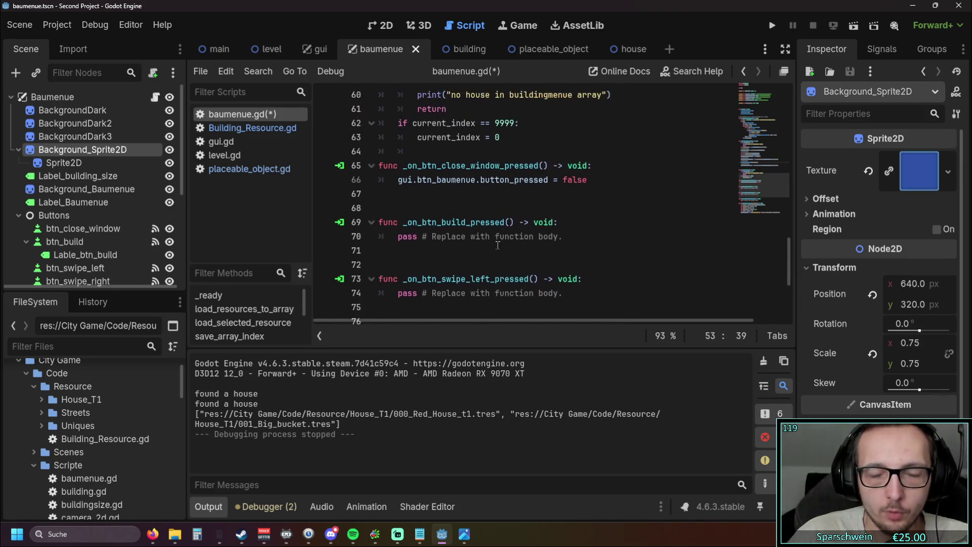
scroll(496, 245, down, 1)
scroll(494, 245, down, 1)
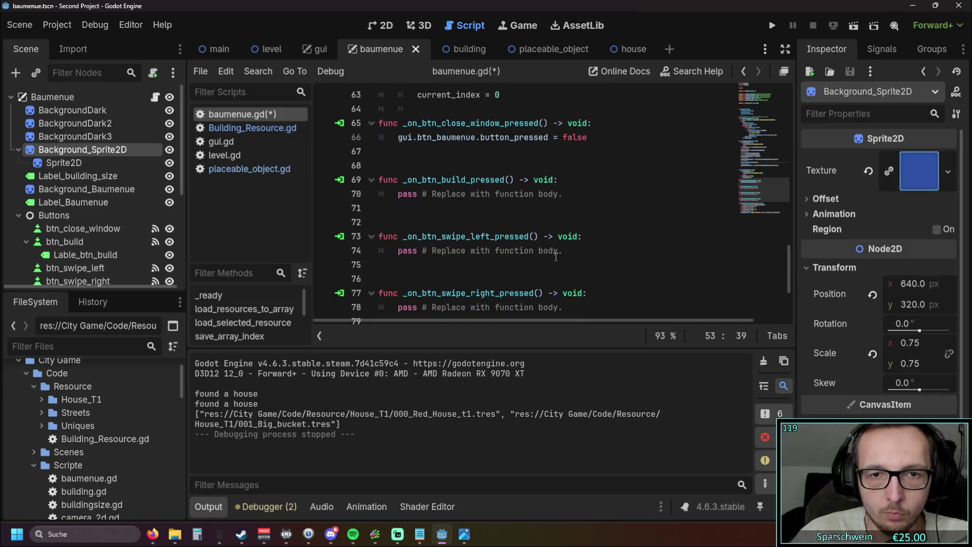
Step: Add a 'current_index -= 1' line to the swipe-left handler
click(585, 237)
key(Return)
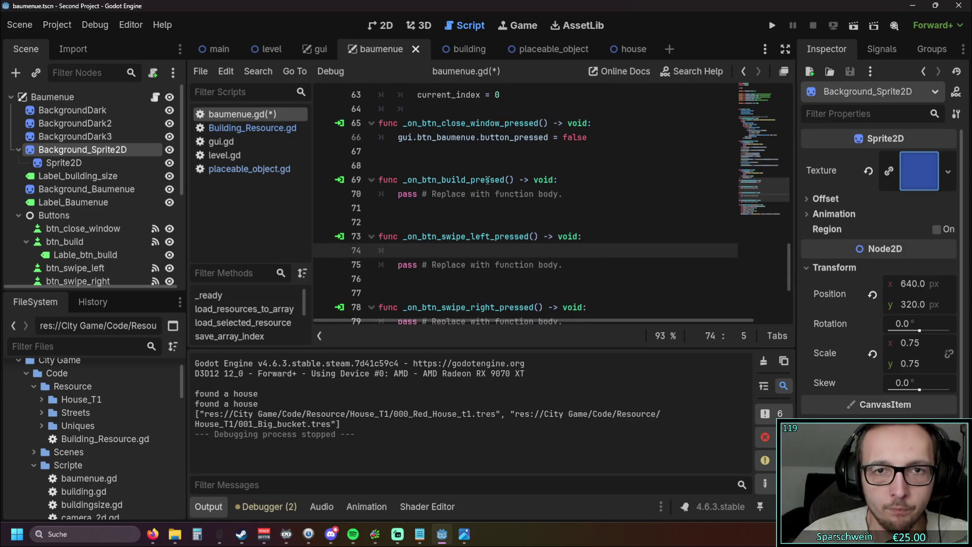
scroll(506, 203, up, 1)
drag(417, 137, 502, 138)
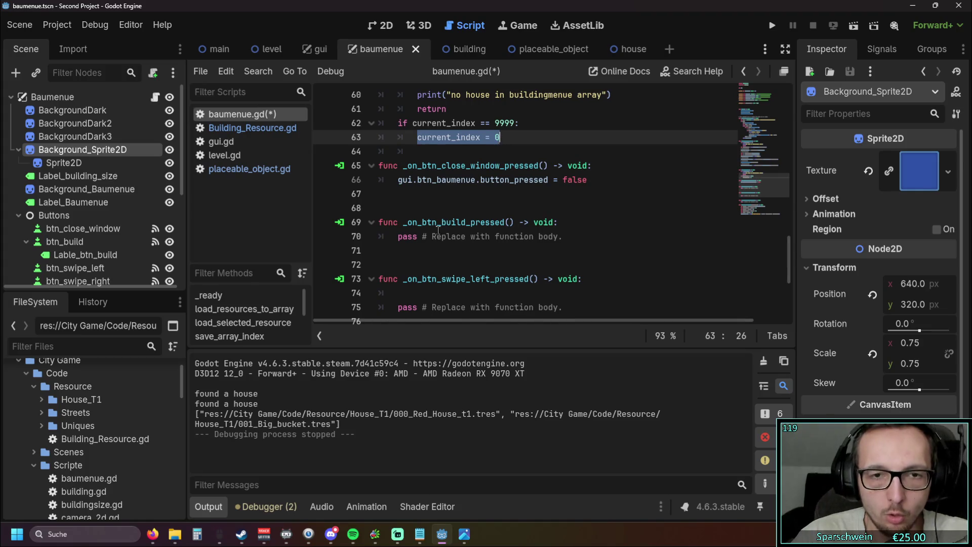
key(ctrl+c)
scroll(439, 230, down, 1)
click(455, 250)
key(ctrl+v)
key(Left)
key(Left)
key(Left)
text(-)
key(End)
key(BackSpace)
text(1)
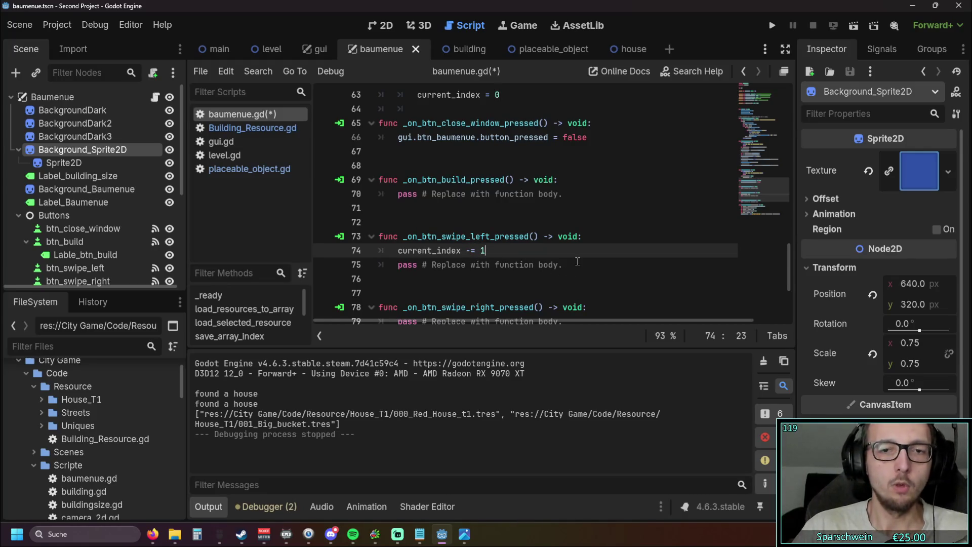
Step: Add an 'if current_index < 0:' check below the decrement
key(Return)
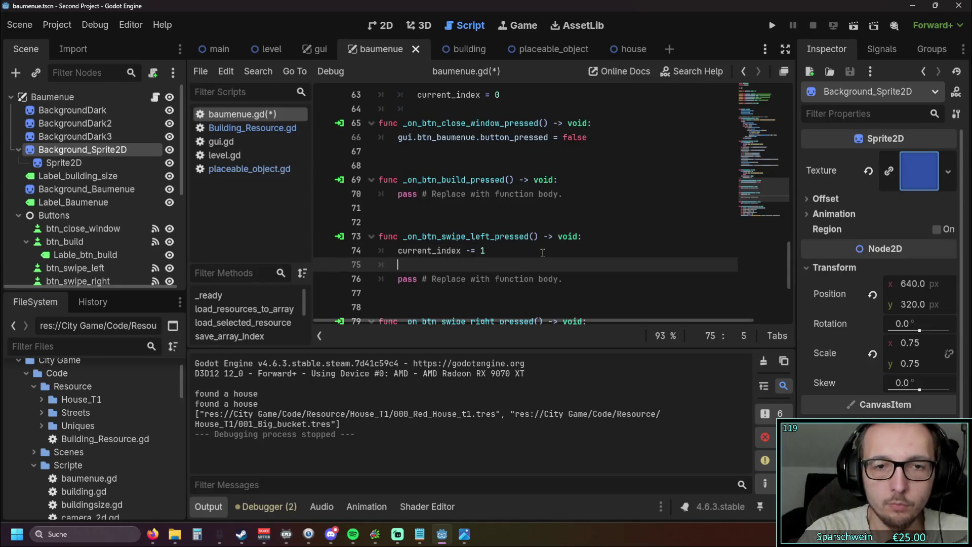
text(if)
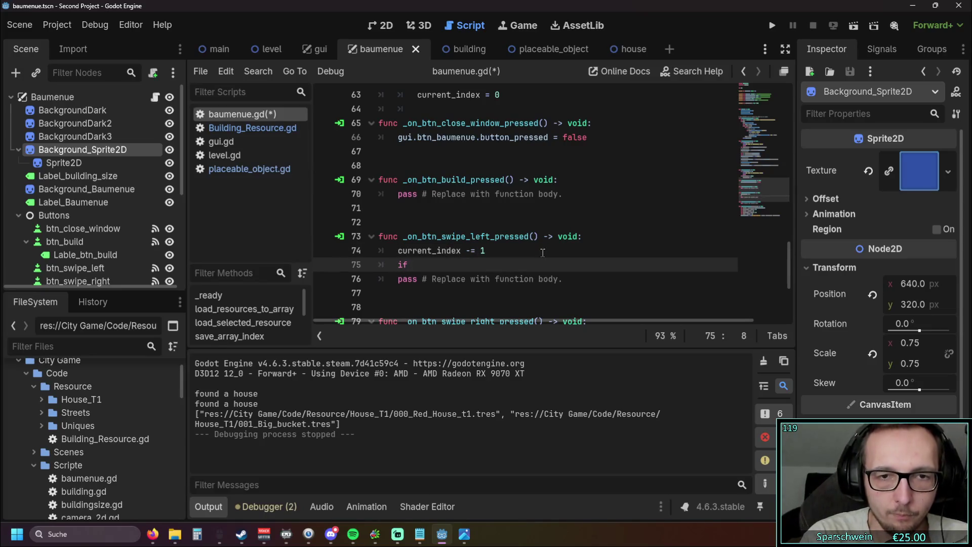
drag(400, 250, 460, 257)
click(431, 269)
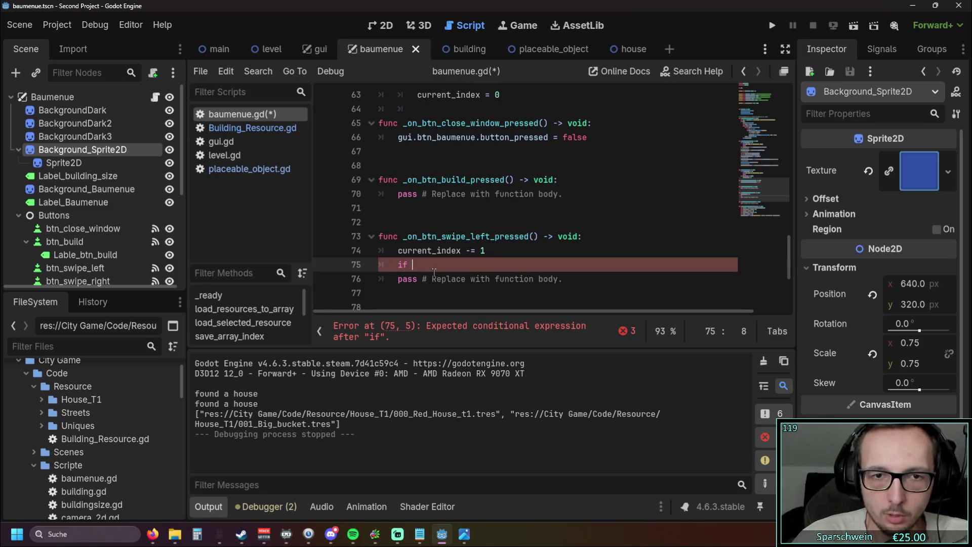
text(current_index )
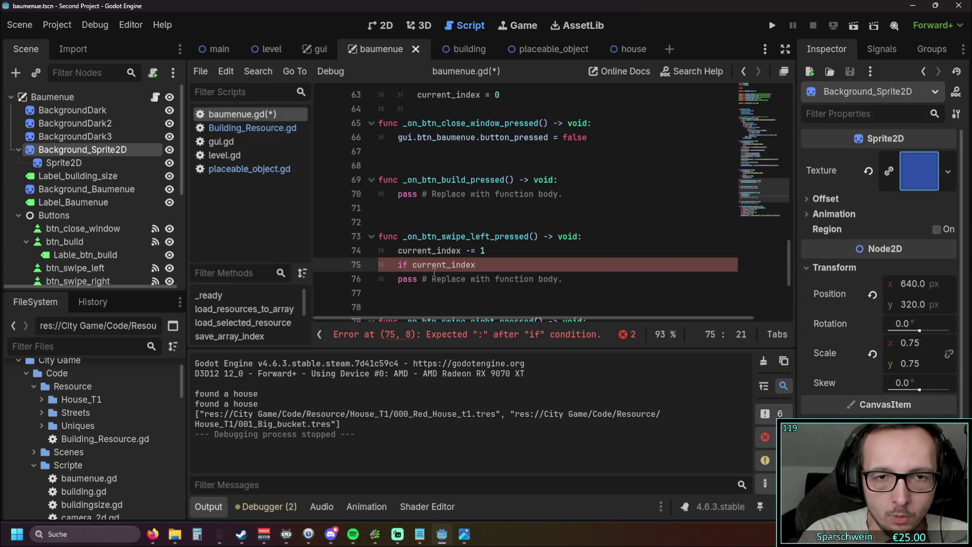
text(<)
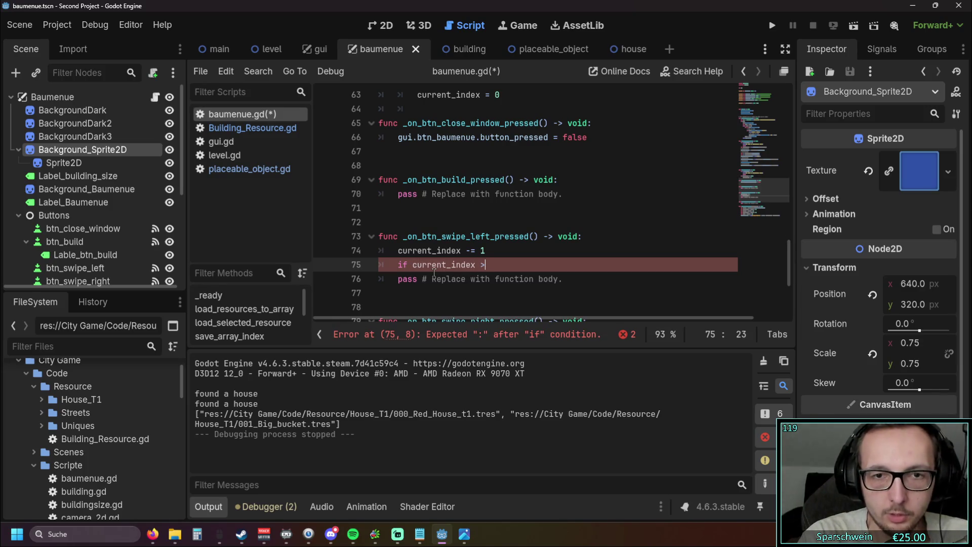
text( 0)
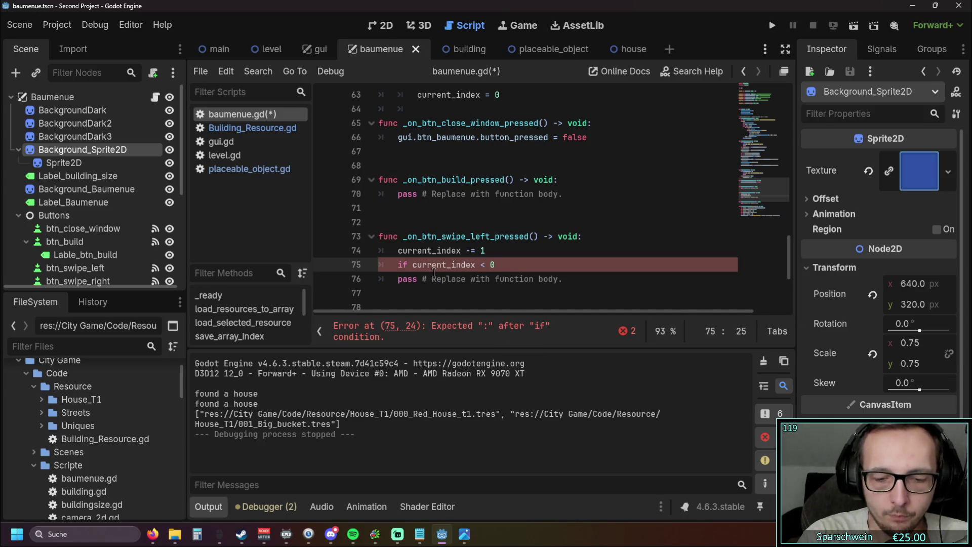
text(:)
key(Return)
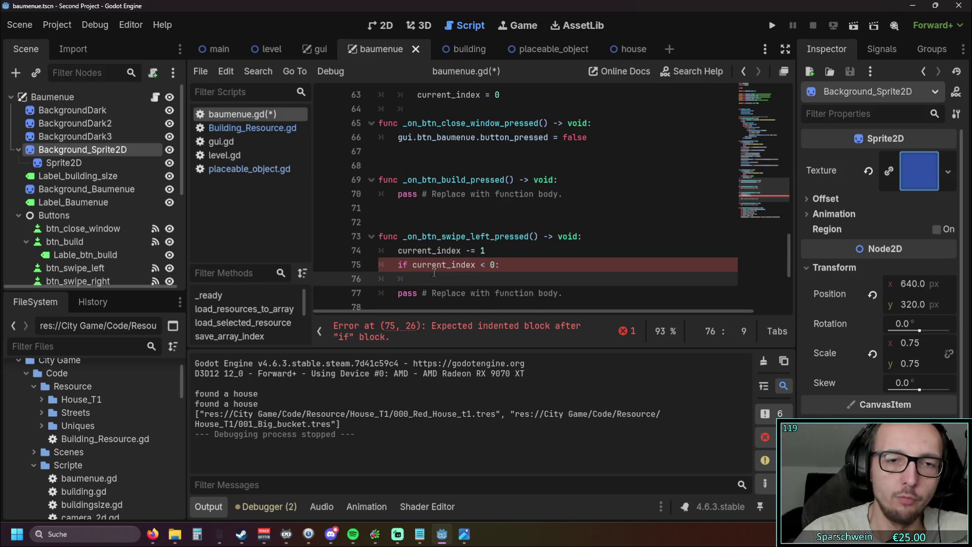
Step: Make the if body 'current_index = len(house_list)'
scroll(434, 273, up, 3)
click(437, 166)
mouse_move(499, 165)
mouse_down()
mouse_move(512, 166)
mouse_move(485, 166)
mouse_up()
scroll(482, 228, down, 1)
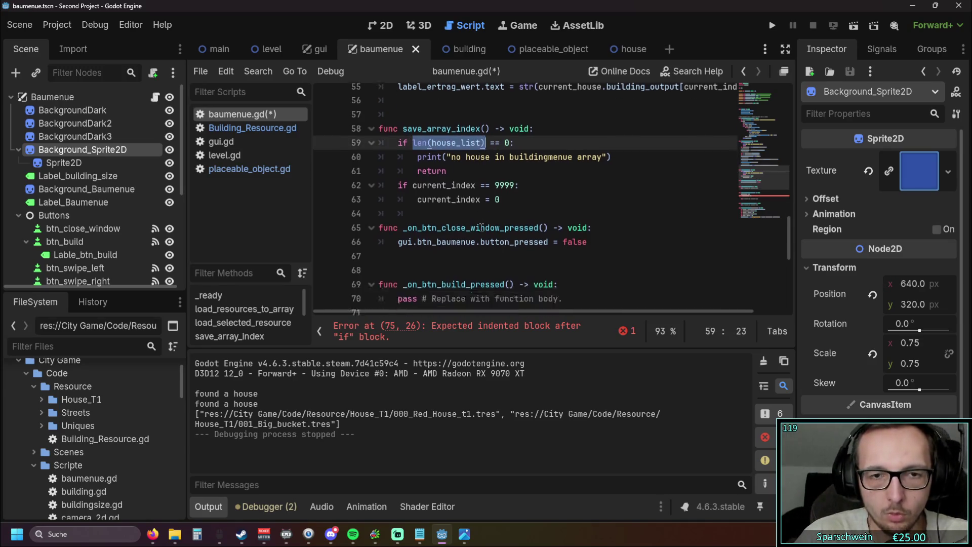
key(ctrl+c)
scroll(482, 228, down, 3)
click(476, 195)
key(ctrl+v)
scroll(474, 240, up, 1)
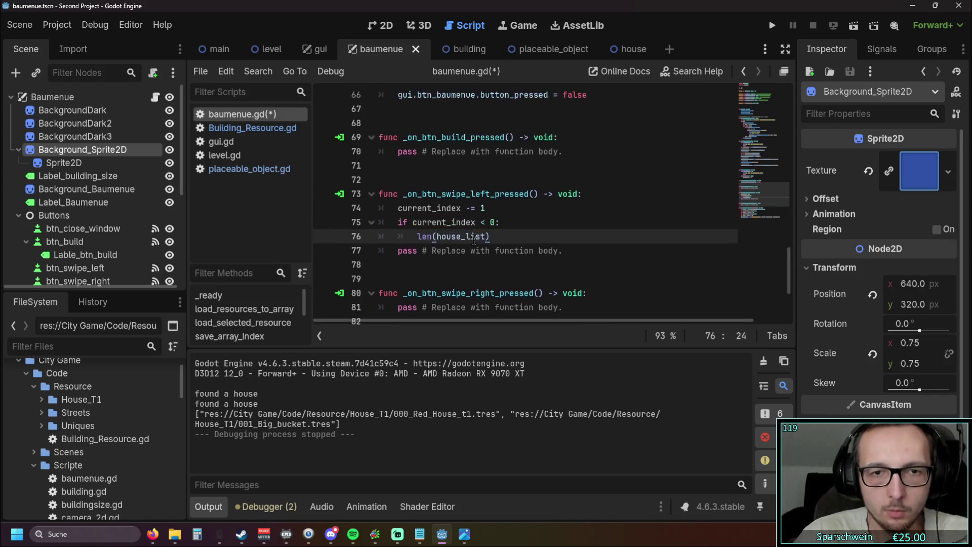
scroll(474, 240, up, 4)
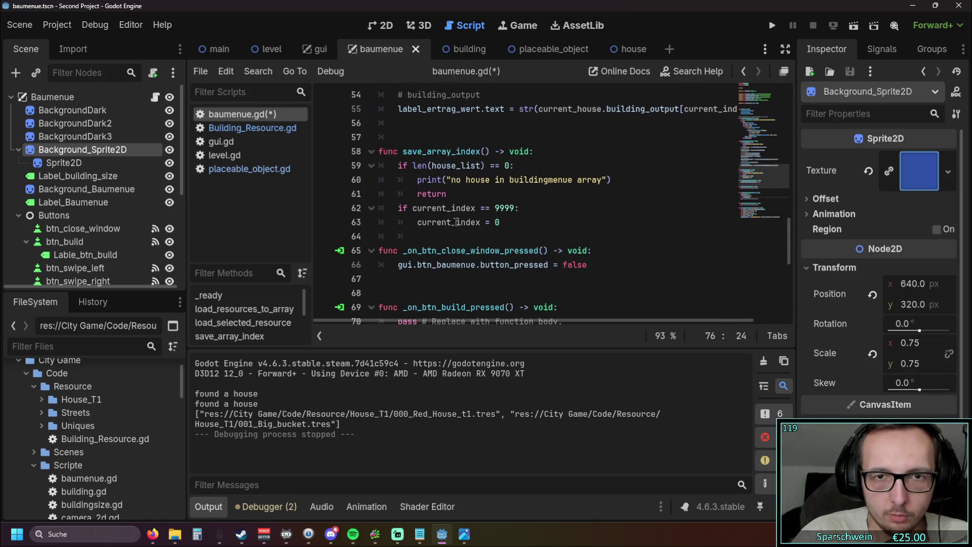
scroll(458, 236, down, 4)
click(419, 236)
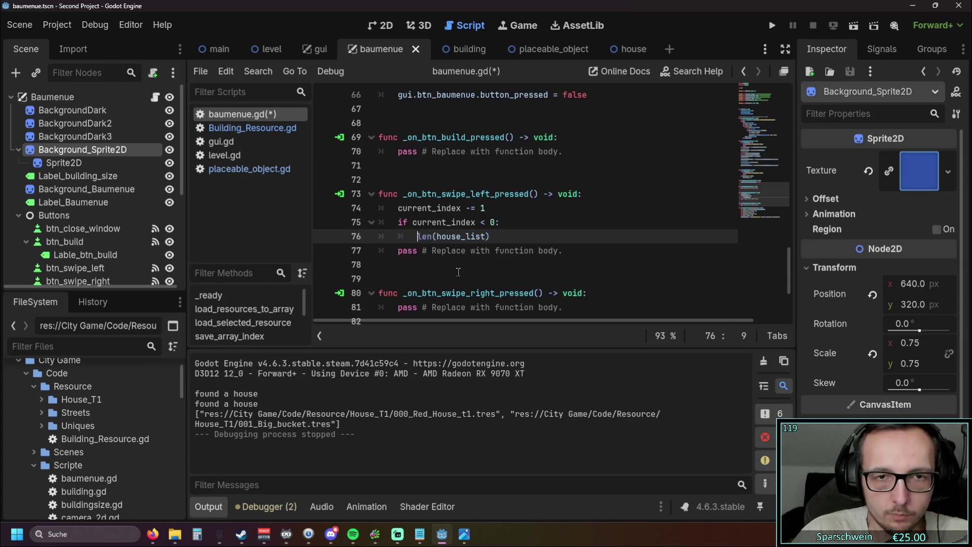
text(current)
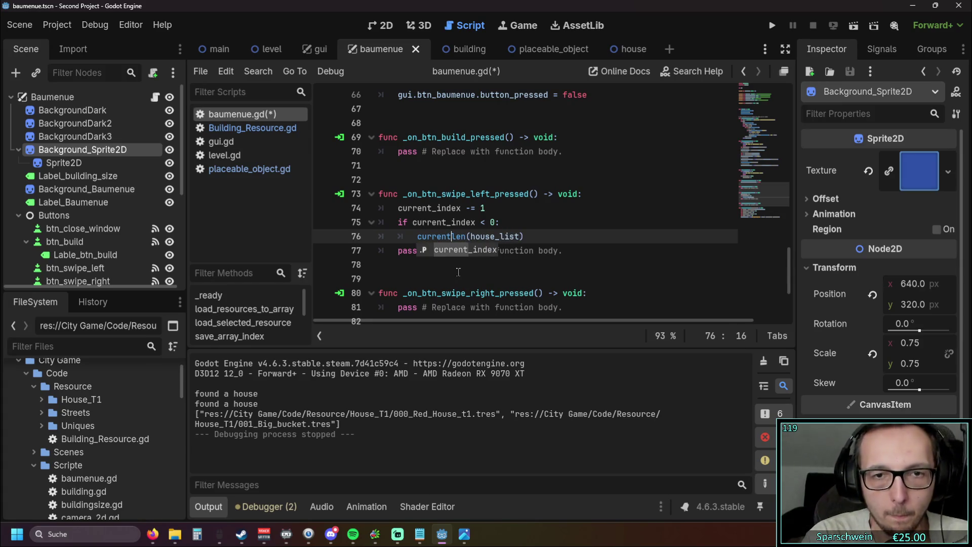
text(_)
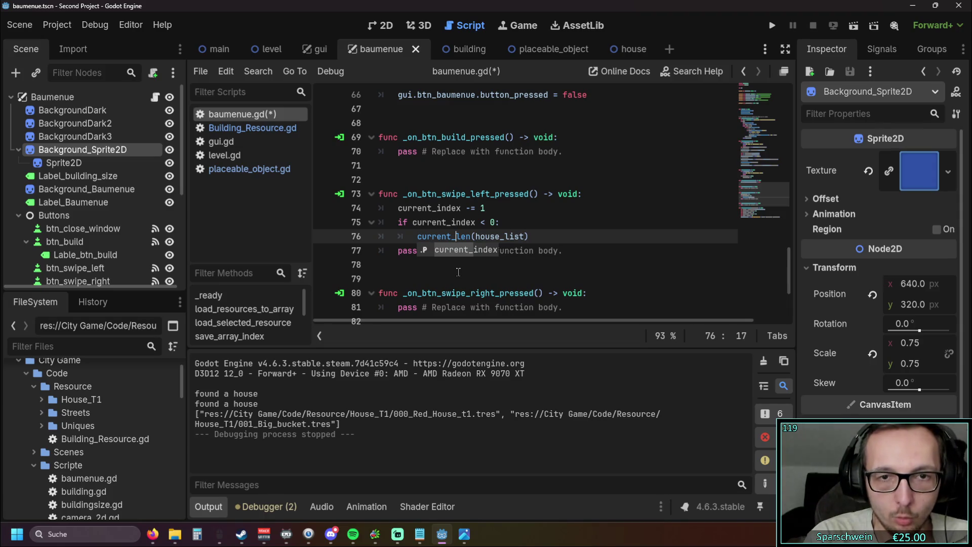
text(index =)
click(558, 253)
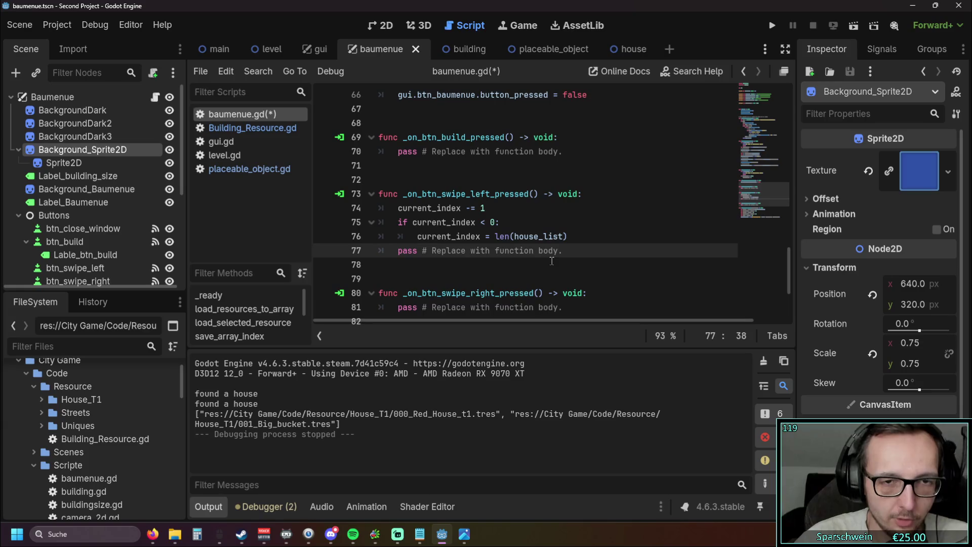
Step: Delete the 'pass # Replace with function body.' placeholder line
click(335, 250)
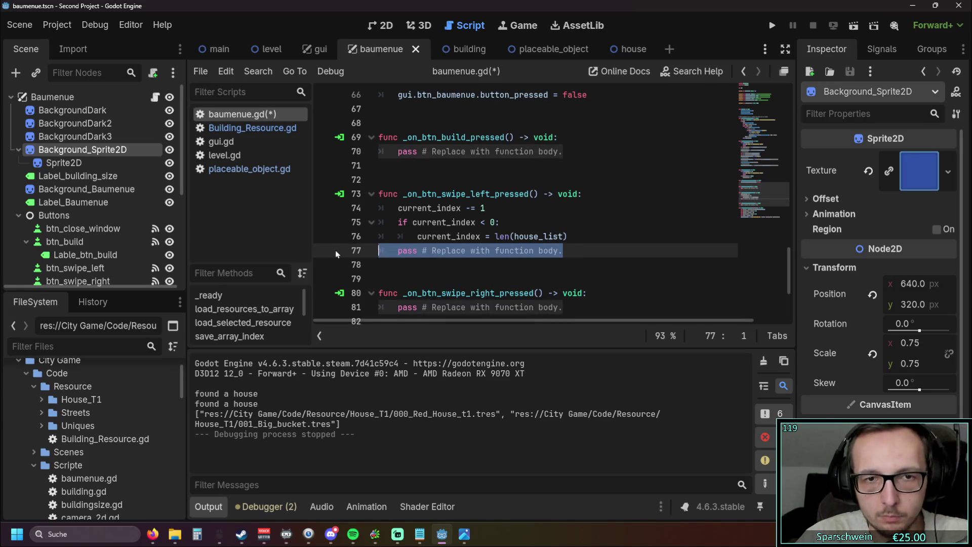
key(Delete)
click(477, 261)
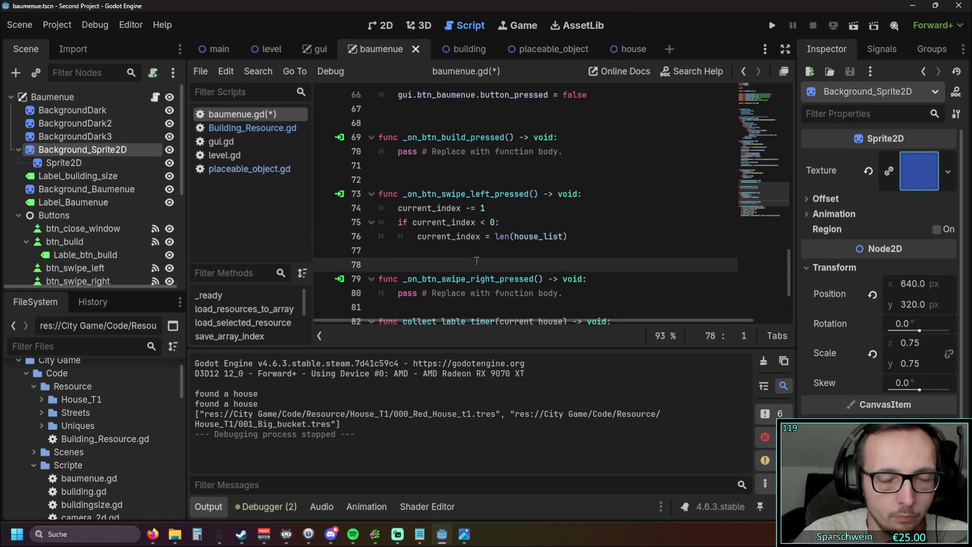
Step: Add a load_selected_resource() call on a new line after line 76
scroll(464, 255, up, 4)
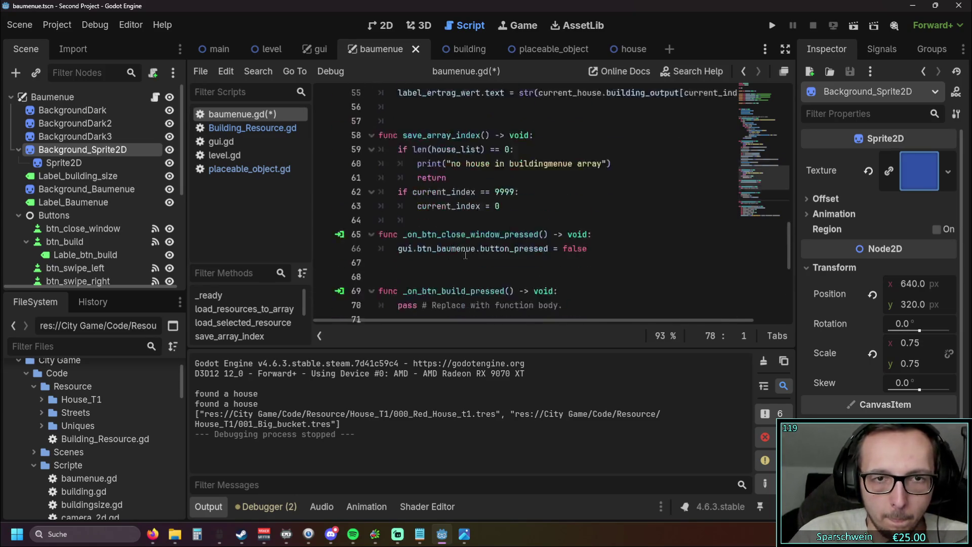
scroll(465, 255, up, 4)
scroll(452, 242, up, 3)
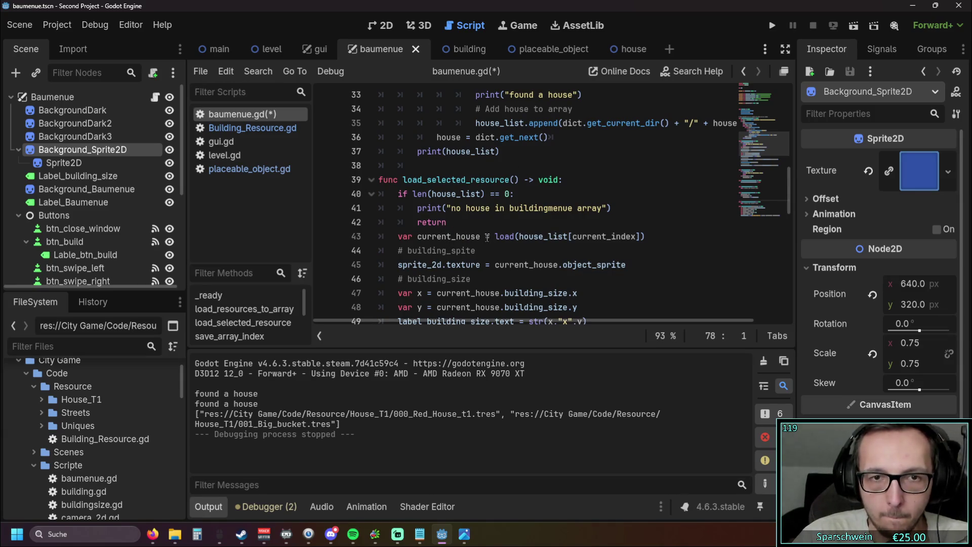
drag(519, 180, 404, 180)
scroll(489, 247, down, 12)
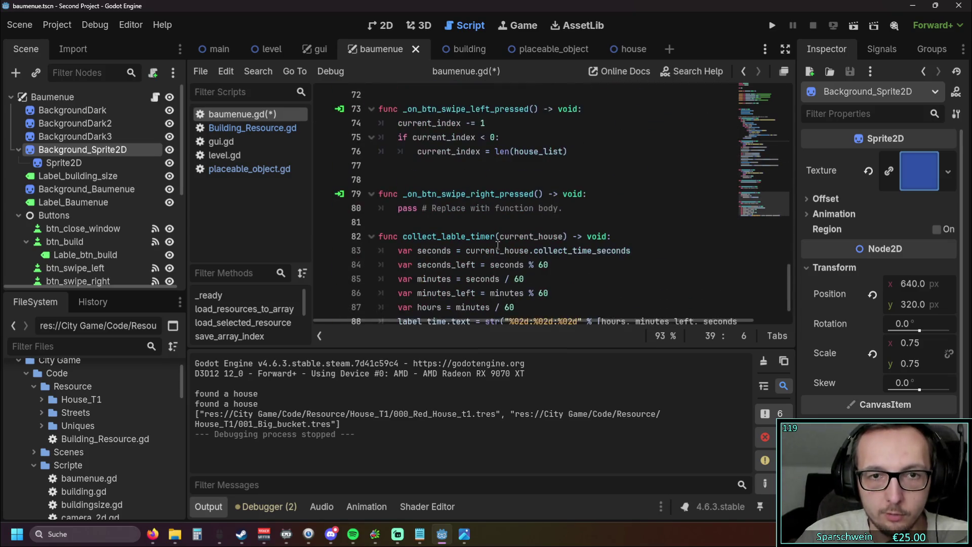
scroll(498, 235, up, 2)
click(572, 208)
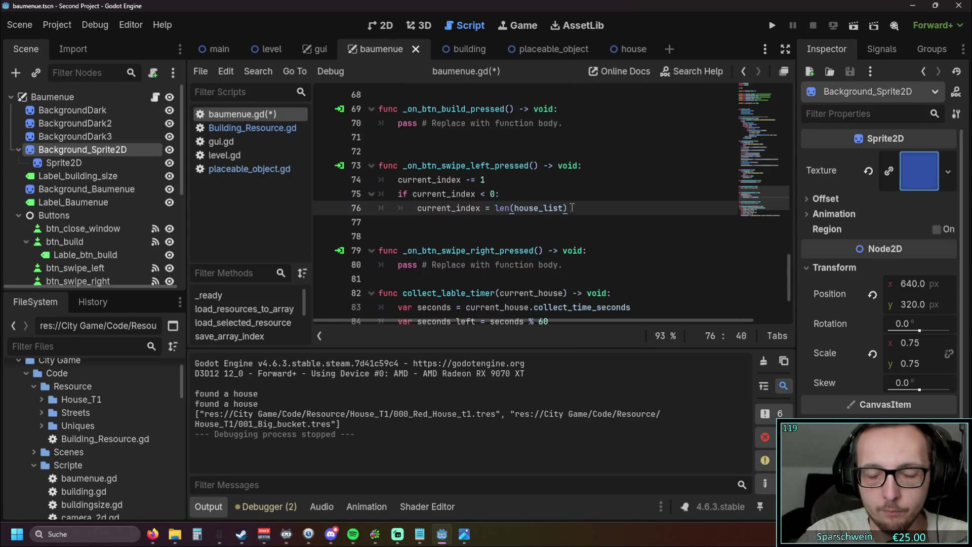
key(Return)
key(BackSpace)
key(ctrl+v)
click(516, 244)
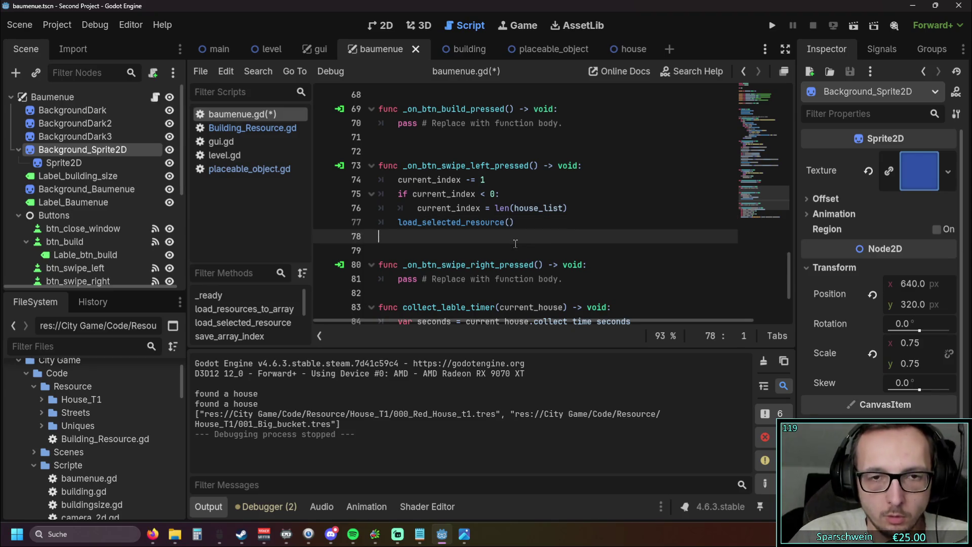
Step: Select the swipe-left handler body for copying
scroll(515, 244, up, 10)
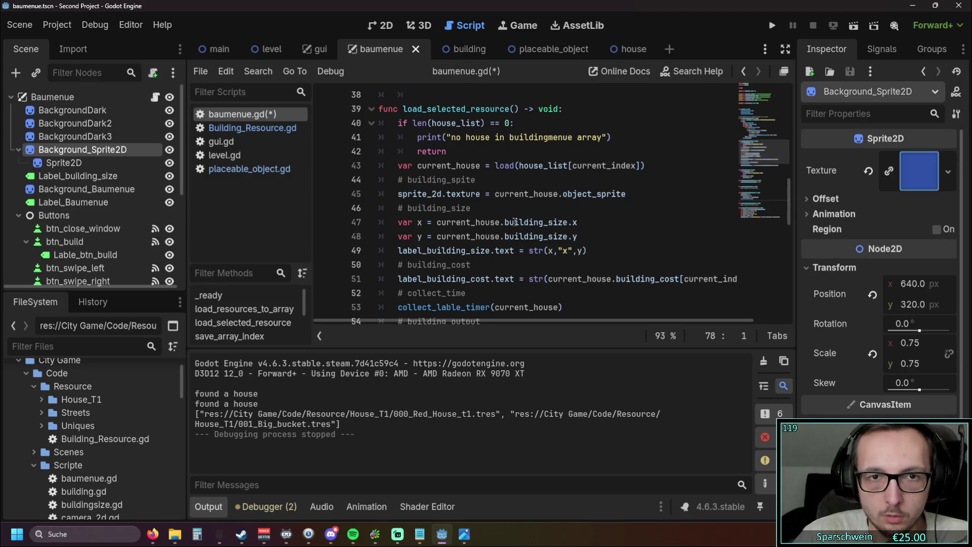
scroll(525, 134, down, 10)
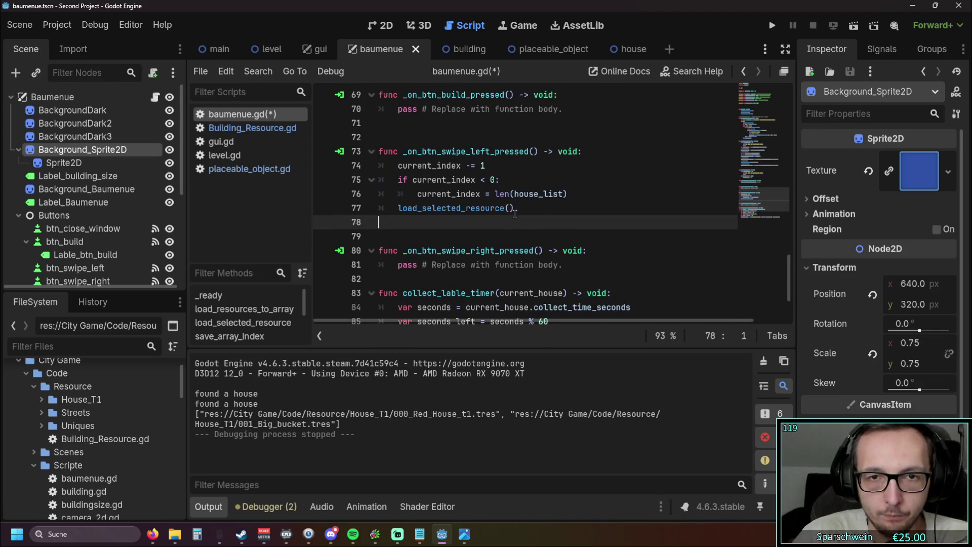
drag(517, 208, 352, 168)
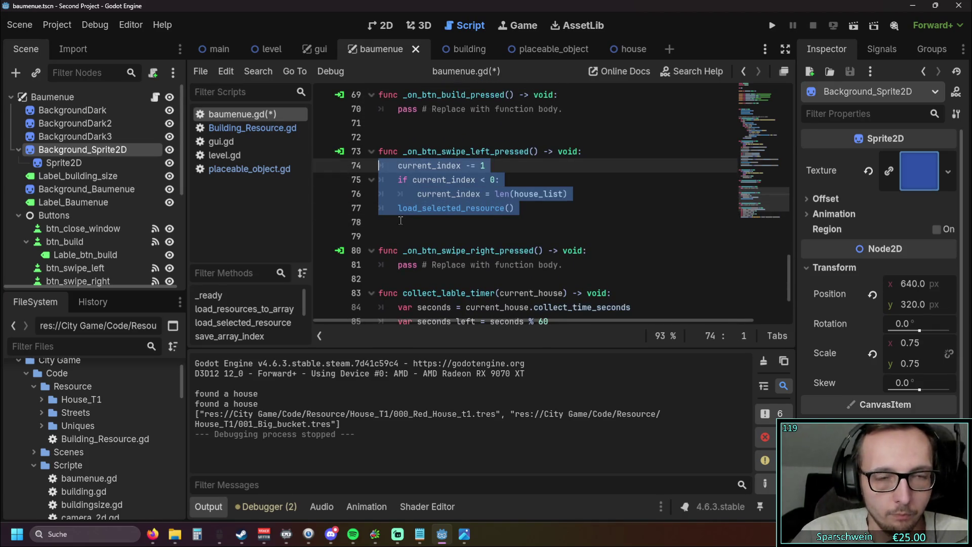
scroll(400, 221, down, 1)
drag(562, 222, 403, 222)
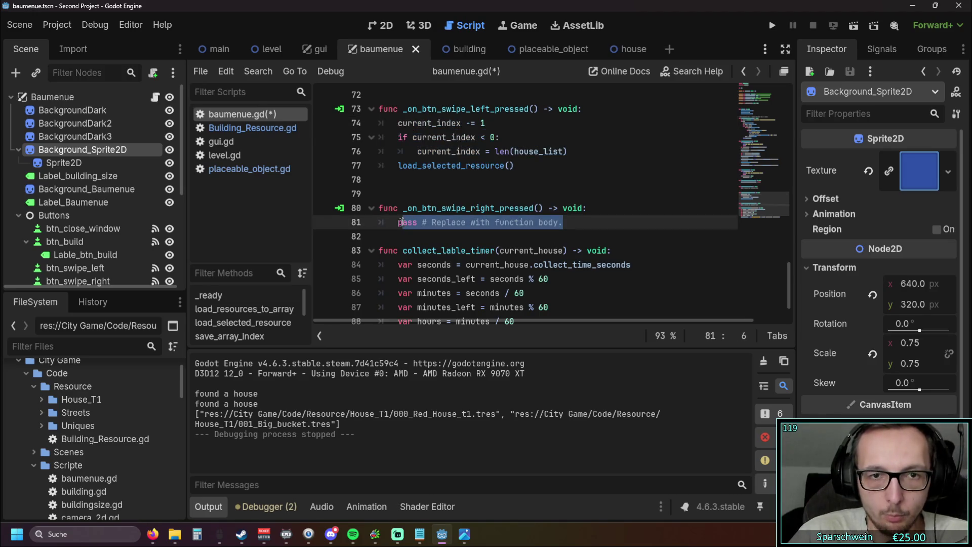
Step: Paste the swipe-left body into the swipe-right handler and change its decrement to current_index +=
key(ctrl+v)
click(418, 222)
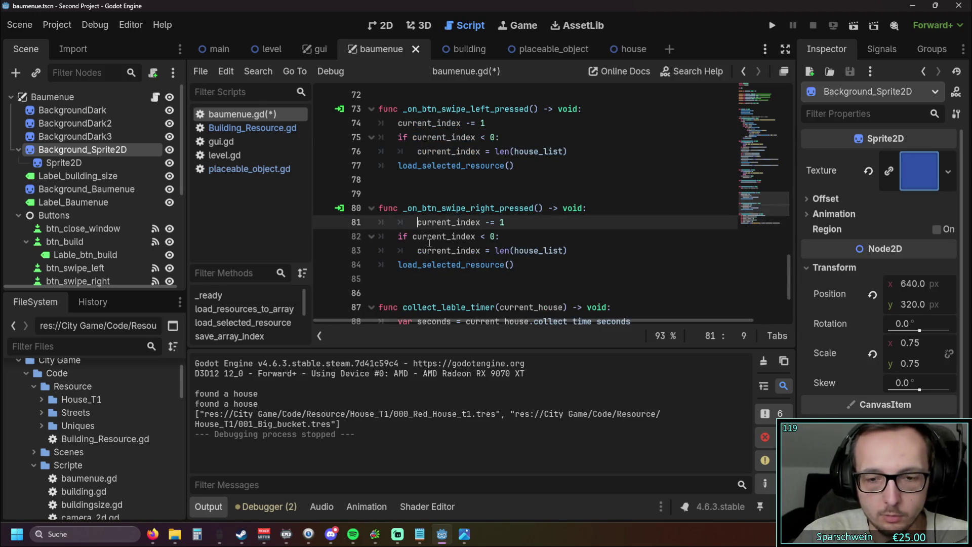
key(BackSpace)
drag(465, 223, 473, 222)
text(+)
click(554, 185)
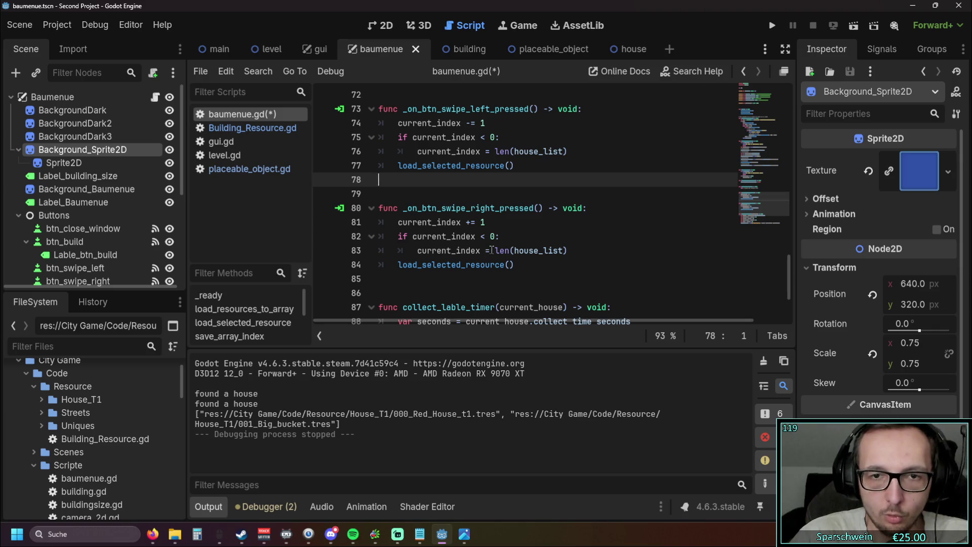
Step: Make the check current_index > len(house_list) reset the index to 0, then run the game
double_click(484, 236)
text(>)
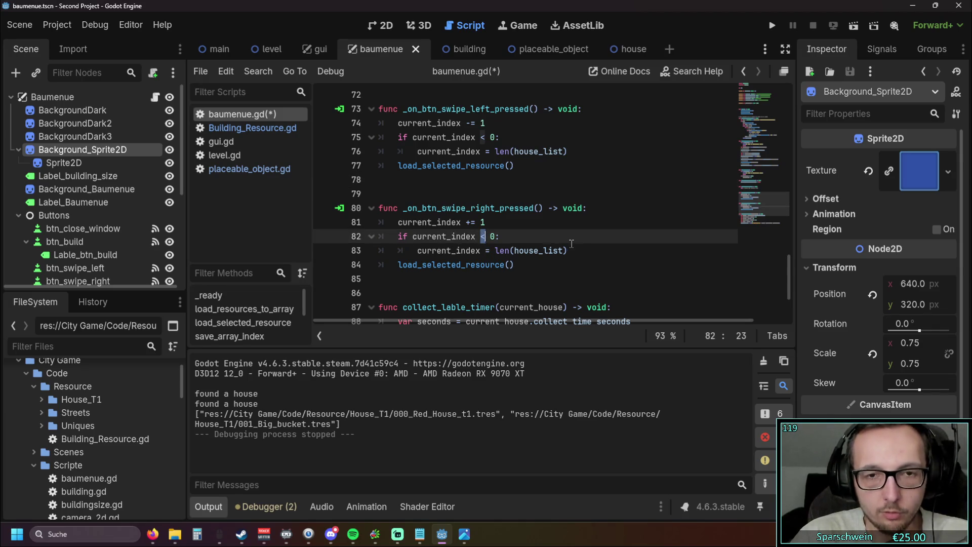
click(534, 272)
drag(497, 251, 568, 251)
key(ctrl+c)
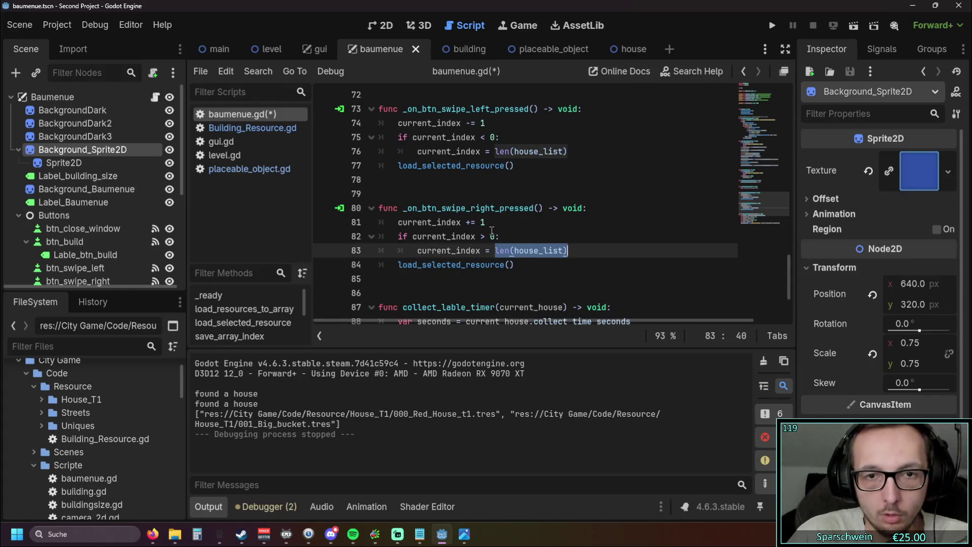
double_click(493, 236)
key(ctrl+v)
click(562, 265)
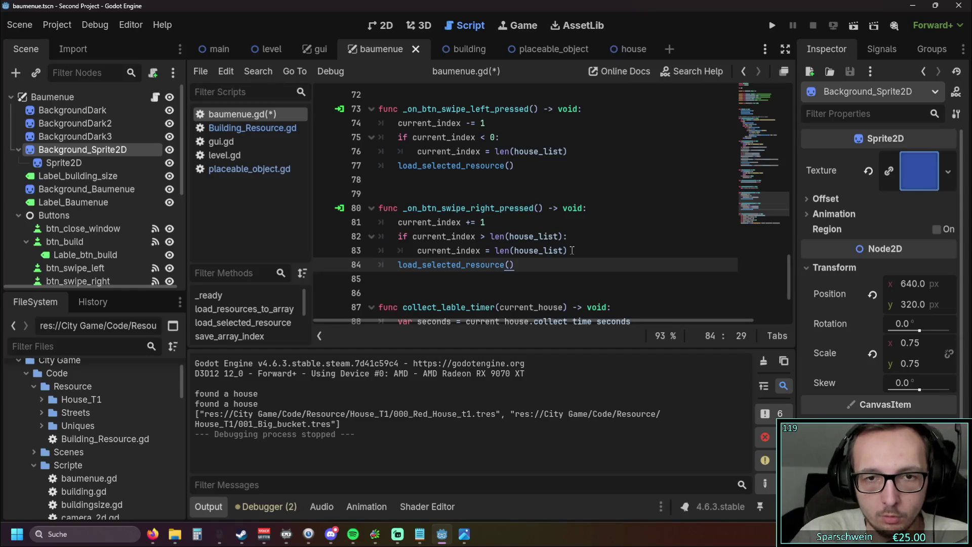
drag(568, 250, 496, 251)
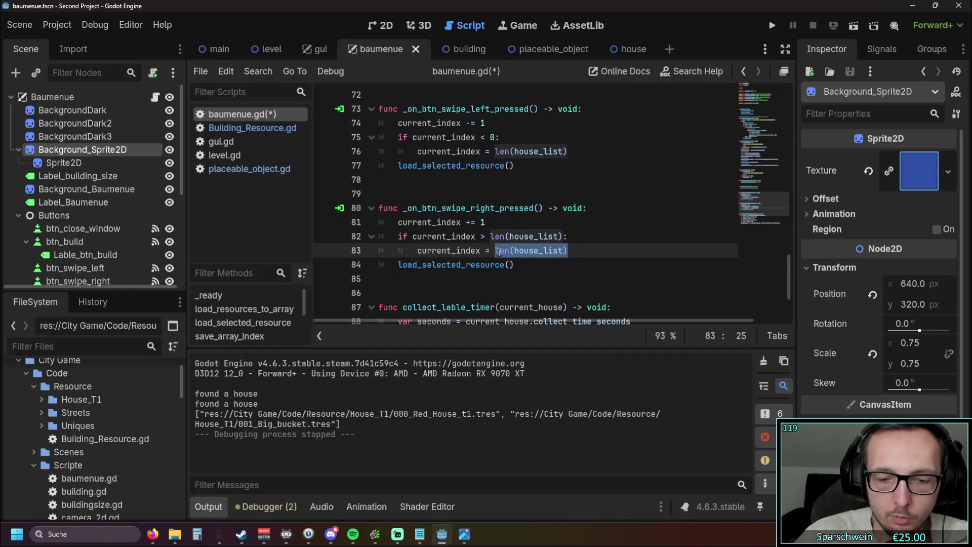
text(0)
click(566, 267)
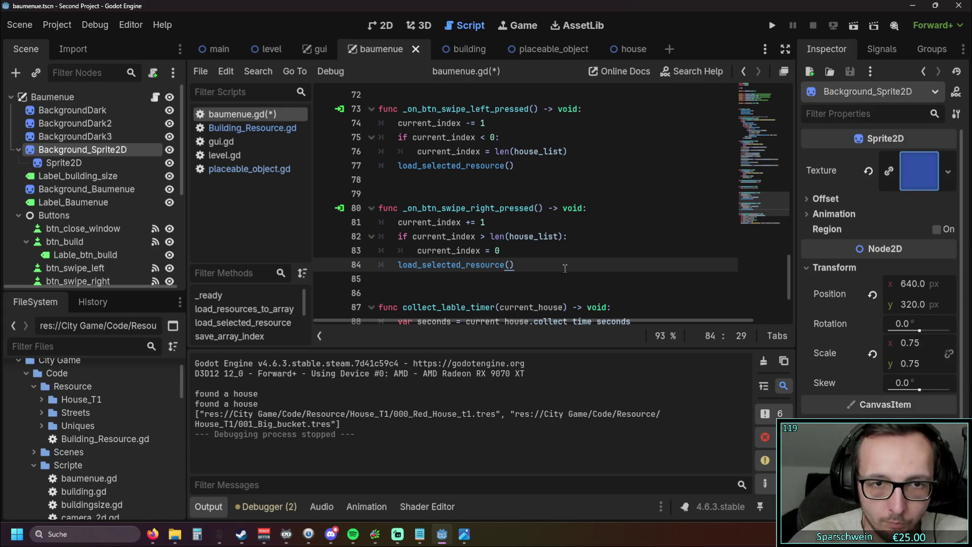
click(773, 26)
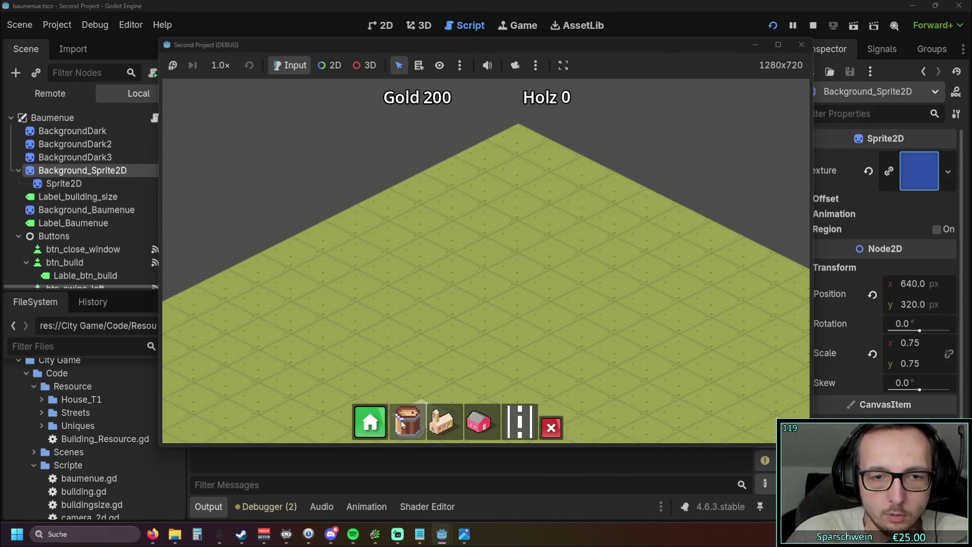
Step: Open the Baumenue in the running game and swipe right, triggering the invalid key '1' Dictionary error
click(370, 422)
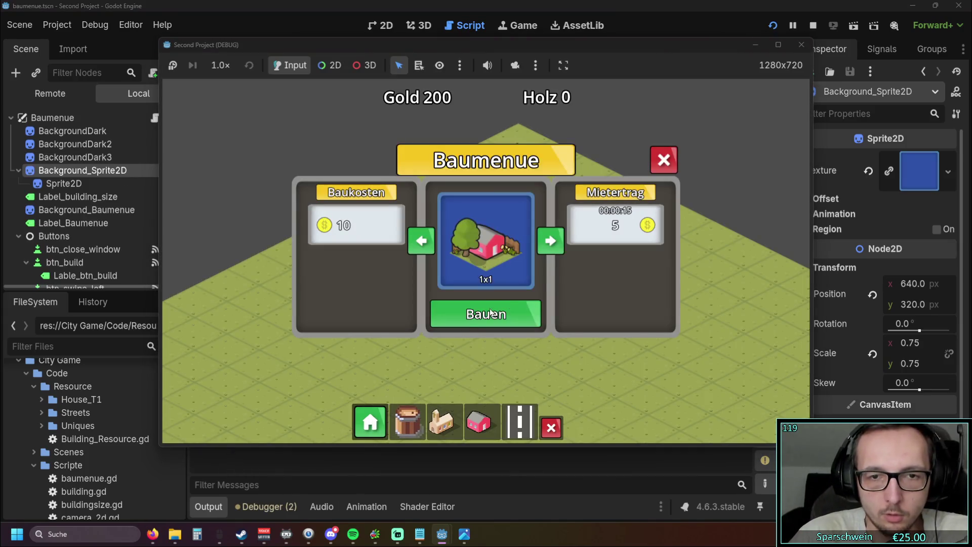
click(552, 243)
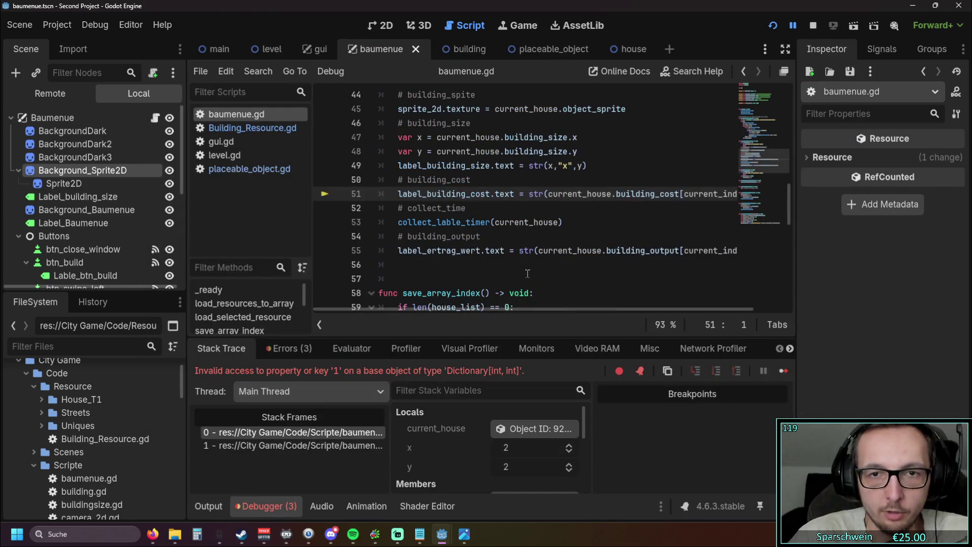
mouse_move(453, 312)
mouse_down()
mouse_move(509, 318)
mouse_move(412, 313)
mouse_up()
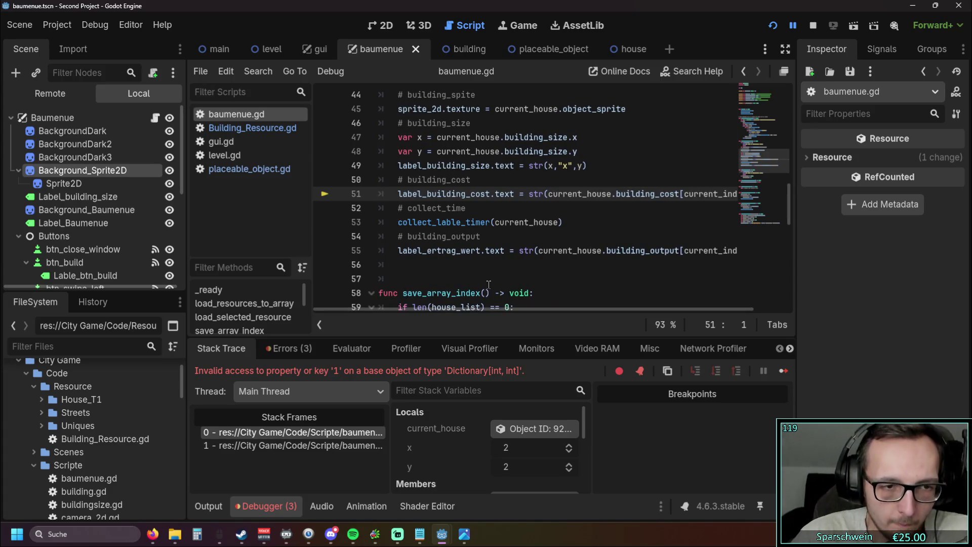
drag(450, 312, 506, 315)
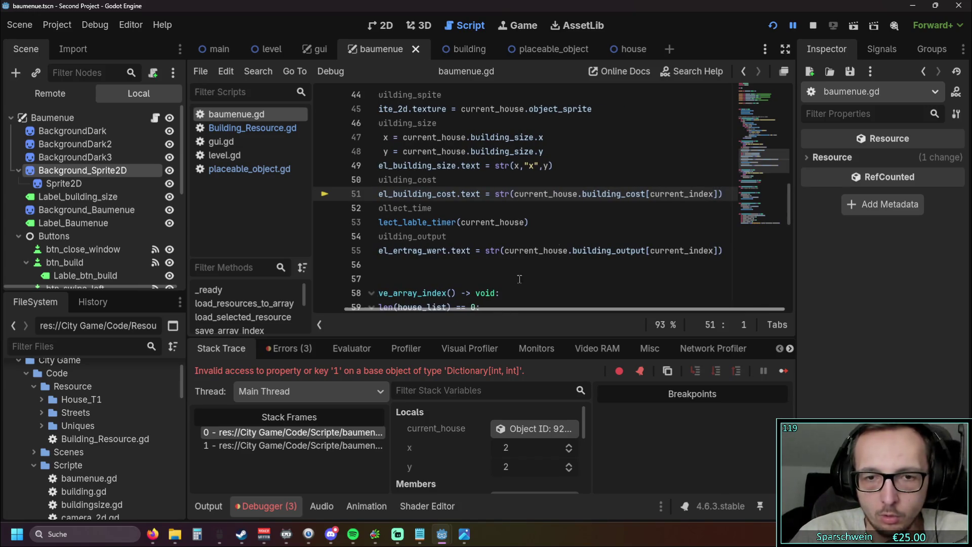
Step: Replace current_index with 0 in the building_cost and building_output lookups on lines 51 and 55
double_click(652, 194)
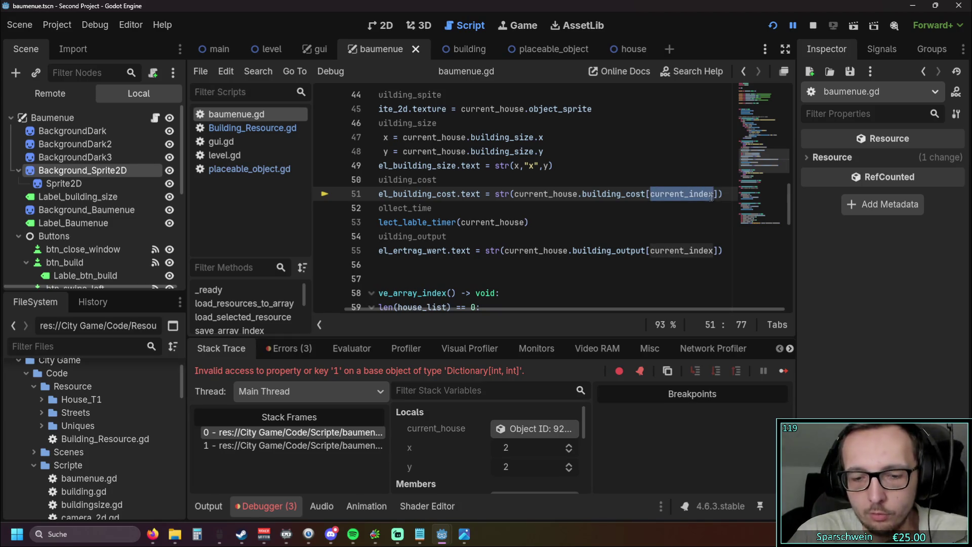
text(0)
drag(651, 250, 715, 252)
text(0)
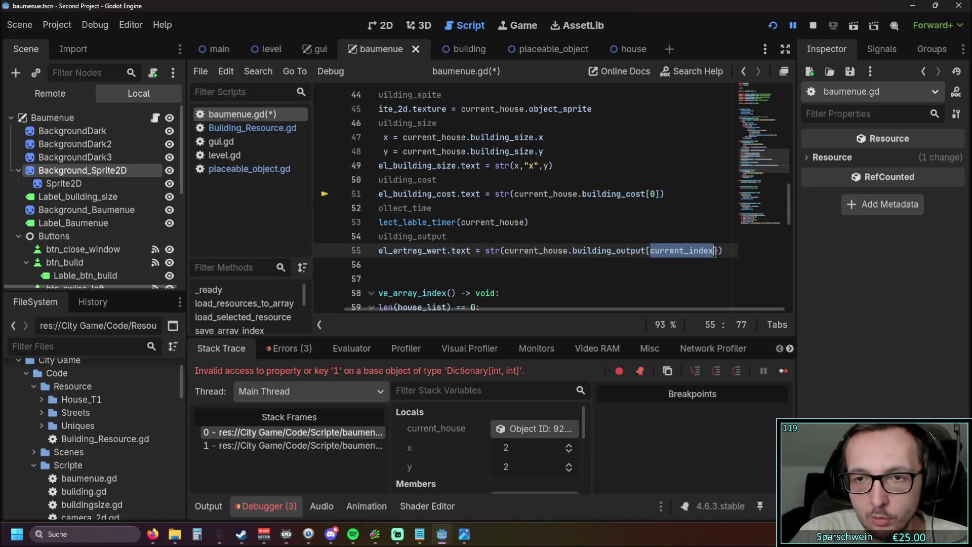
click(610, 279)
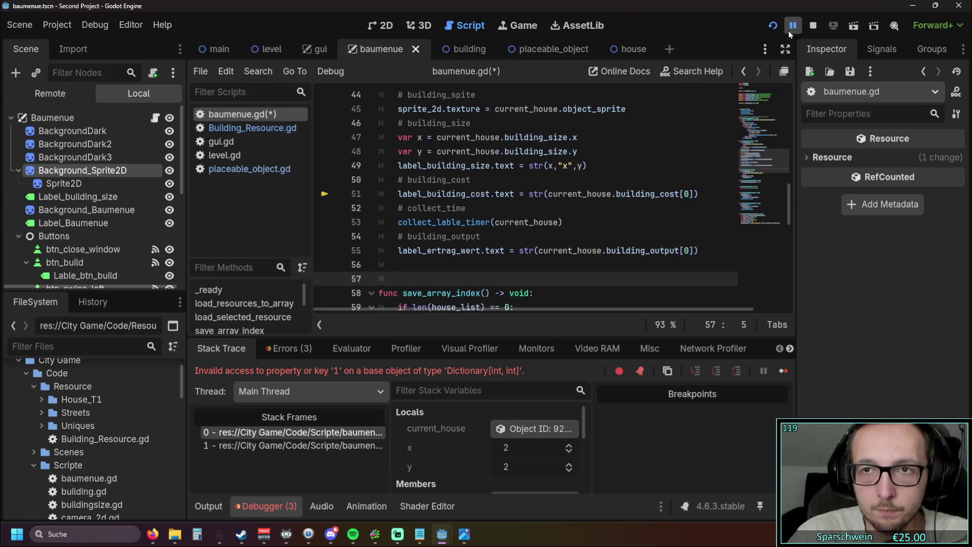
Step: Rerun the game, open the Baumenue and swipe right through the houses to the 2x2 barrels building
click(773, 26)
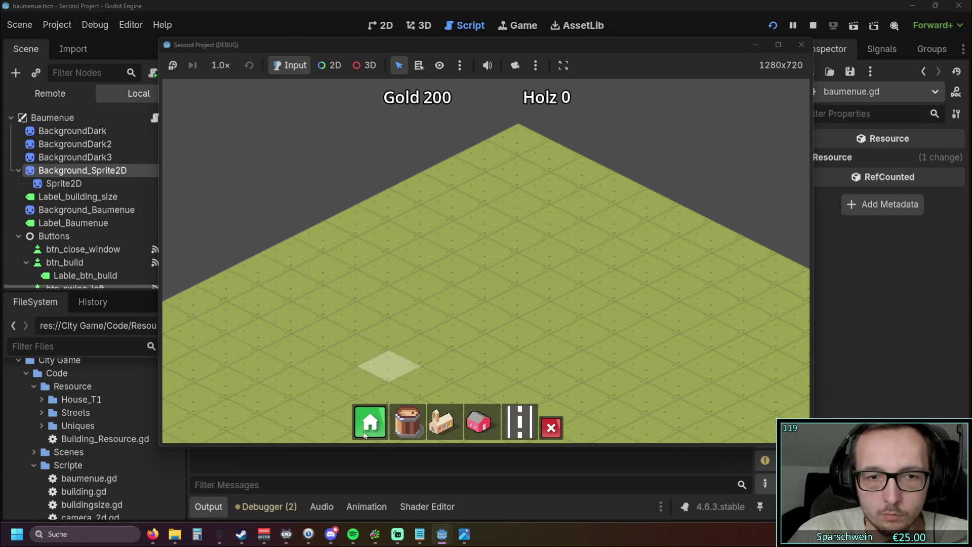
click(365, 435)
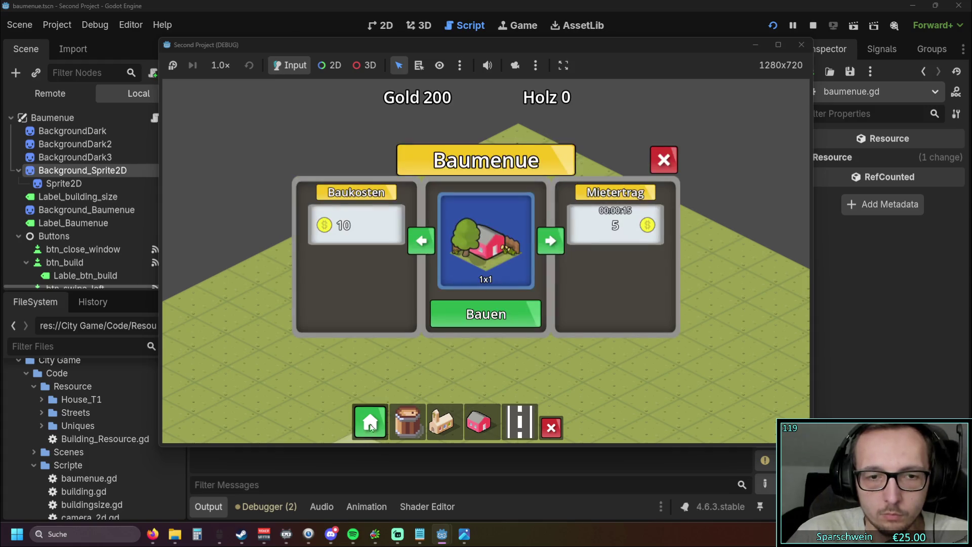
click(423, 240)
click(424, 239)
click(554, 240)
click(552, 242)
click(550, 243)
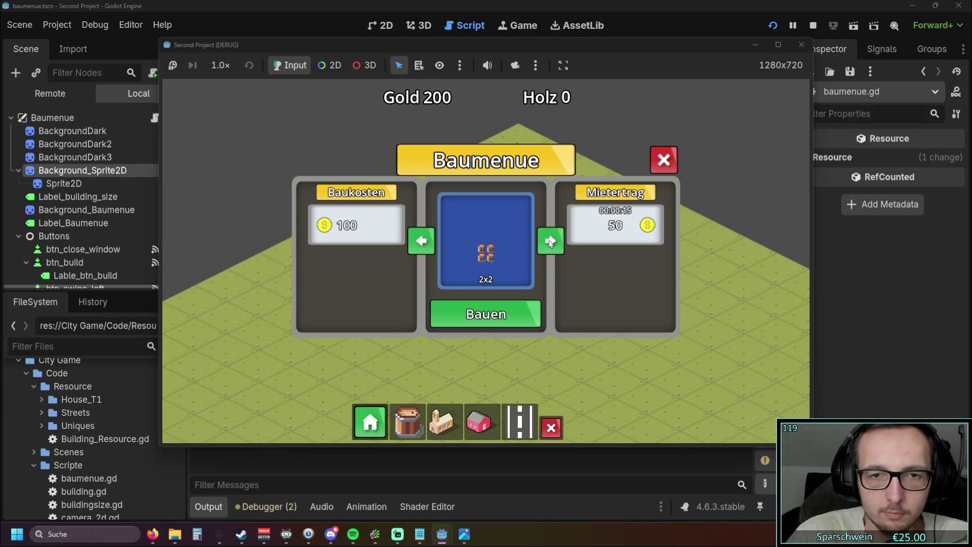
click(550, 242)
click(550, 241)
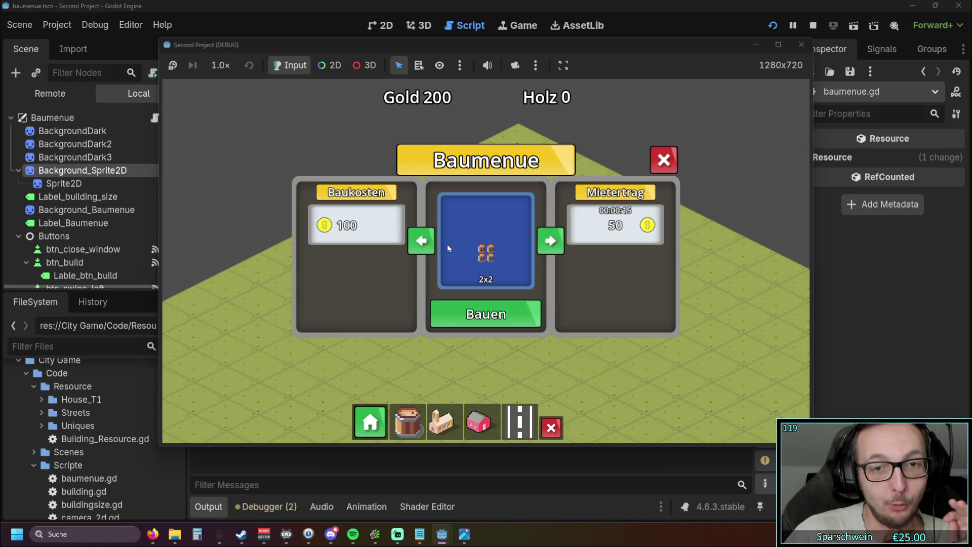
click(549, 242)
click(549, 241)
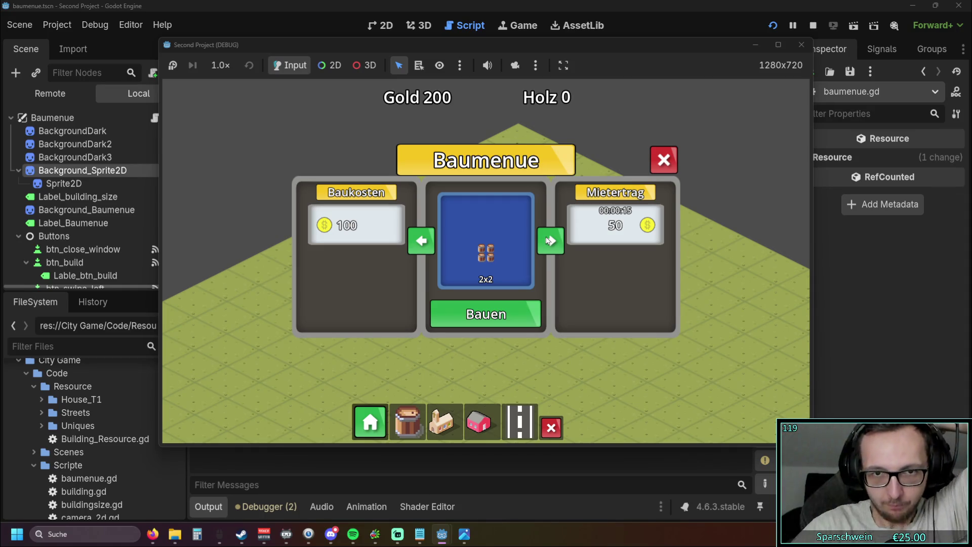
Step: Swipe left repeatedly to test wrapping, then forward past the last house until the line 43 out-of-bounds error
click(425, 243)
click(423, 243)
click(422, 244)
click(423, 243)
click(434, 237)
click(431, 241)
click(421, 241)
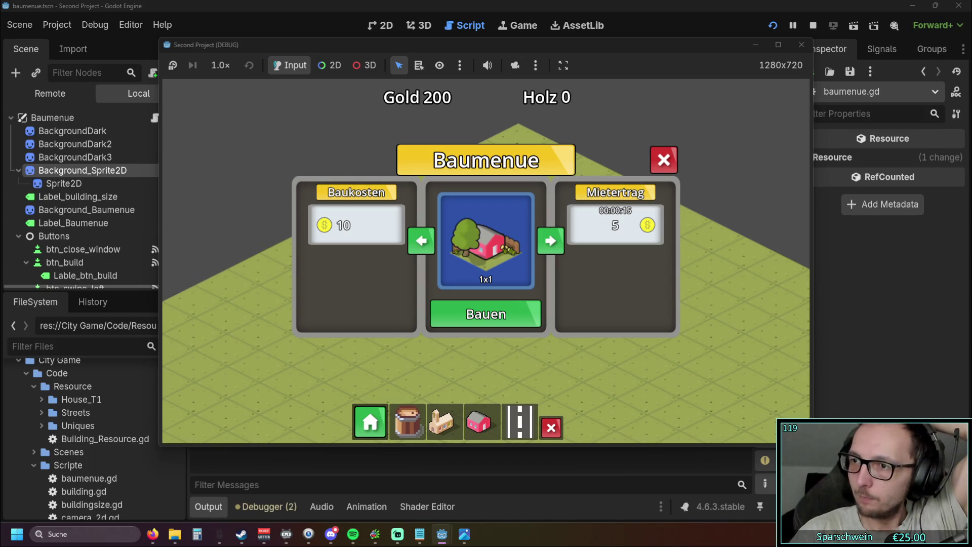
click(551, 241)
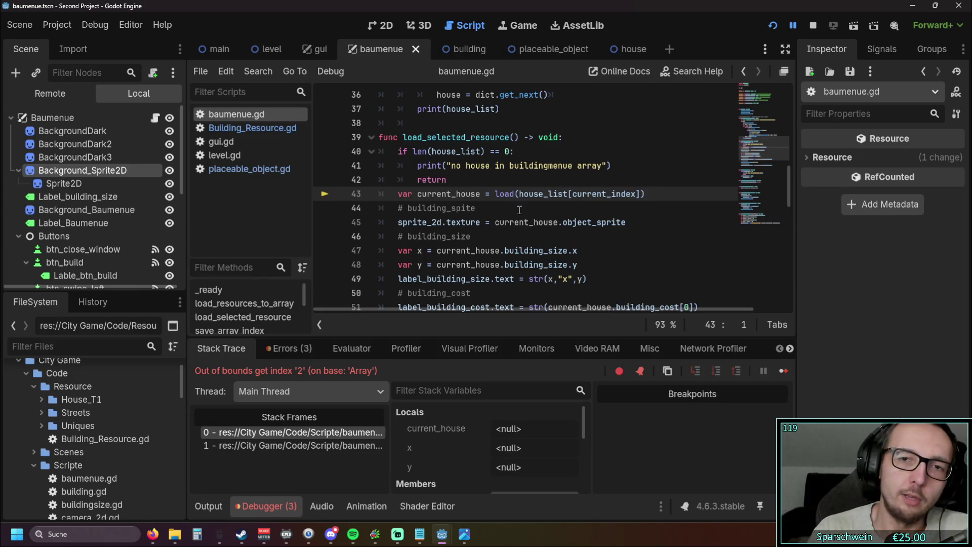
Step: Restart the game, reproduce the crash by swiping left, and inspect the failing load call on line 43
click(770, 28)
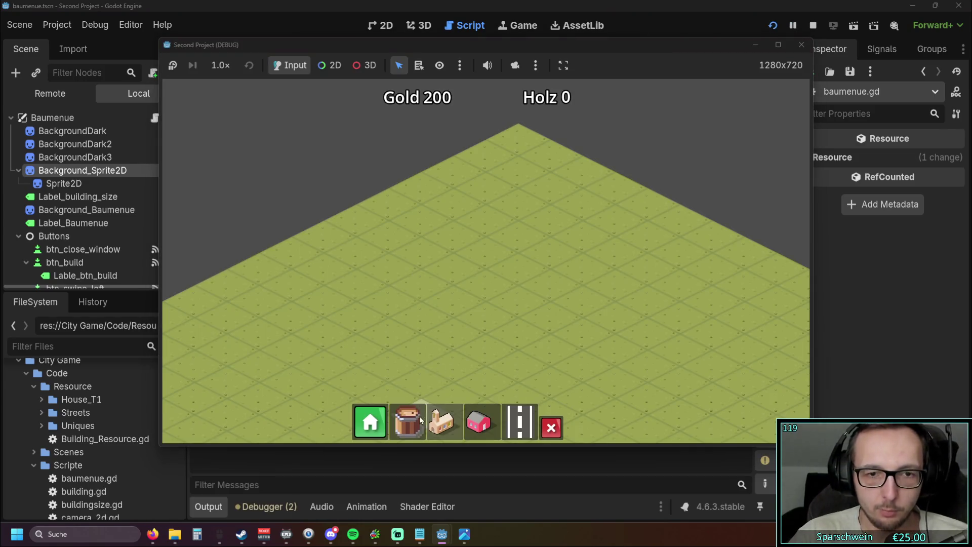
click(408, 421)
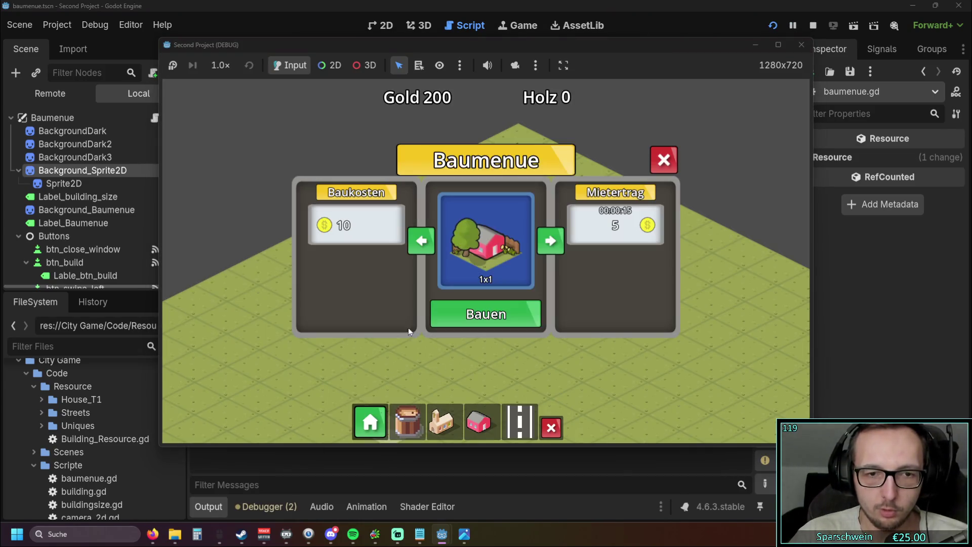
click(424, 240)
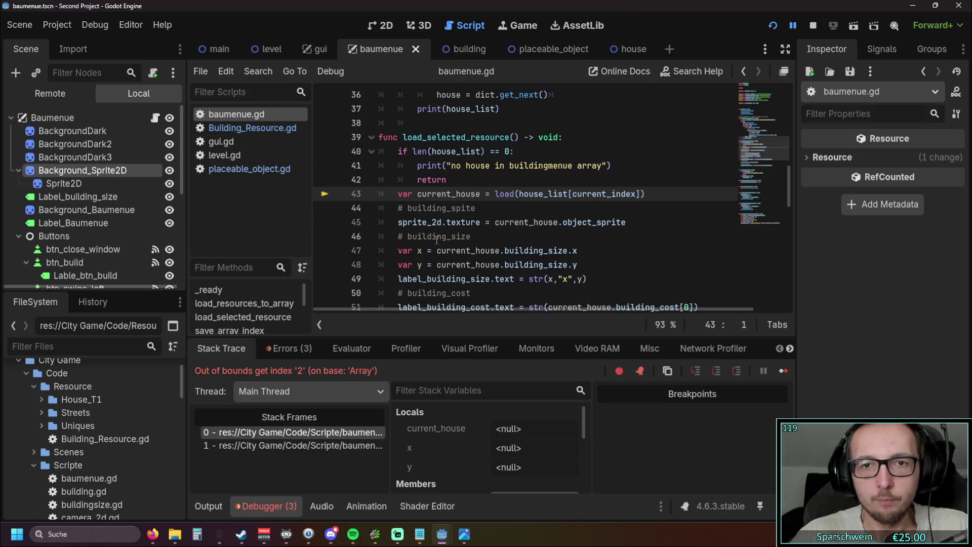
click(641, 195)
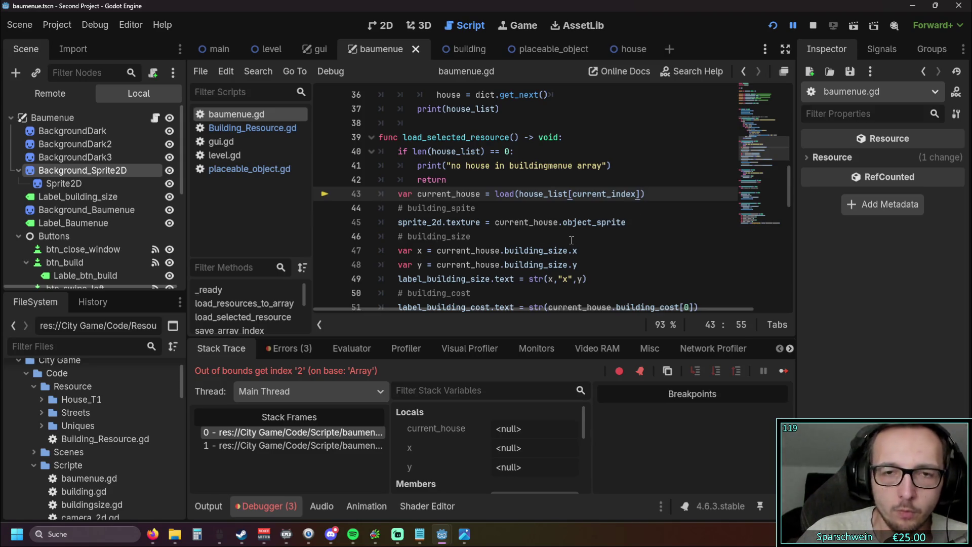
scroll(543, 215, down, 1)
scroll(543, 212, up, 1)
scroll(545, 213, down, 1)
scroll(545, 213, down, 12)
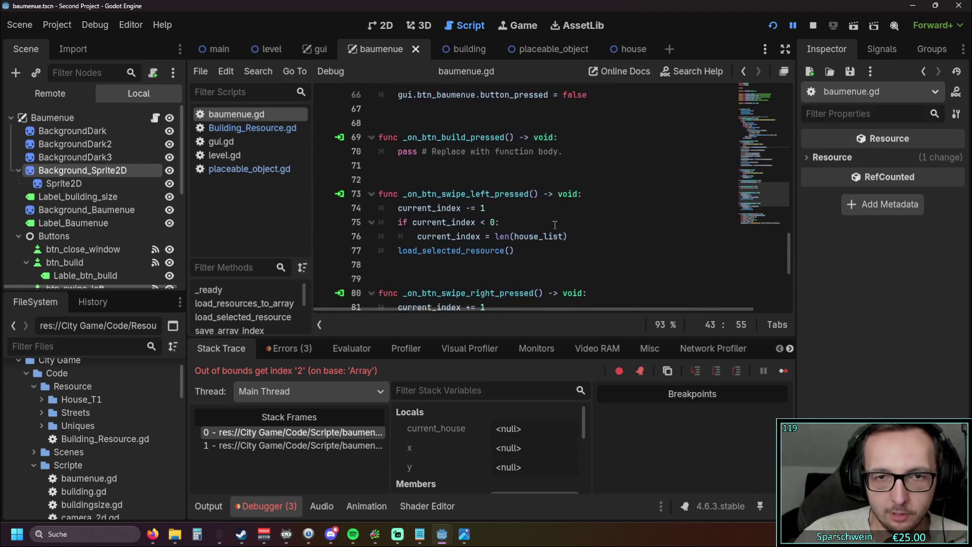
scroll(555, 227, up, 13)
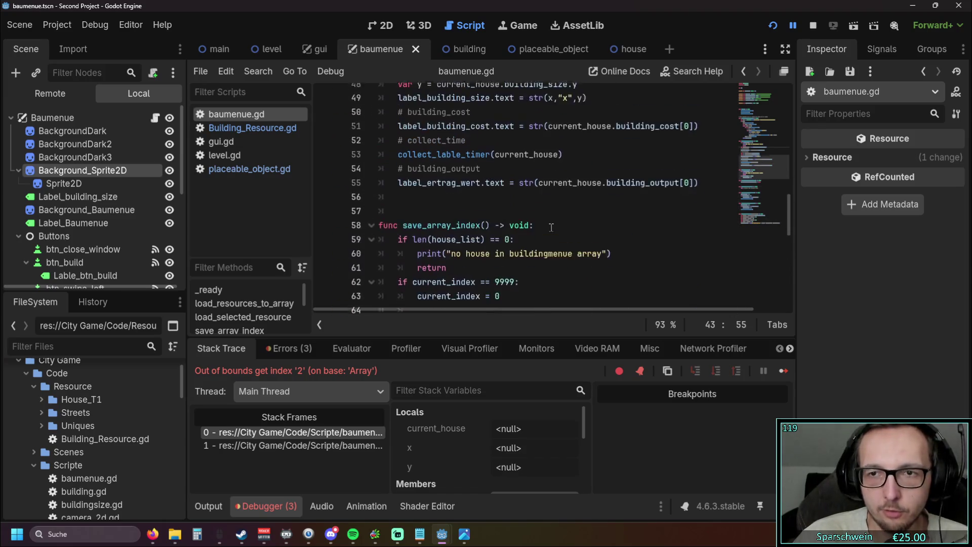
scroll(552, 228, up, 9)
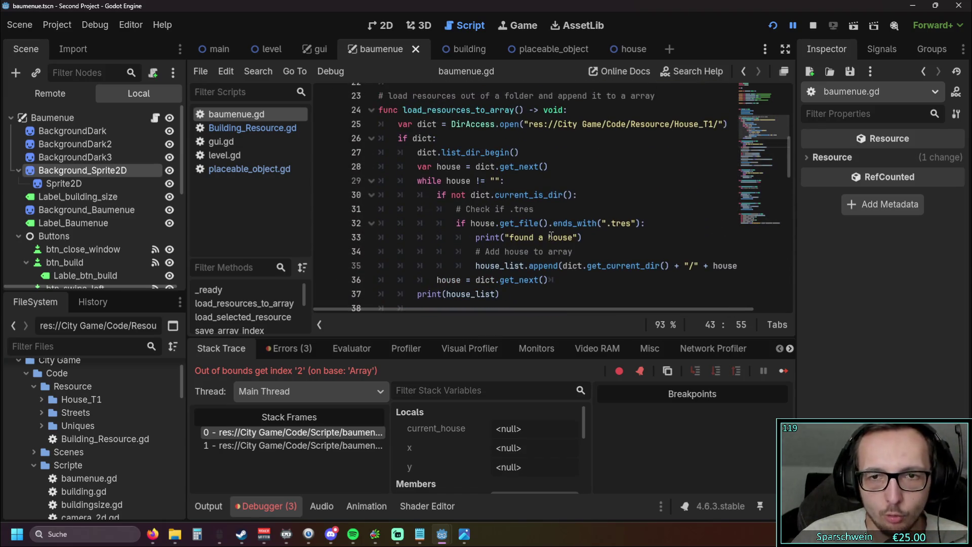
scroll(553, 237, down, 12)
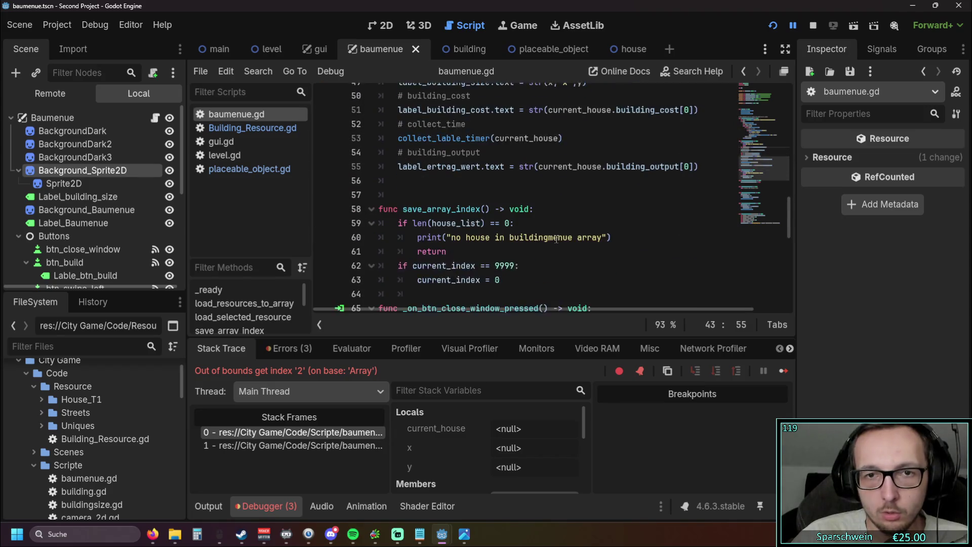
scroll(556, 239, down, 2)
scroll(557, 243, down, 3)
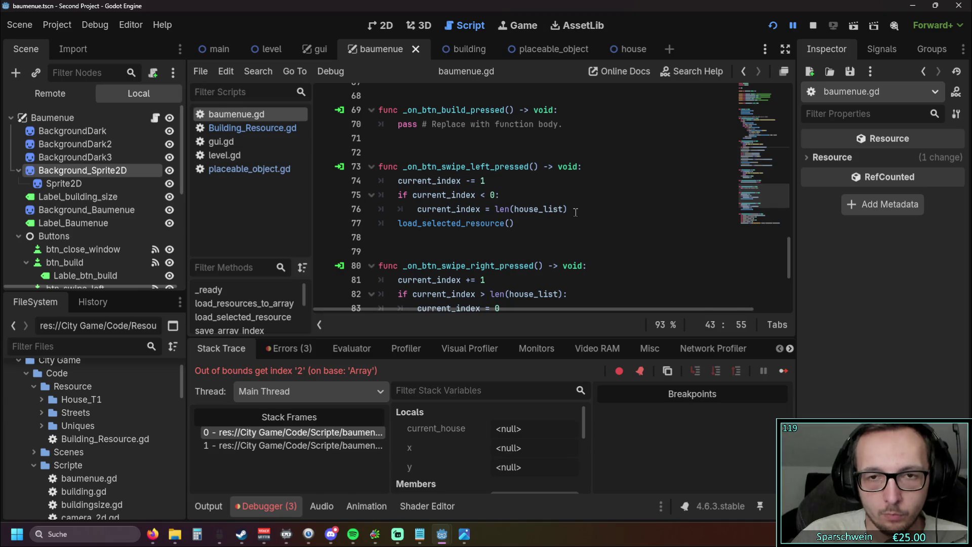
Step: Append -1 after len(house_list) on lines 76 and 82, then rerun the game with F5
click(576, 211)
text(-1)
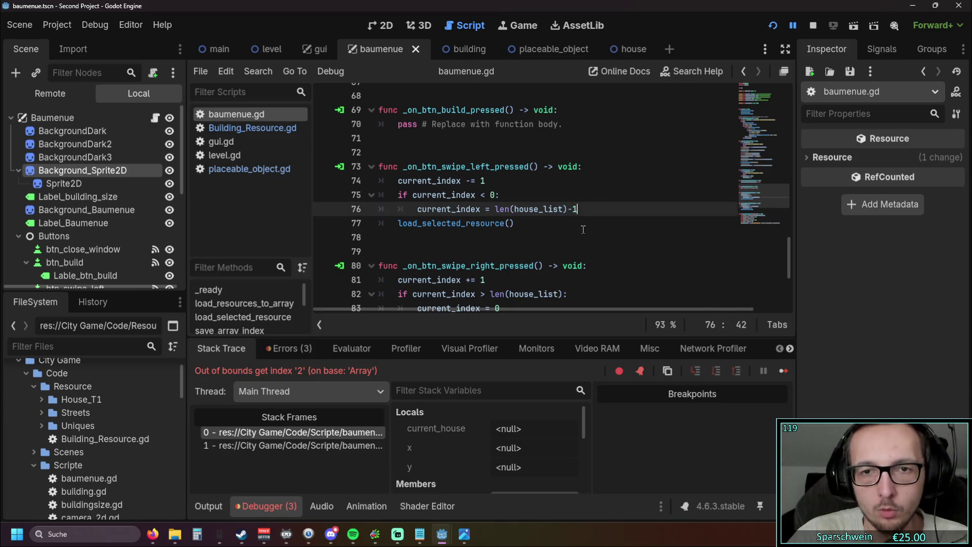
scroll(580, 223, down, 2)
click(574, 212)
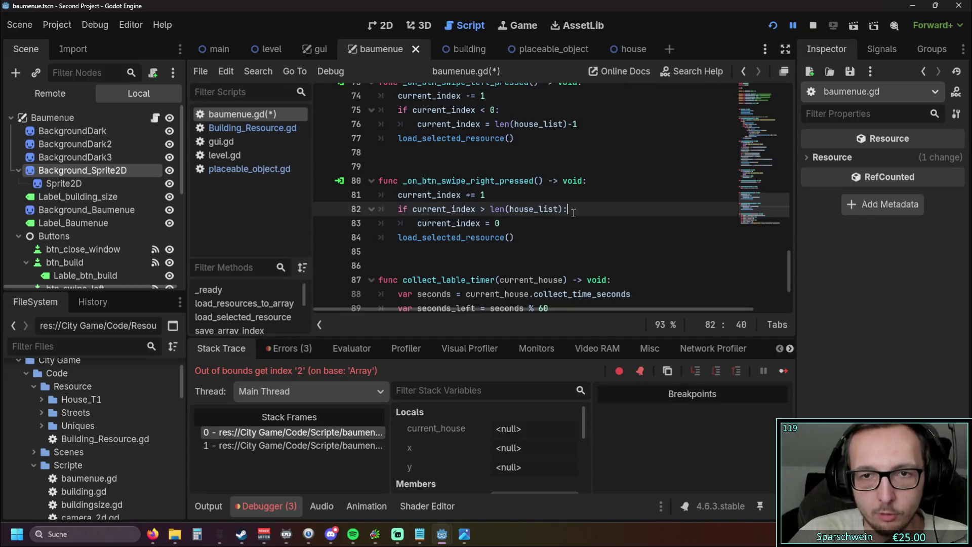
key(Left)
text(-1)
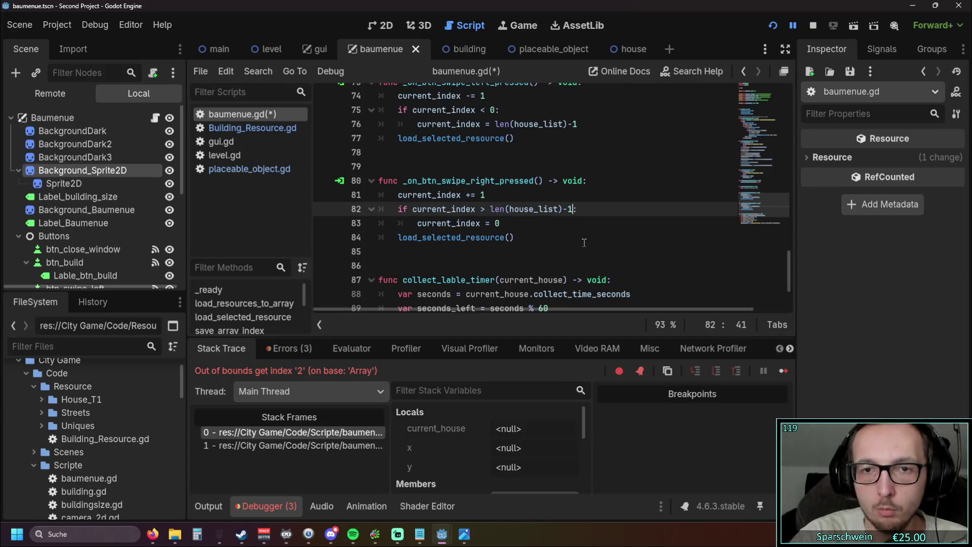
click(570, 241)
key(F5)
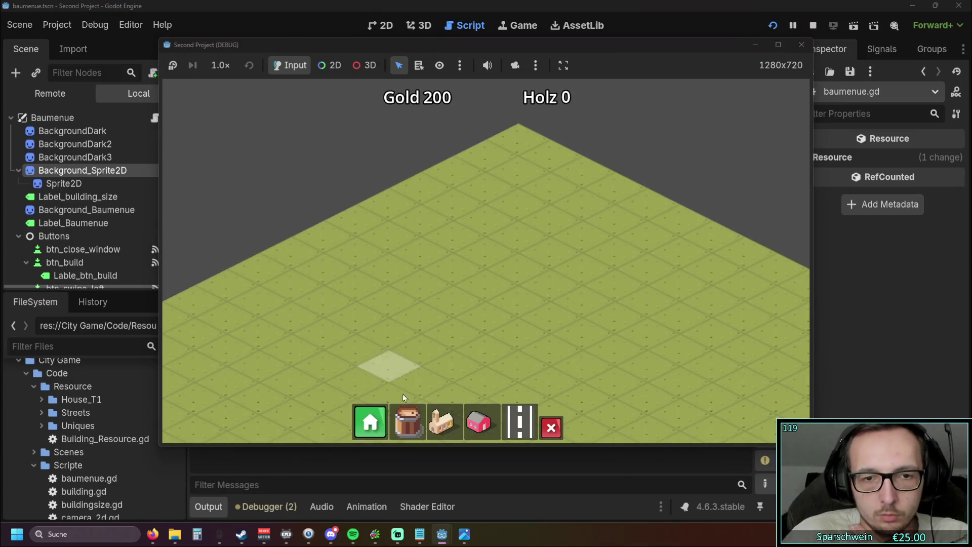
Step: Cycle the Baumenue houses forward and backward to confirm the index wraps without crashing
click(380, 419)
click(427, 244)
click(550, 242)
click(550, 241)
click(421, 242)
click(423, 241)
click(426, 241)
click(429, 241)
click(431, 240)
Step: Close the Baumenue with the red X, stop the game and review baumenue.gd
click(659, 163)
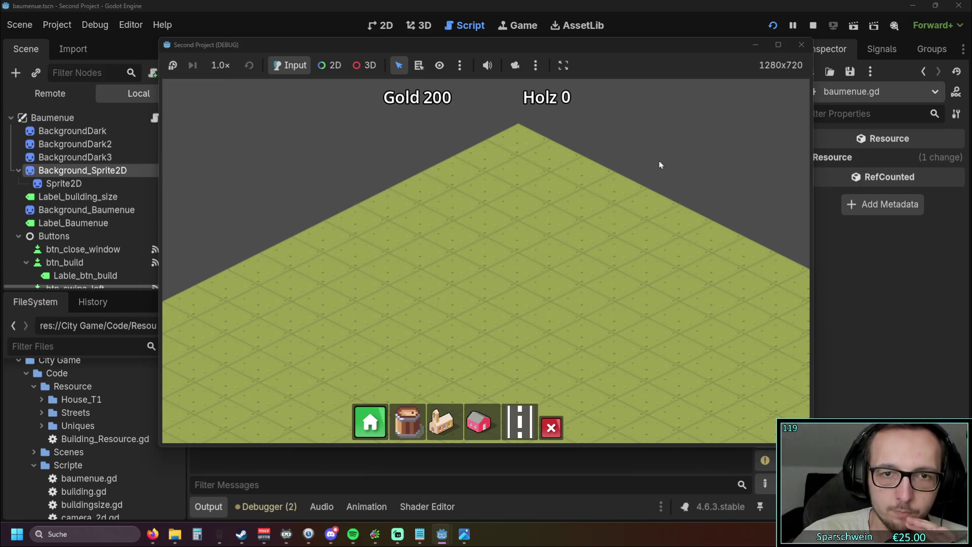
click(800, 47)
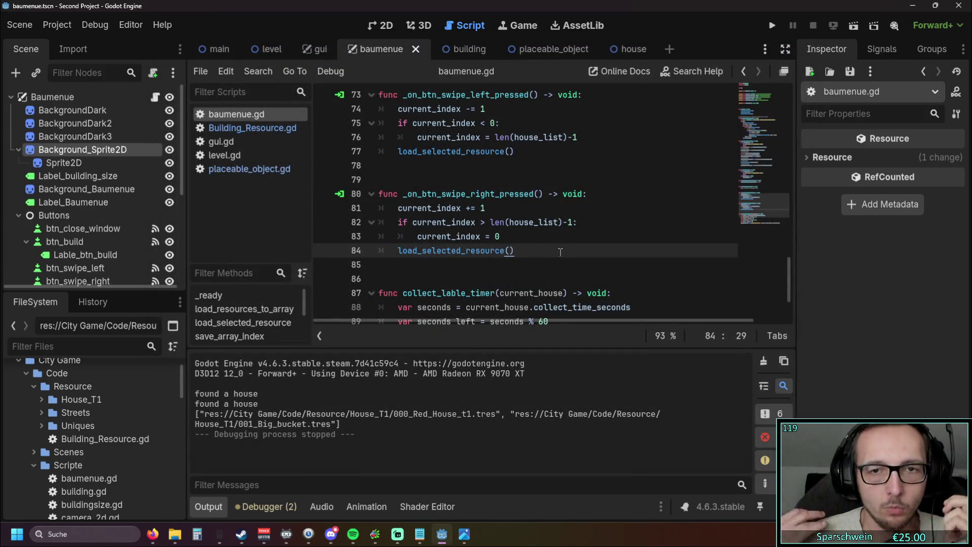
scroll(541, 246, up, 1)
scroll(507, 236, down, 3)
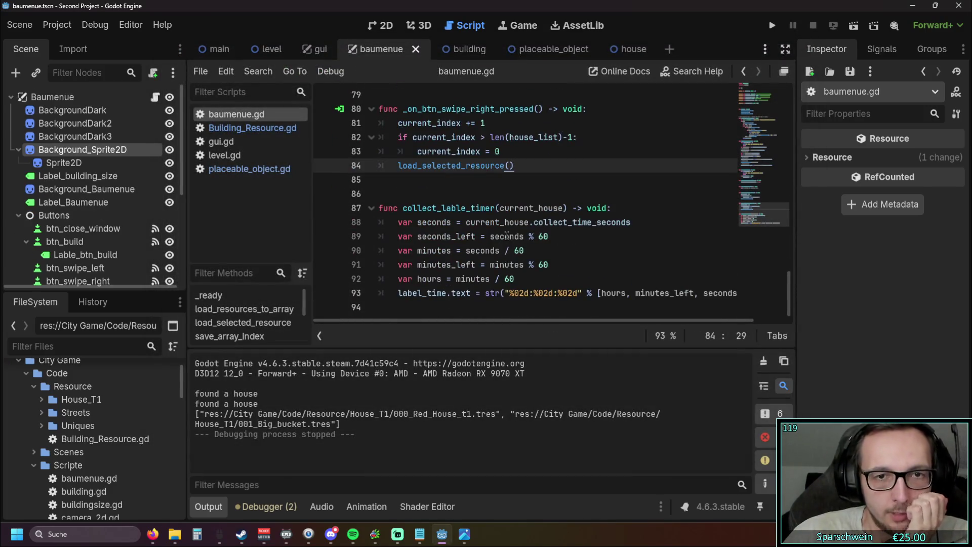
scroll(509, 238, up, 6)
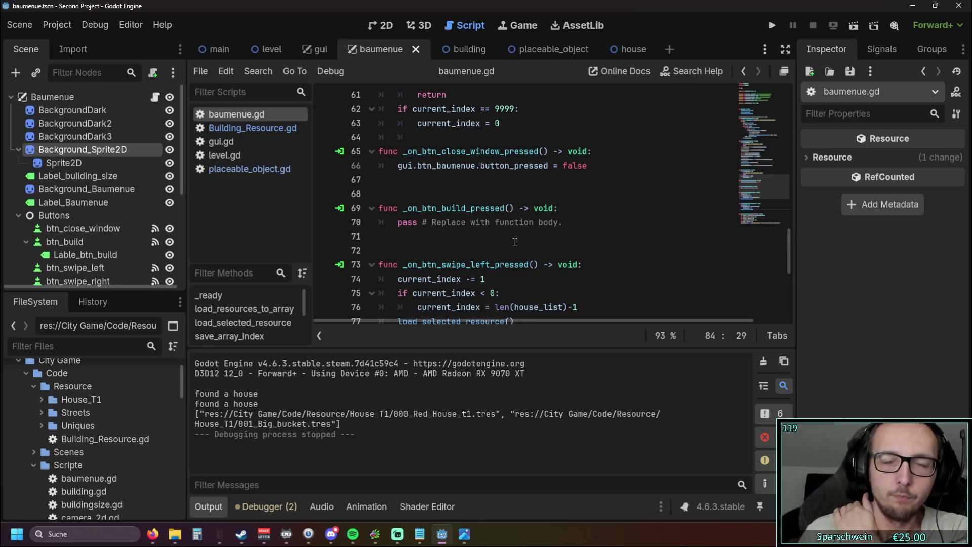
scroll(459, 212, up, 1)
scroll(458, 213, down, 1)
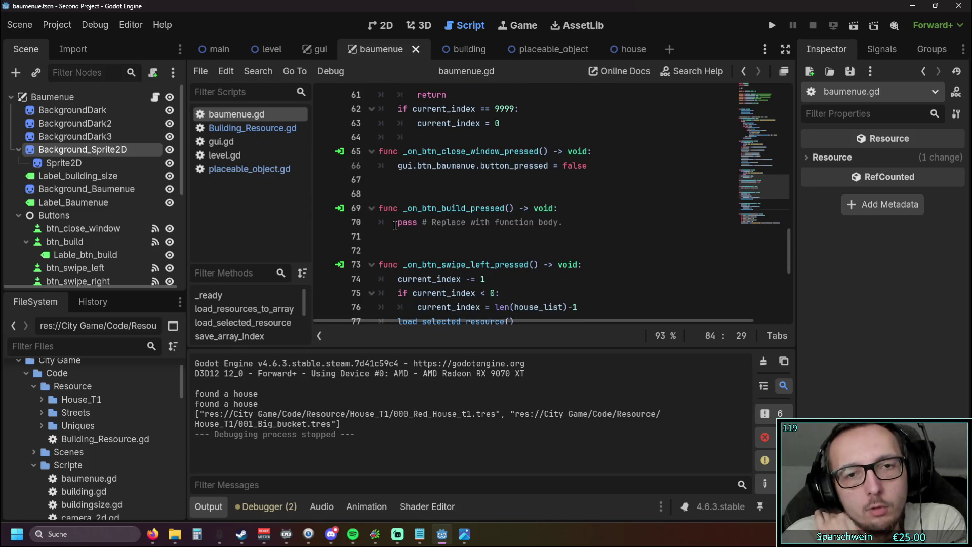
Step: Copy the build-mode lines 27–29 from gui.gd's red house handler over the pass in _on_btn_build_pressed
click(310, 51)
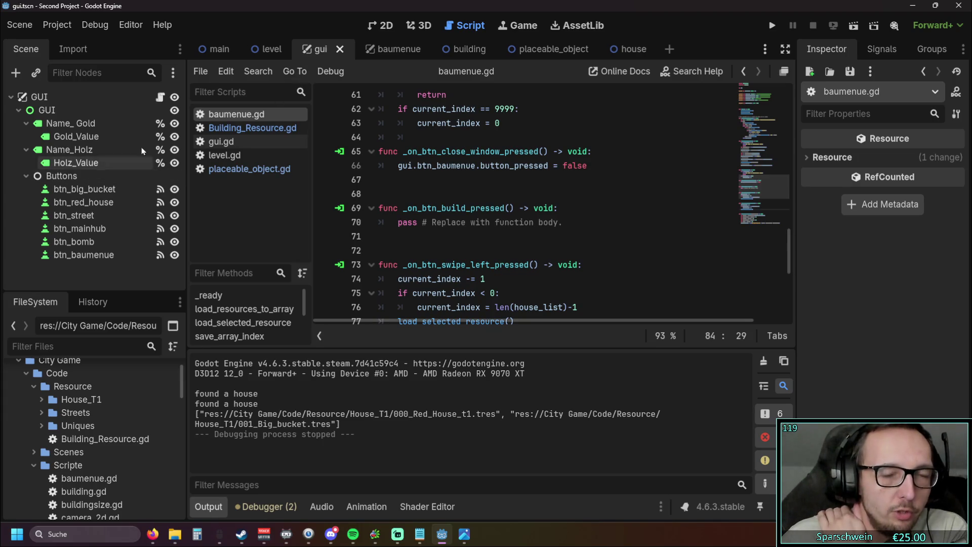
click(246, 145)
scroll(494, 212, down, 3)
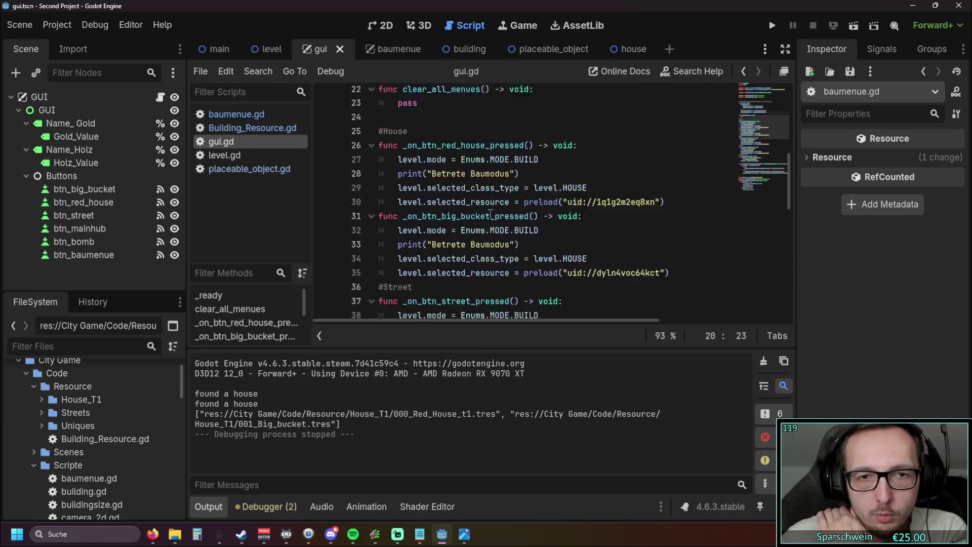
scroll(574, 203, up, 1)
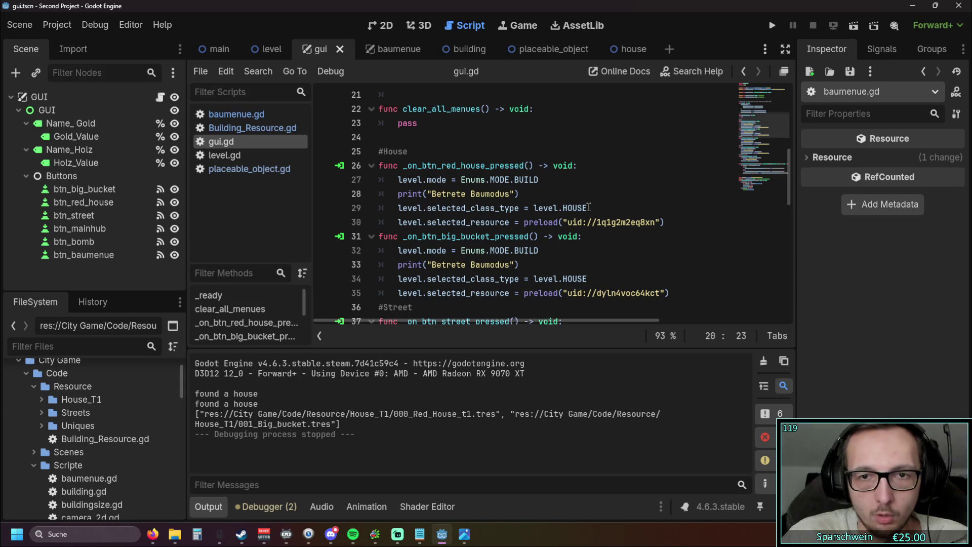
drag(589, 208, 311, 177)
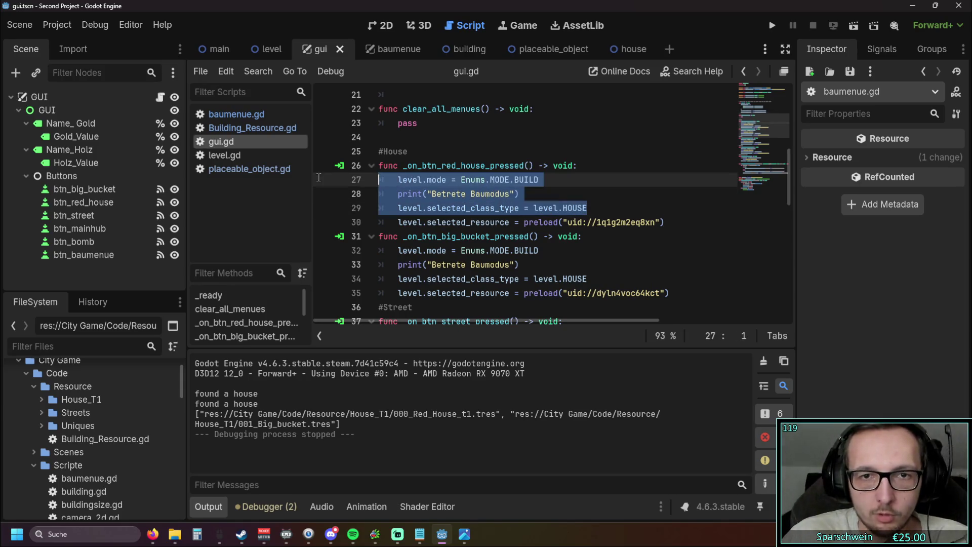
click(475, 208)
drag(588, 208, 350, 179)
key(ctrl+c)
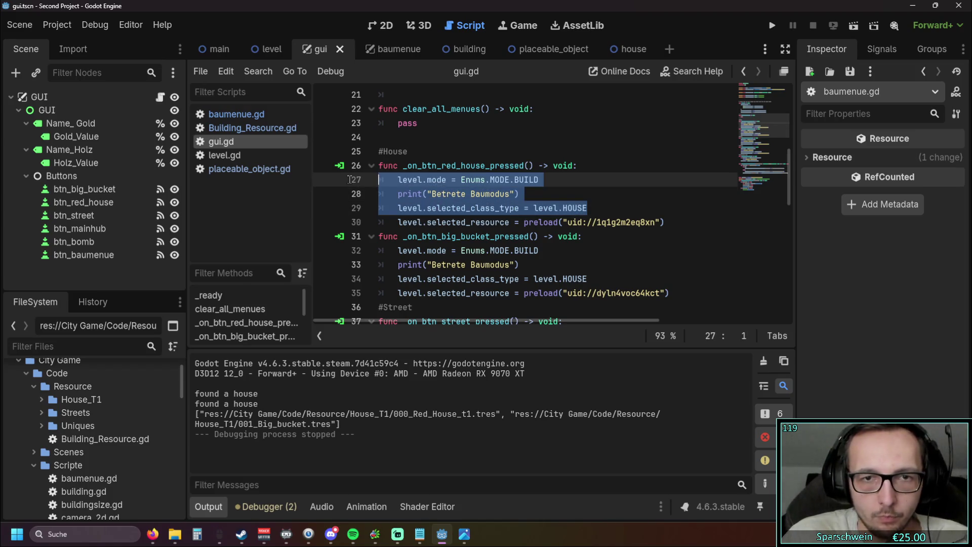
click(236, 114)
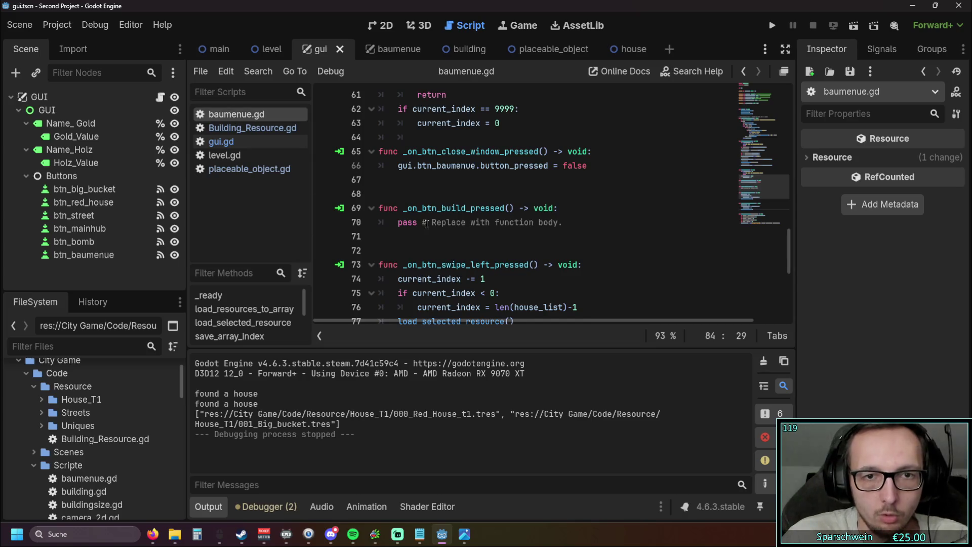
drag(563, 222, 398, 224)
key(ctrl+v)
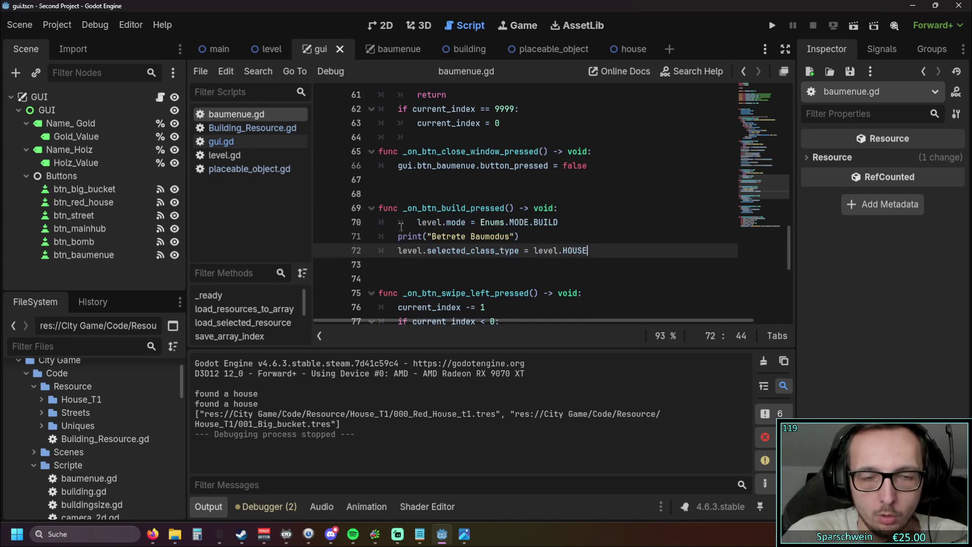
Step: Copy gui.gd's selected_resource preload line 30 into the baumenue.gd build handler
click(416, 225)
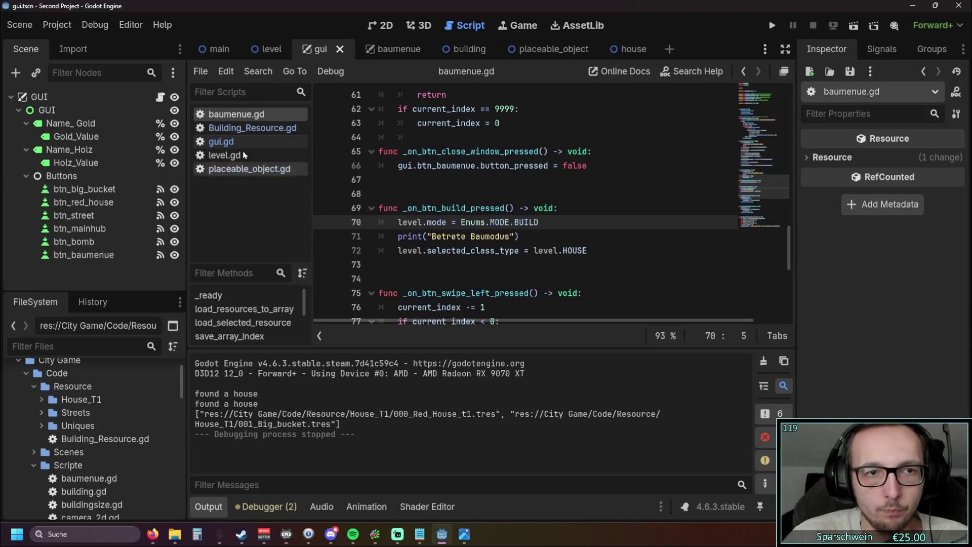
click(236, 129)
click(221, 141)
click(490, 223)
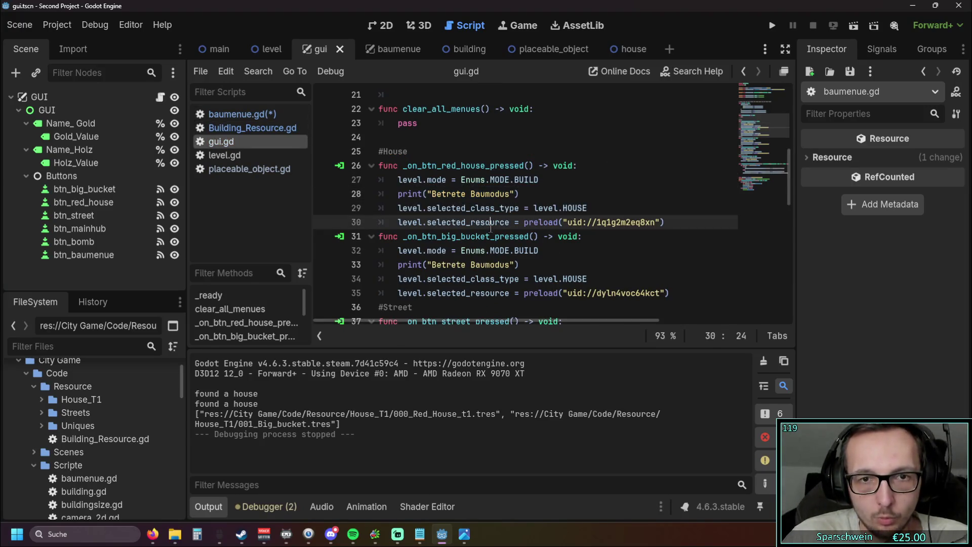
drag(666, 224, 398, 223)
key(ctrl+c)
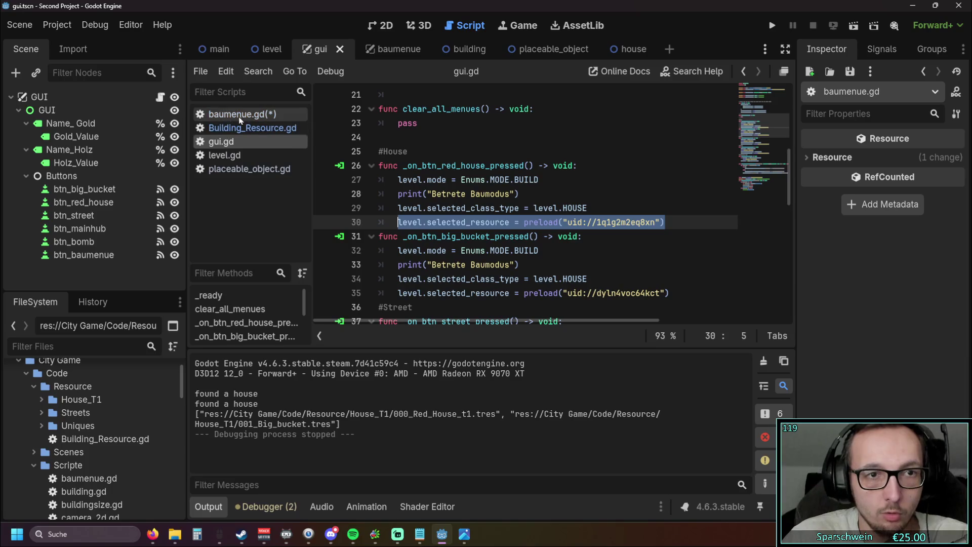
click(241, 116)
click(406, 263)
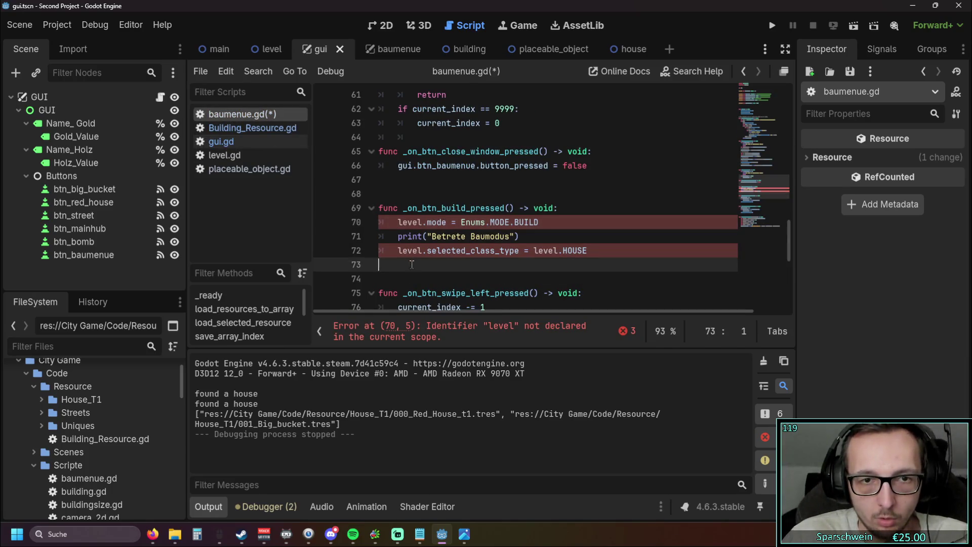
key(ctrl+v)
click(460, 278)
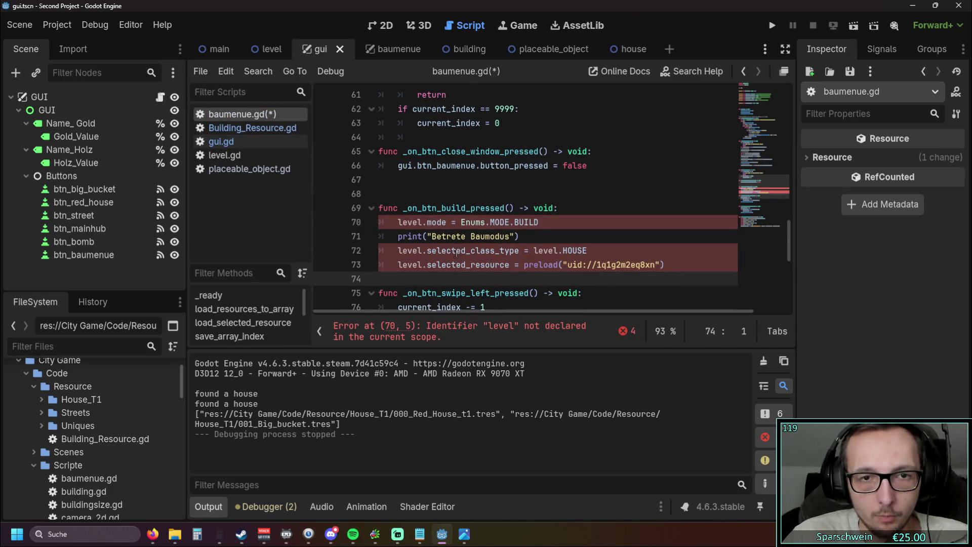
scroll(455, 253, up, 8)
scroll(455, 253, up, 10)
click(246, 141)
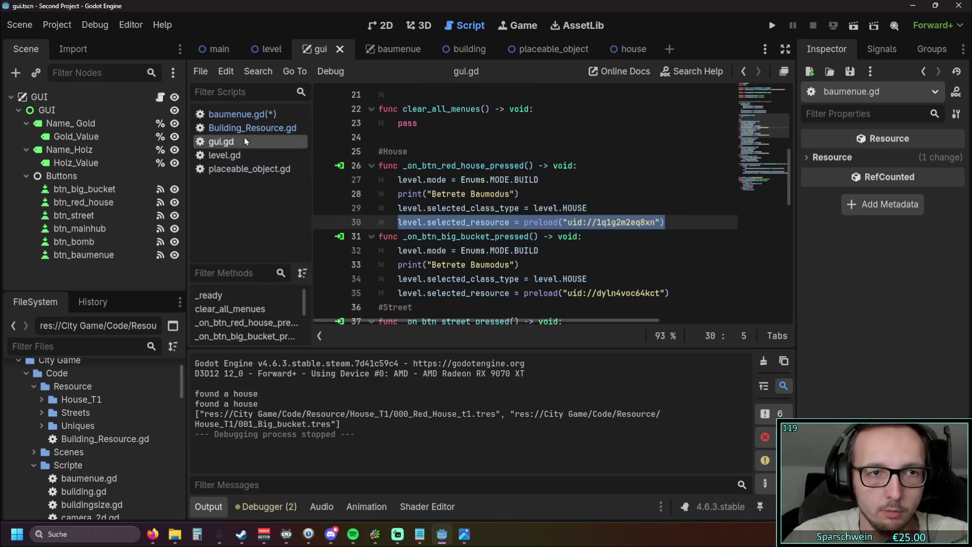
scroll(493, 183, up, 5)
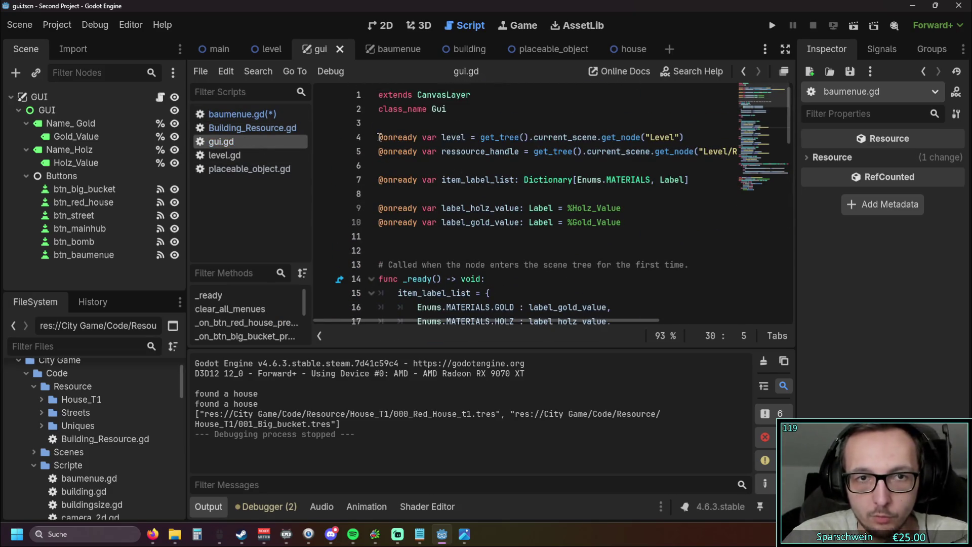
drag(378, 140, 692, 143)
key(ctrl+c)
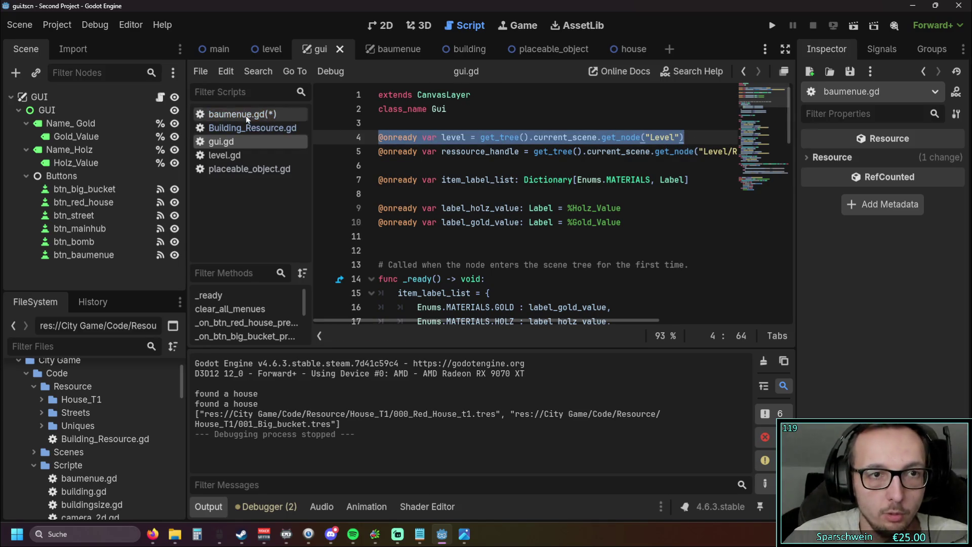
click(238, 114)
click(418, 126)
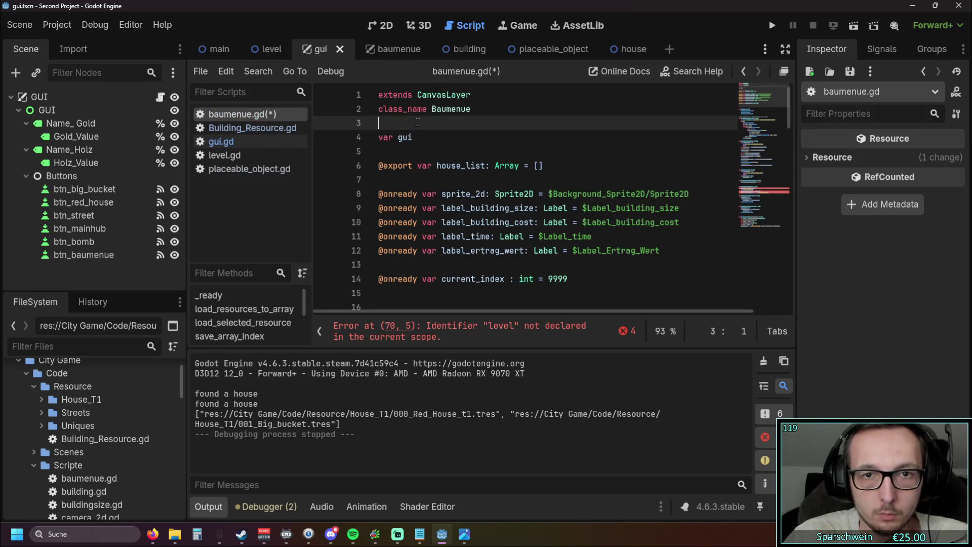
key(Return)
key(Return)
key(Up)
key(ctrl+v)
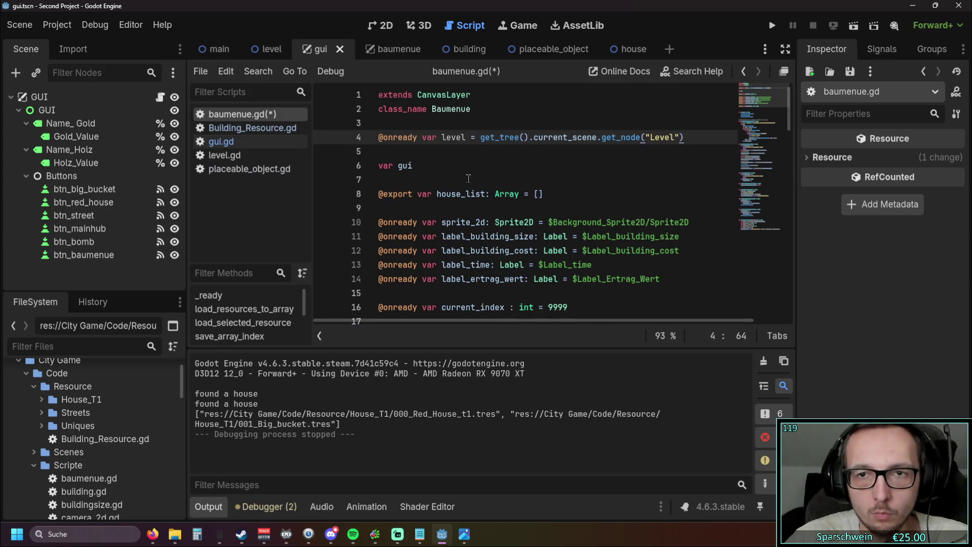
scroll(470, 180, down, 12)
scroll(472, 183, down, 8)
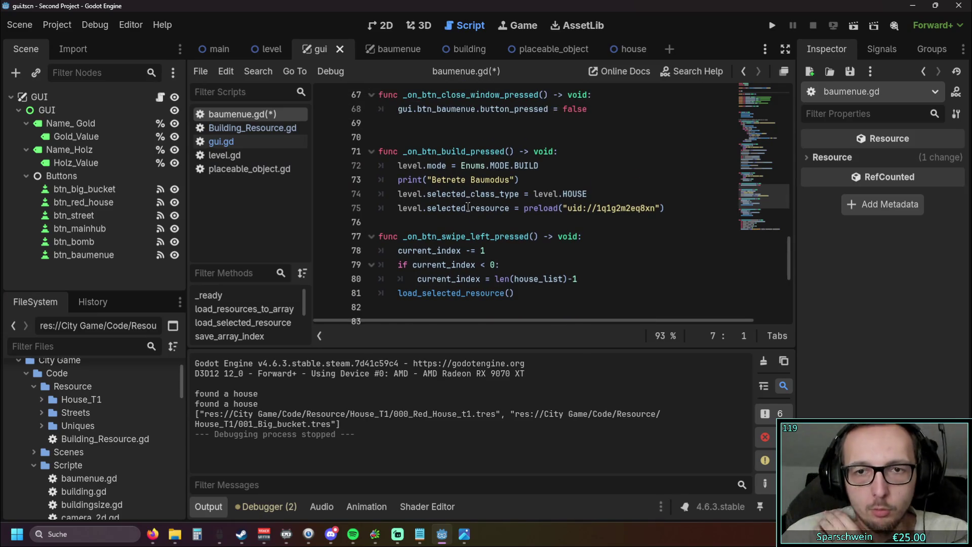
Step: Append queue_free() as the last line of _on_btn_build_pressed, chosen from autocomplete
scroll(507, 208, up, 1)
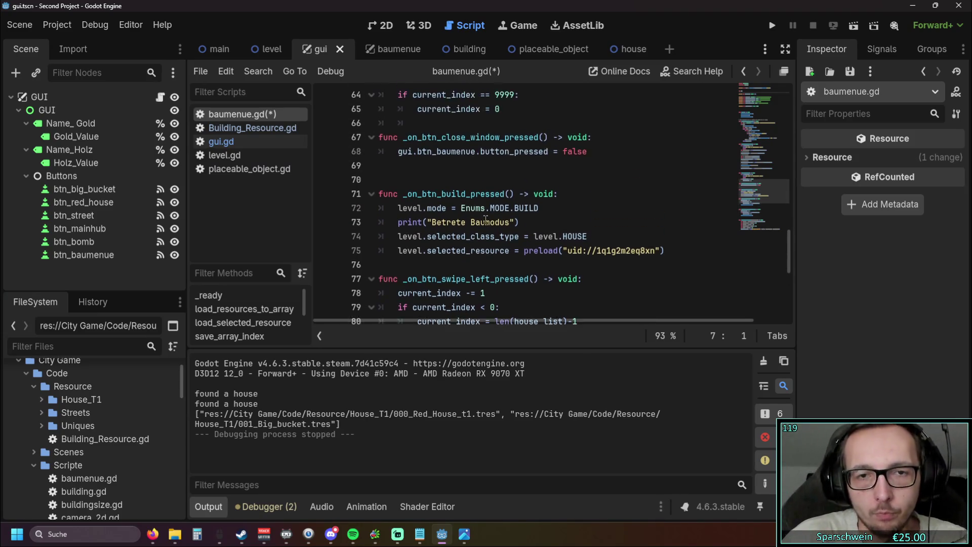
scroll(557, 211, down, 1)
scroll(633, 213, up, 1)
scroll(668, 214, down, 1)
click(672, 214)
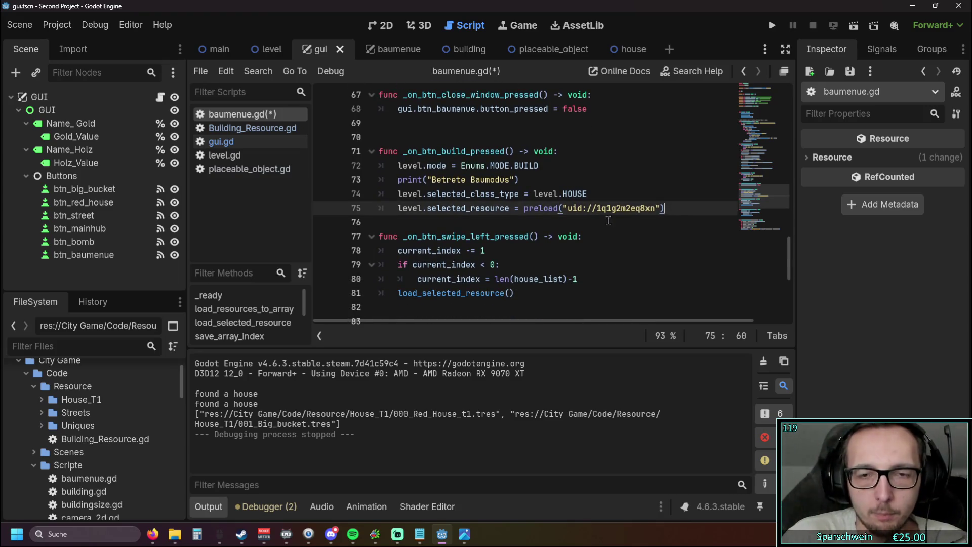
scroll(562, 238, down, 1)
scroll(560, 234, up, 2)
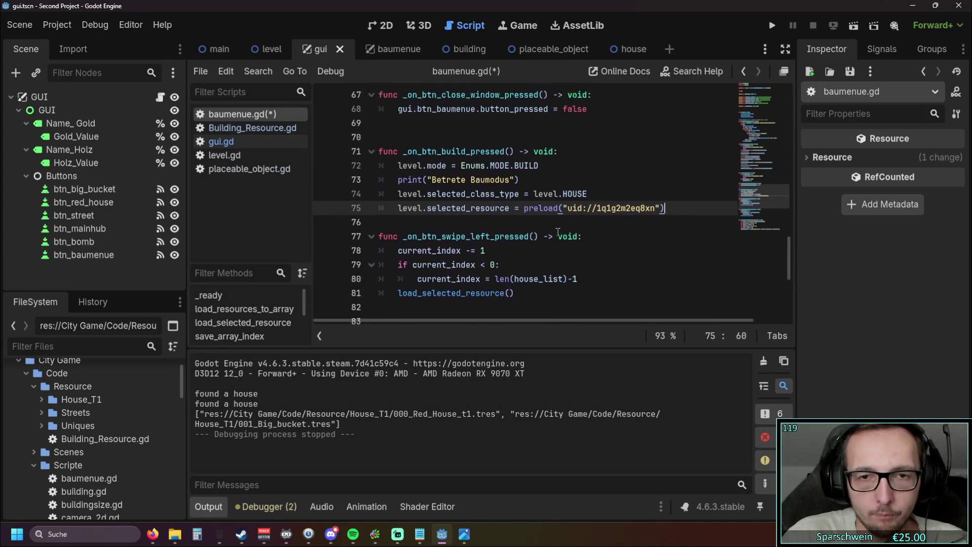
scroll(552, 234, up, 12)
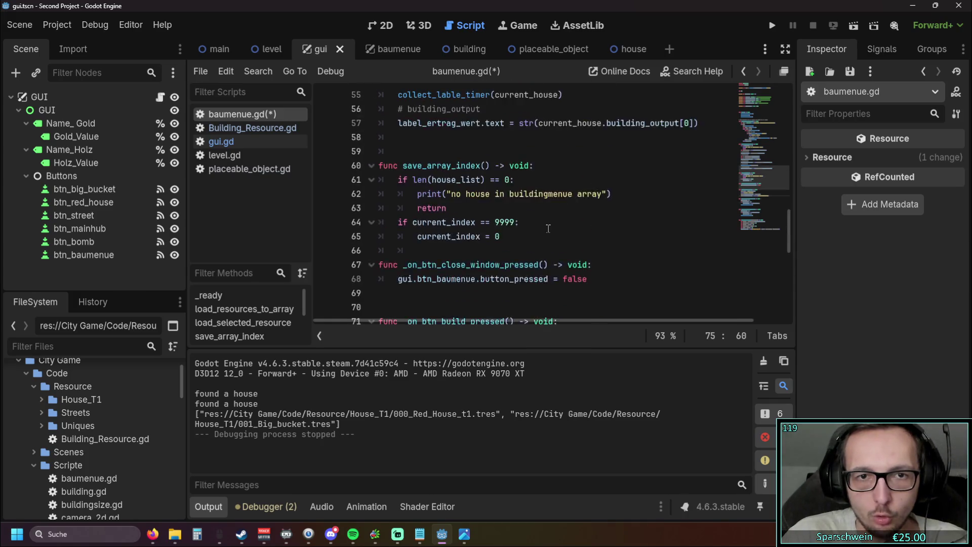
scroll(537, 229, up, 4)
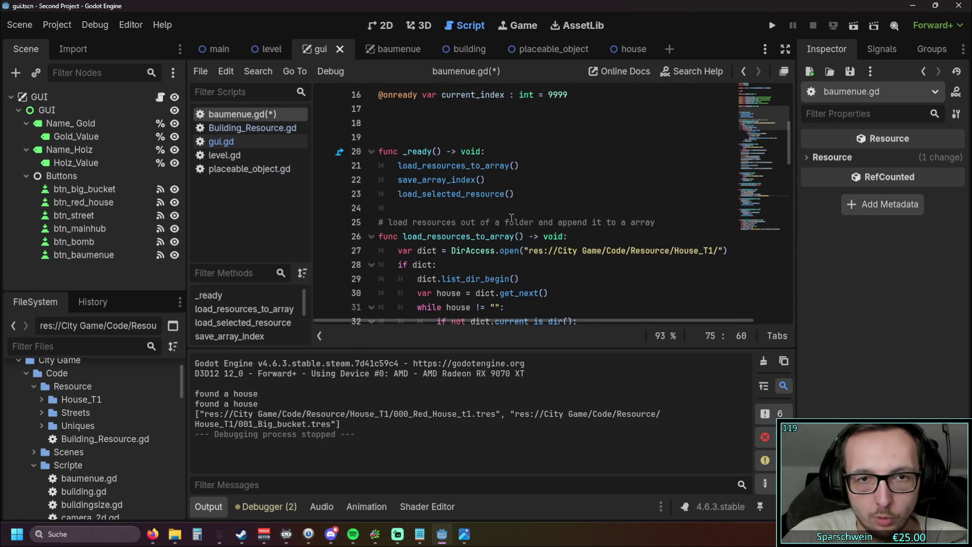
scroll(514, 217, up, 4)
scroll(516, 208, down, 4)
scroll(516, 208, down, 20)
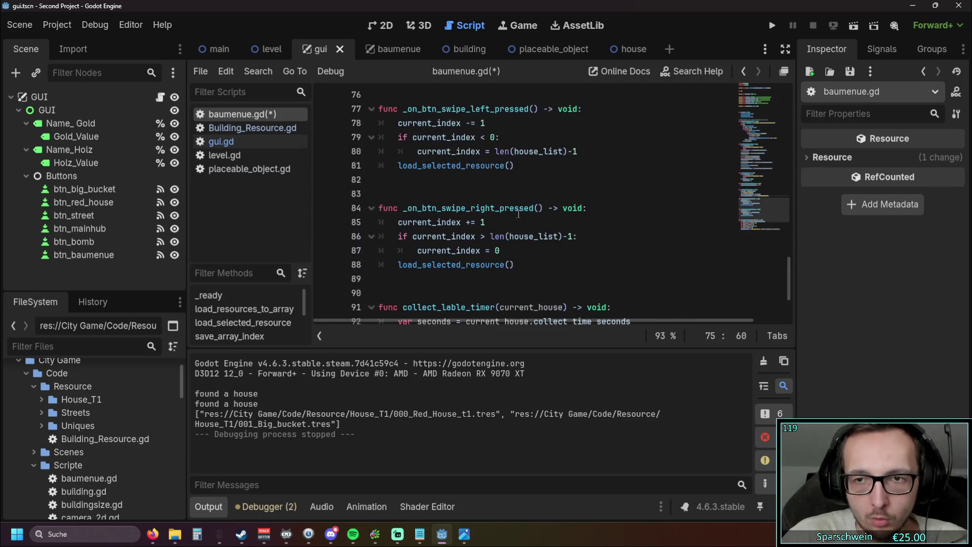
scroll(517, 215, up, 5)
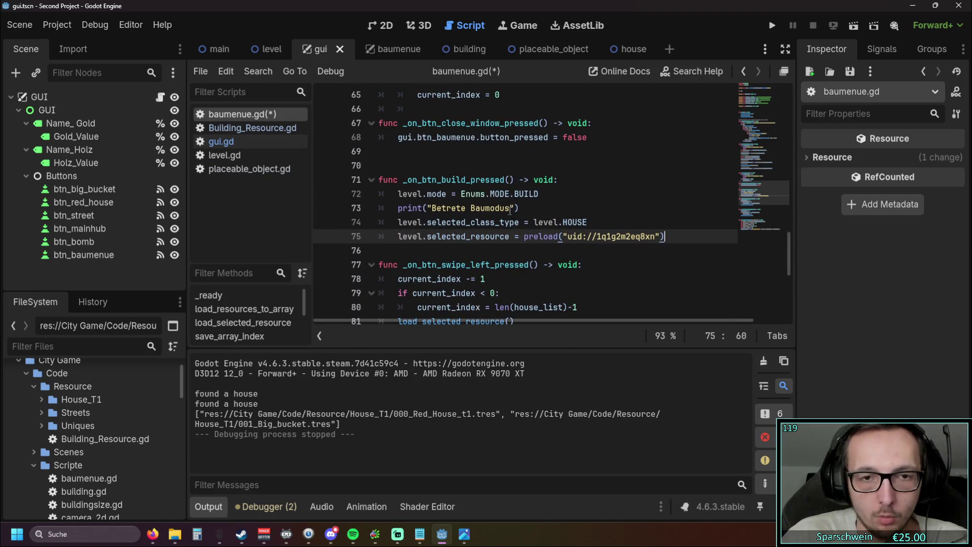
key(Return)
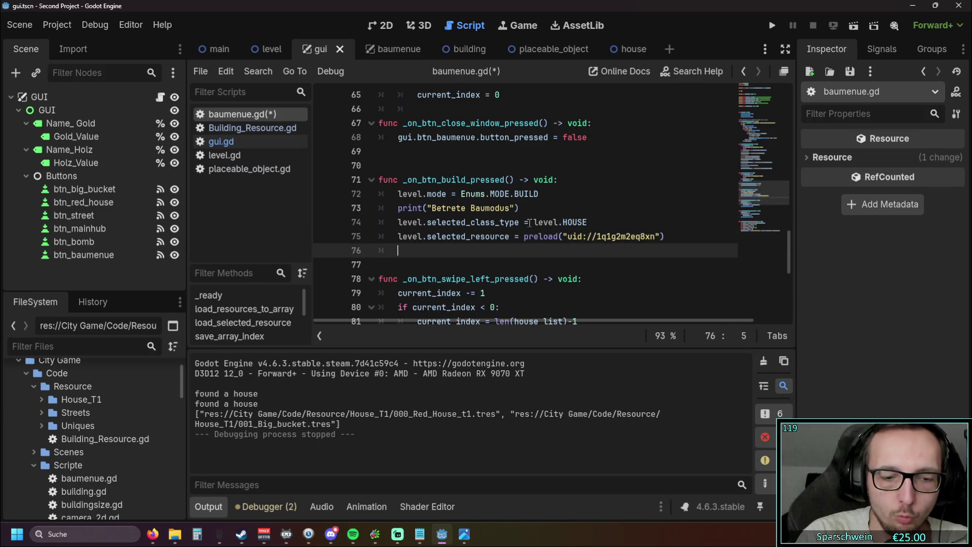
text(queue)
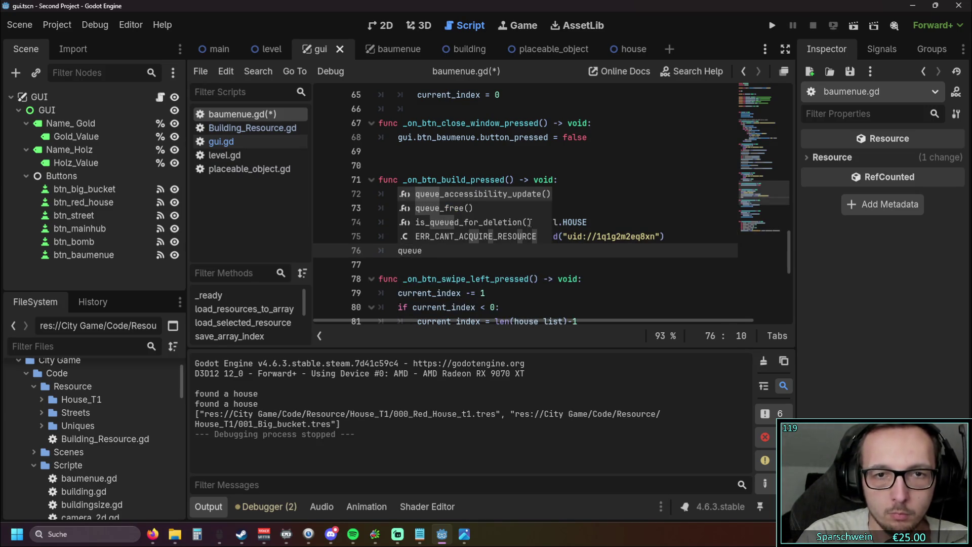
key(Down)
key(Return)
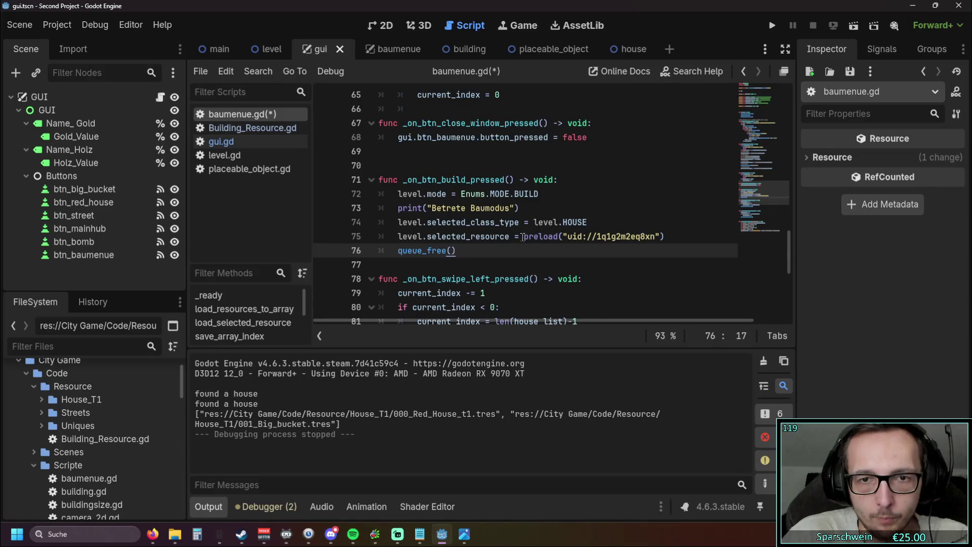
Step: Scroll back through baumenue.gd to review the build handler and its selected_resource line
mouse_move(525, 240)
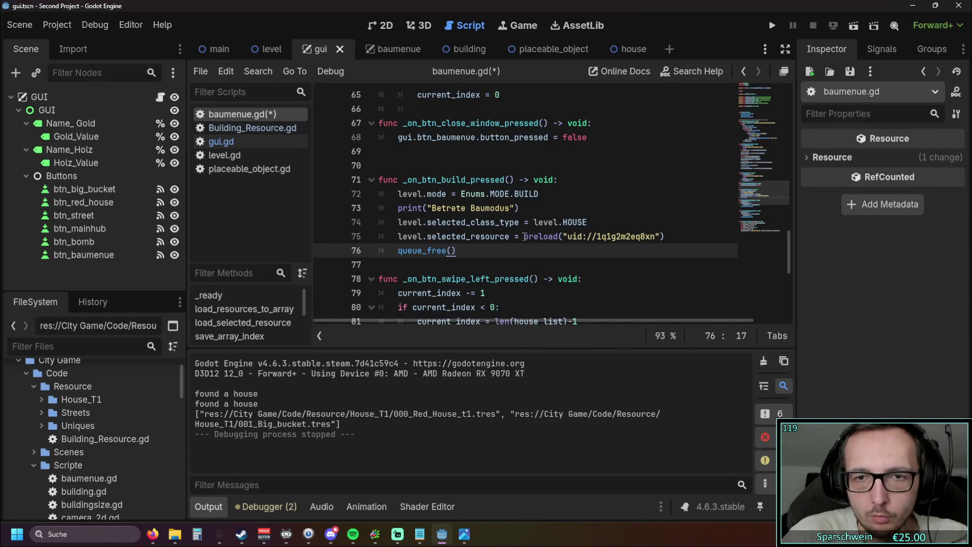
scroll(531, 247, up, 5)
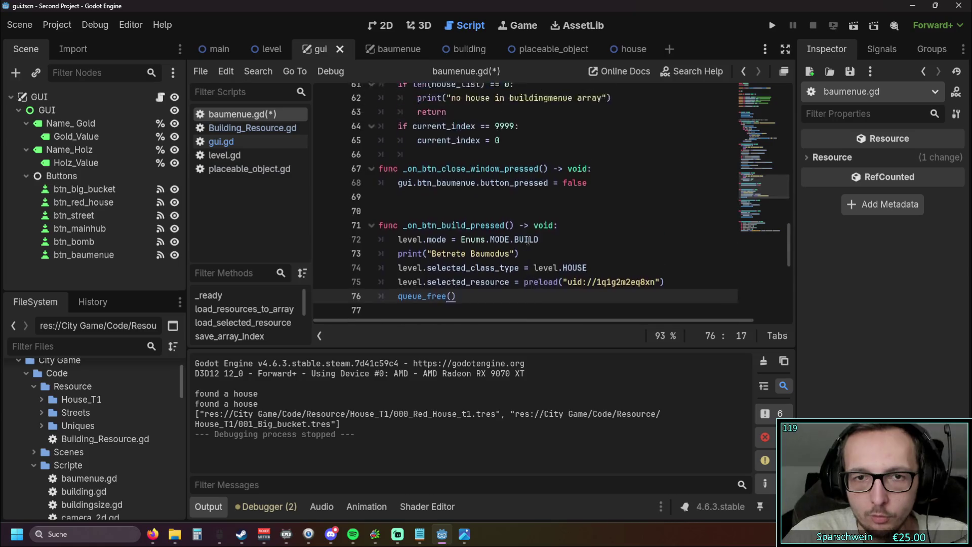
scroll(525, 240, up, 8)
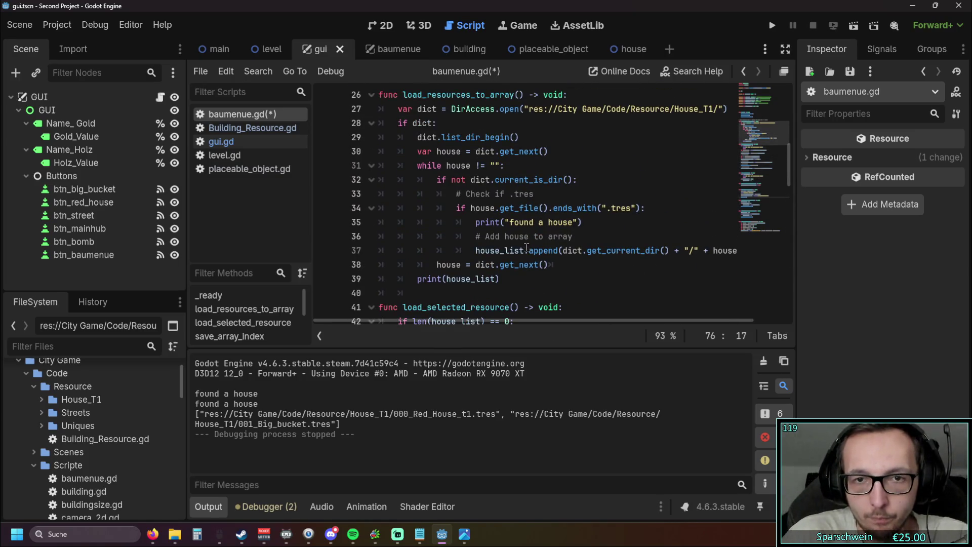
scroll(526, 248, up, 1)
scroll(506, 291, down, 1)
scroll(522, 289, up, 1)
mouse_move(509, 321)
mouse_down()
mouse_move(524, 321)
mouse_move(500, 320)
mouse_up()
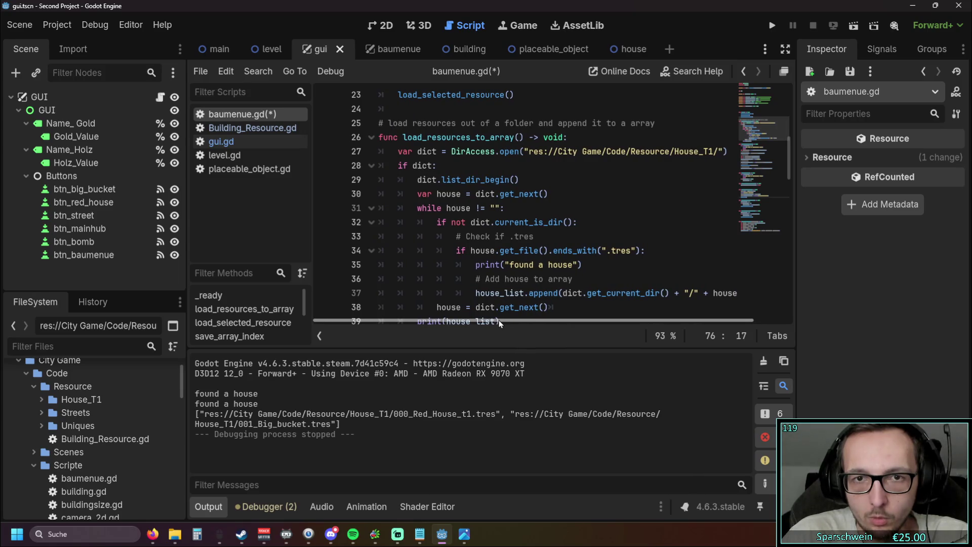
scroll(583, 261, down, 15)
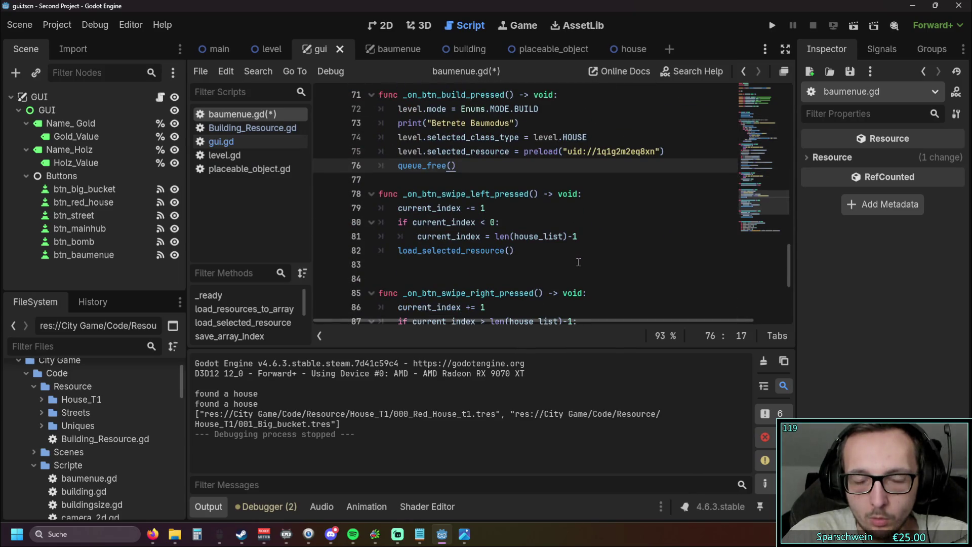
scroll(579, 261, down, 1)
scroll(557, 258, up, 1)
scroll(537, 248, up, 1)
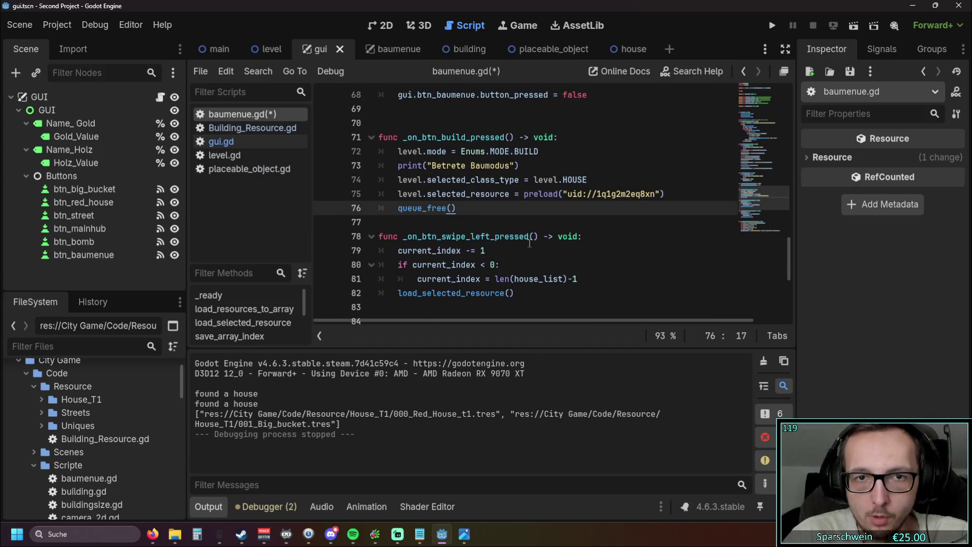
scroll(526, 238, up, 1)
Step: Delete the hard-coded preload value from line 75's selected_resource assignment
drag(525, 236, 680, 241)
key(BackSpace)
scroll(608, 238, up, 2)
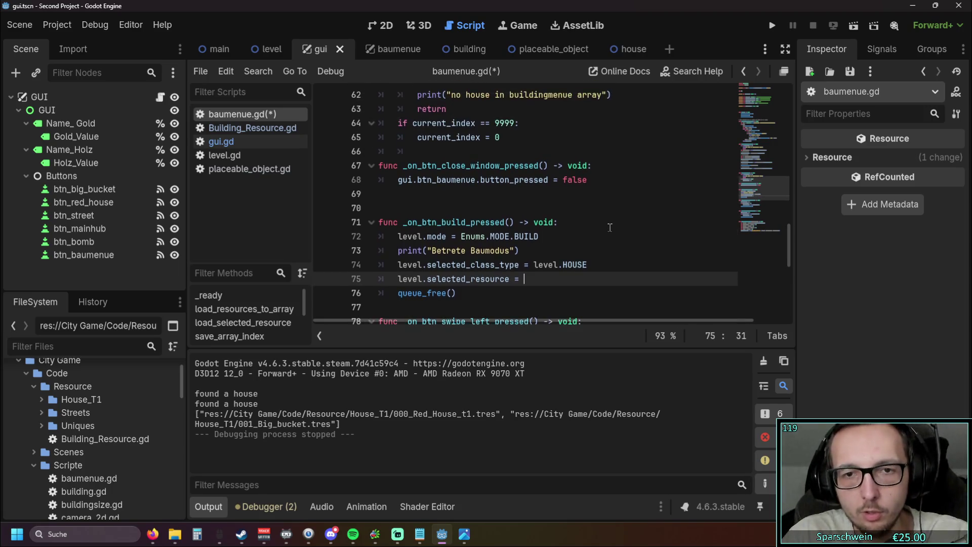
scroll(604, 236, down, 2)
scroll(557, 228, up, 4)
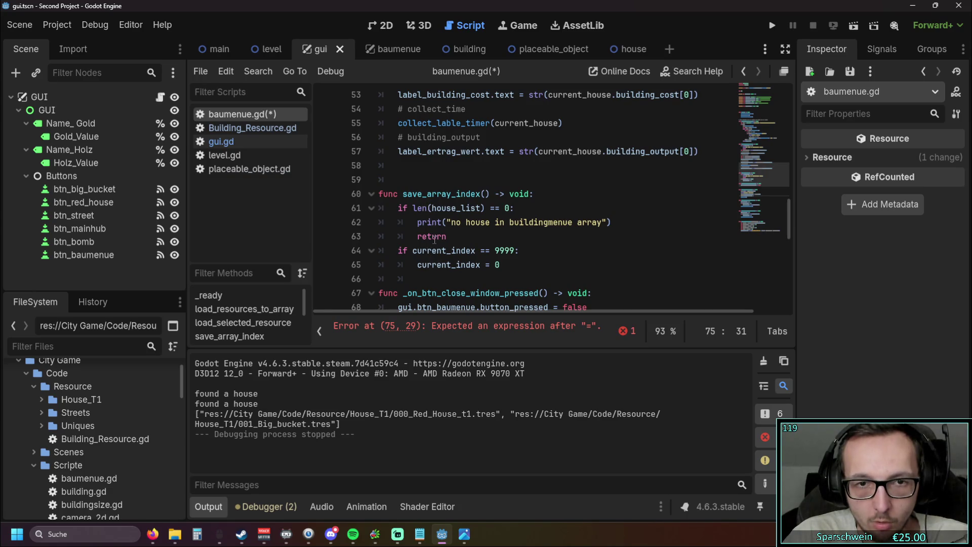
scroll(445, 235, up, 8)
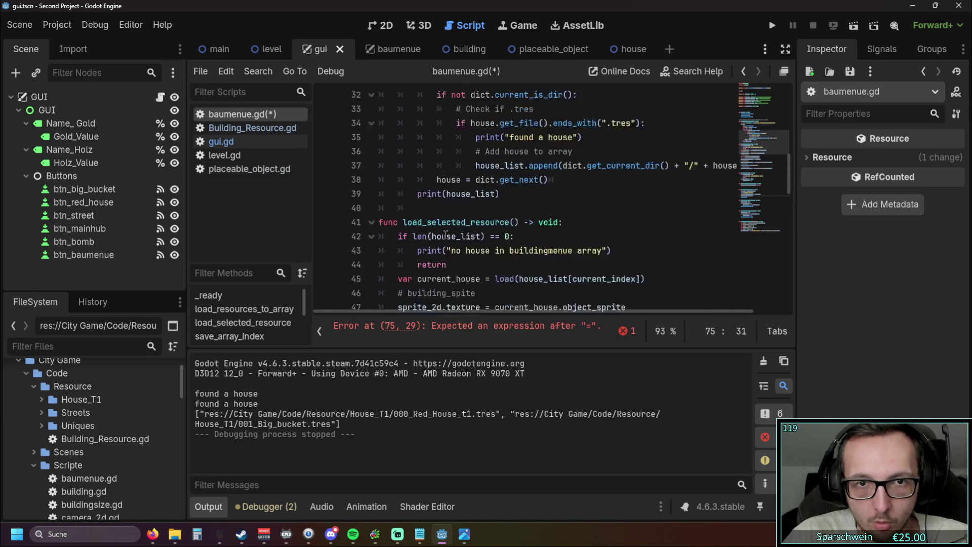
Step: Fill in house_list[current_index] after the equals sign, reusing house_list from line 42
double_click(439, 279)
key(ctrl+c)
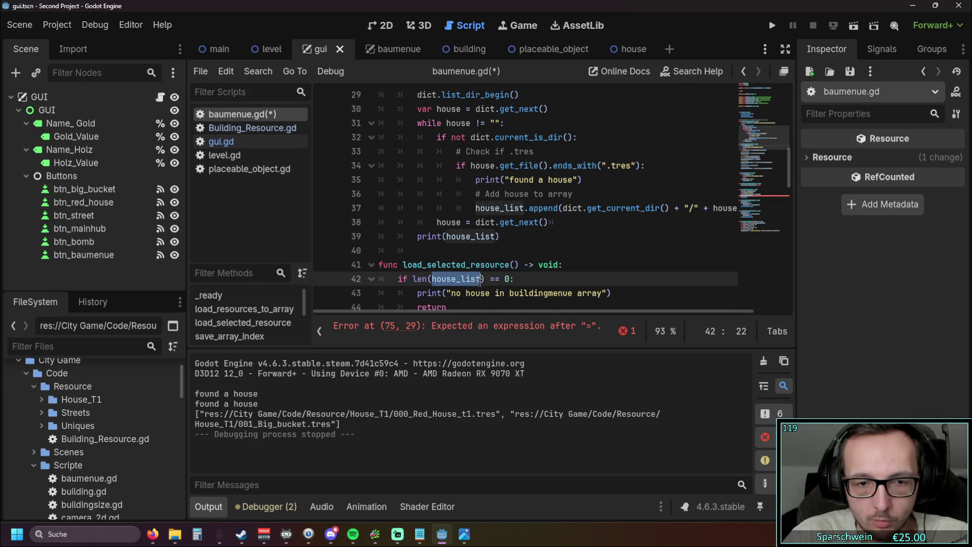
scroll(492, 257, down, 2)
click(456, 325)
key(ctrl+v)
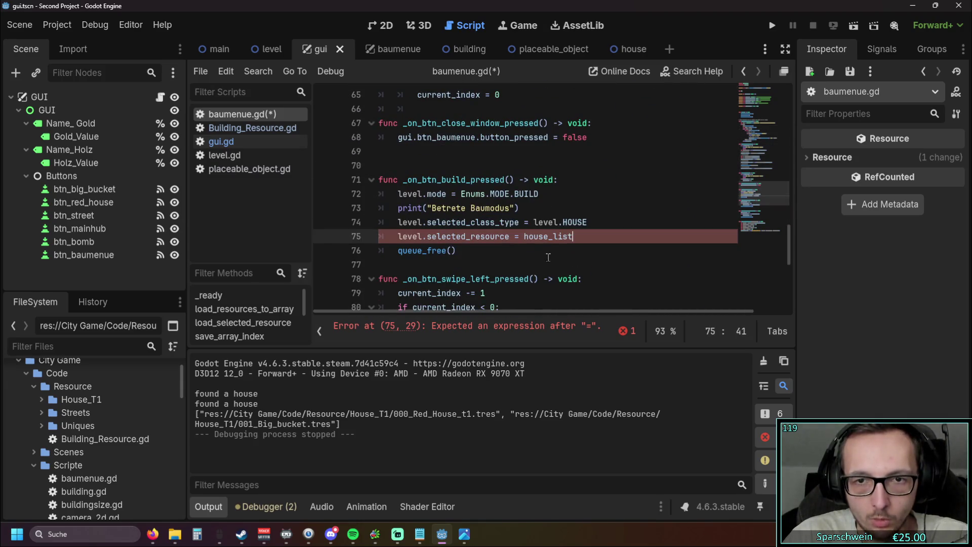
text([curr)
key(Return)
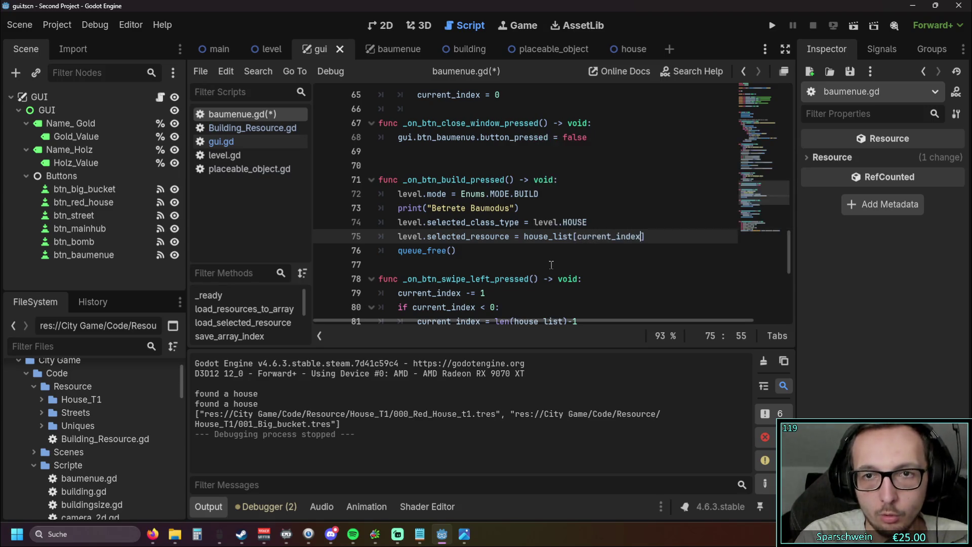
click(543, 265)
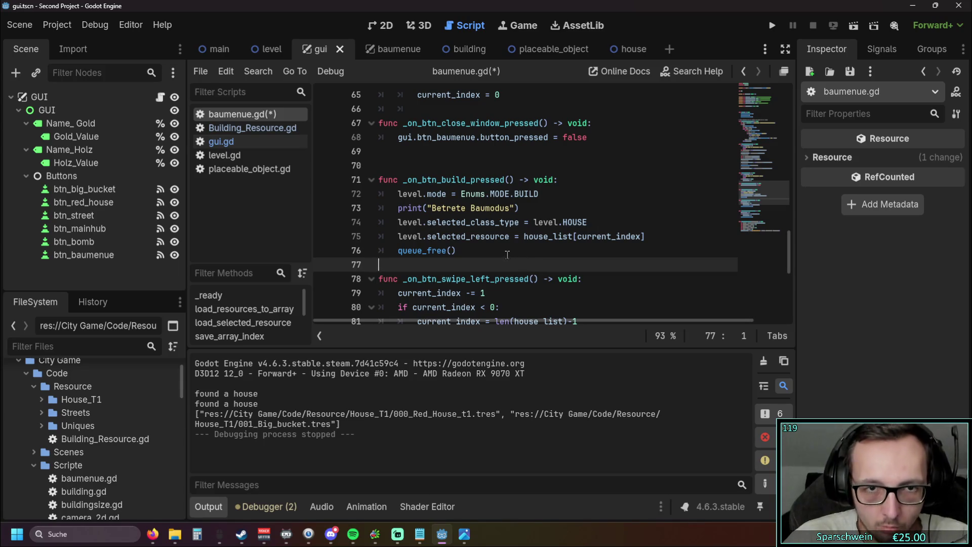
Step: Run the game and trigger the build action from the house menu to test it
click(772, 25)
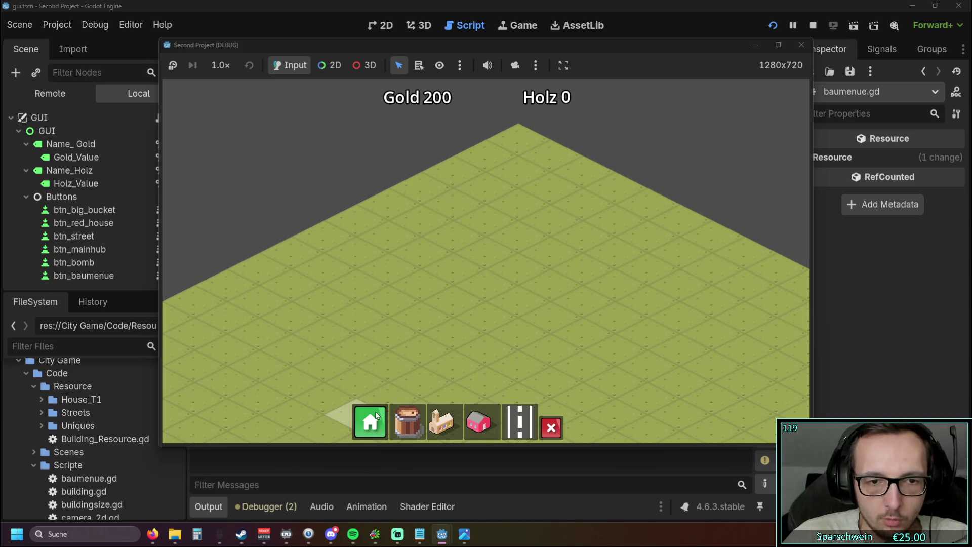
click(375, 416)
click(485, 315)
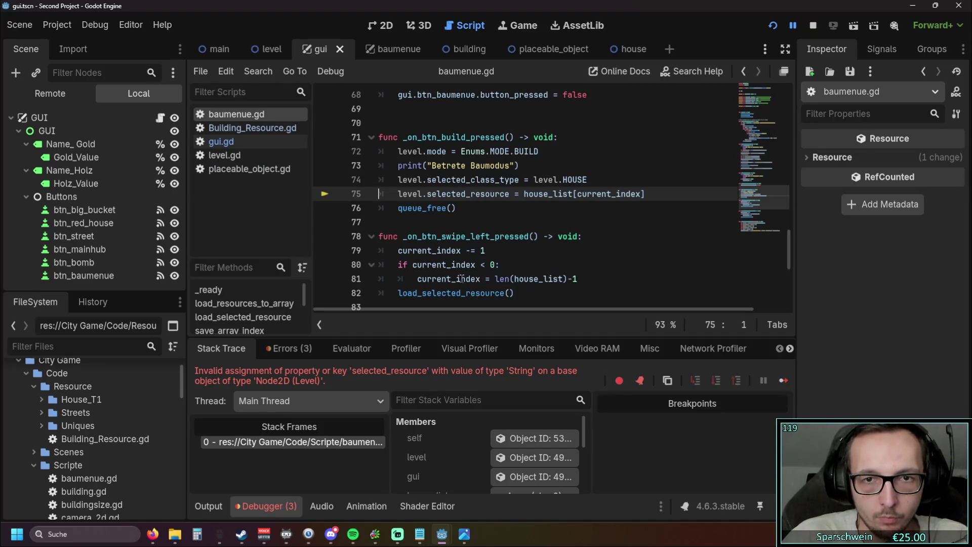
Step: Wrap the line 75 lookup as str(house_list[current_index])
click(523, 199)
text(str()
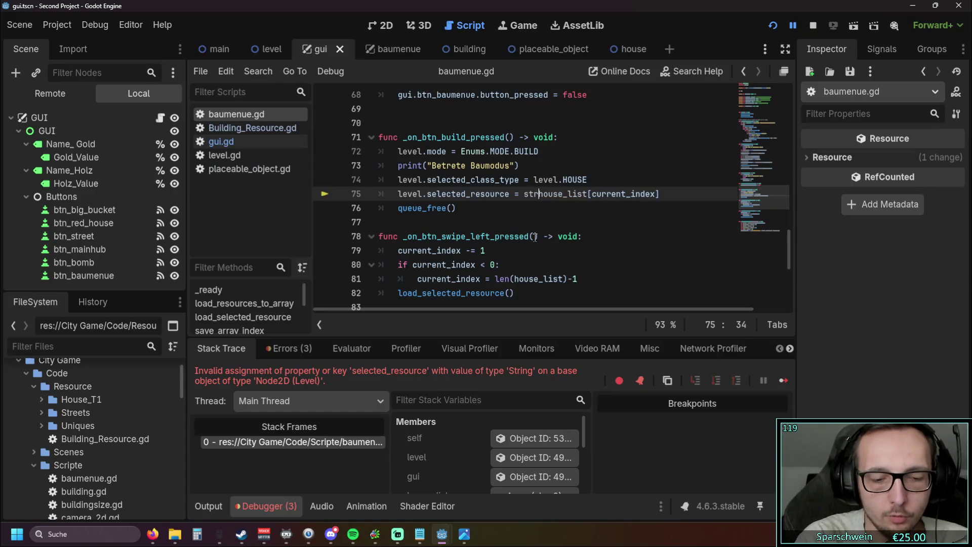
click(685, 191)
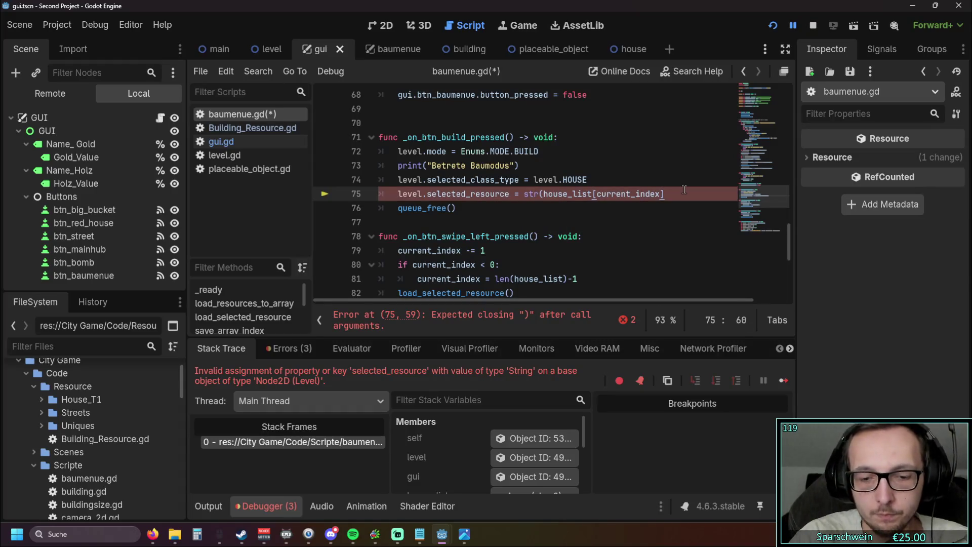
text())
click(570, 225)
Step: Relaunch the game with F5 and retest the build action
key(F5)
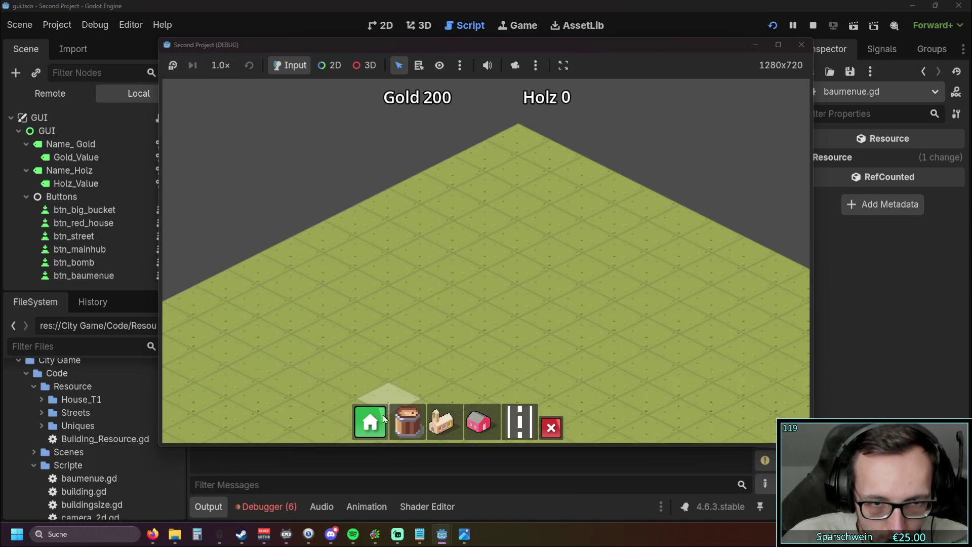
click(370, 422)
click(457, 317)
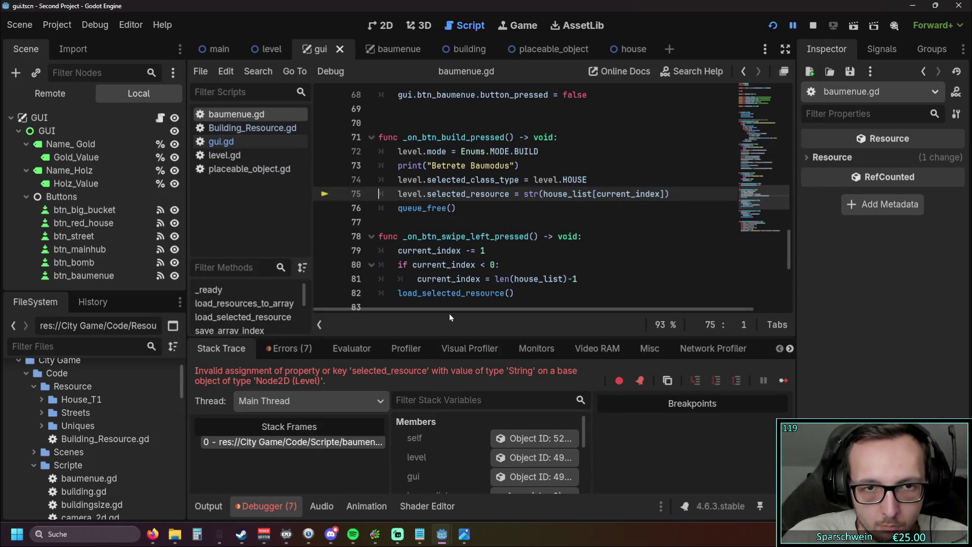
mouse_move(476, 264)
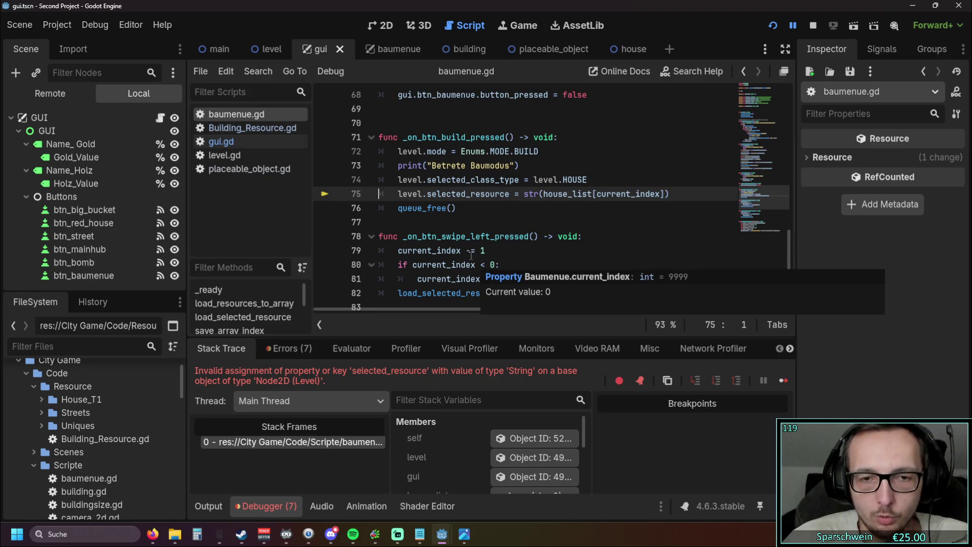
scroll(501, 246, up, 1)
scroll(501, 246, down, 1)
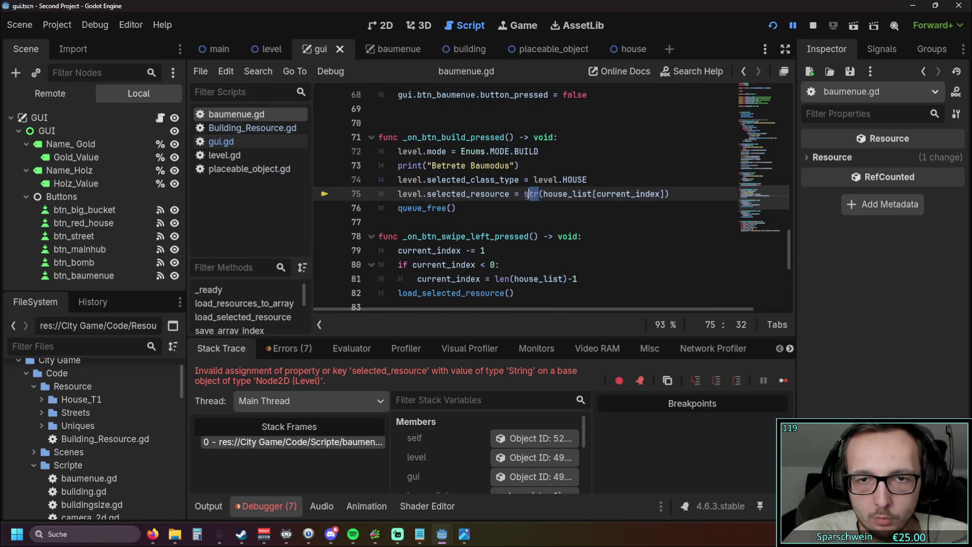
click(562, 219)
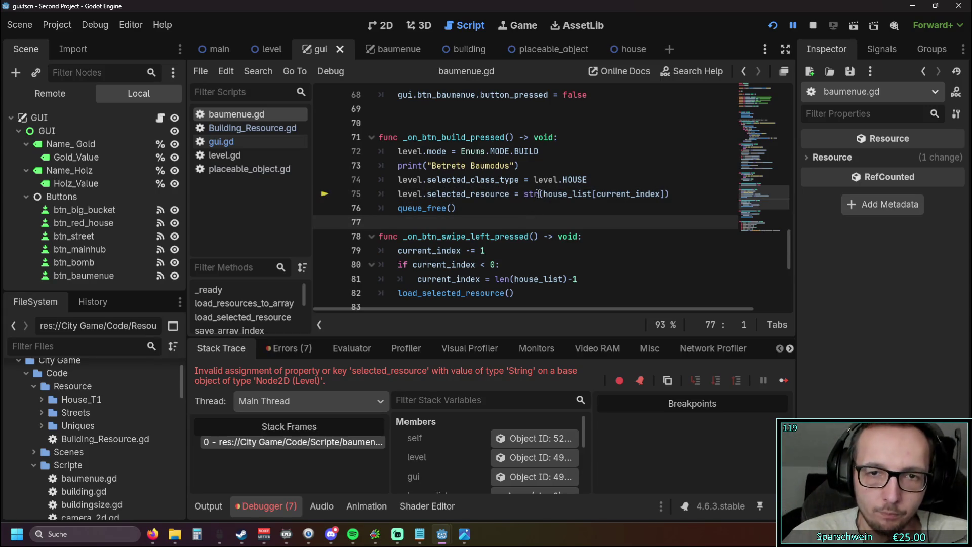
Step: Remove the str() wrapper from line 75 again
double_click(531, 194)
key(Delete)
key(Delete)
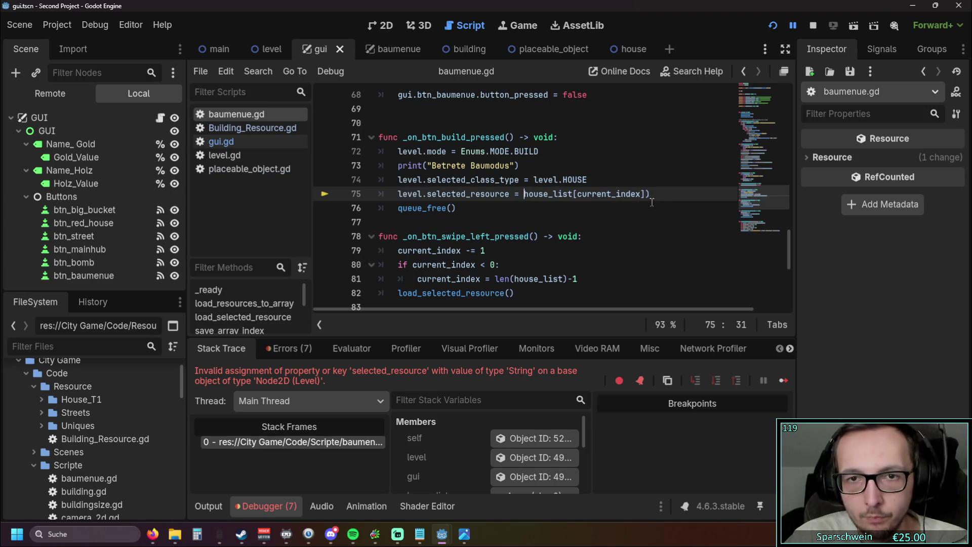
click(653, 194)
key(BackSpace)
click(609, 222)
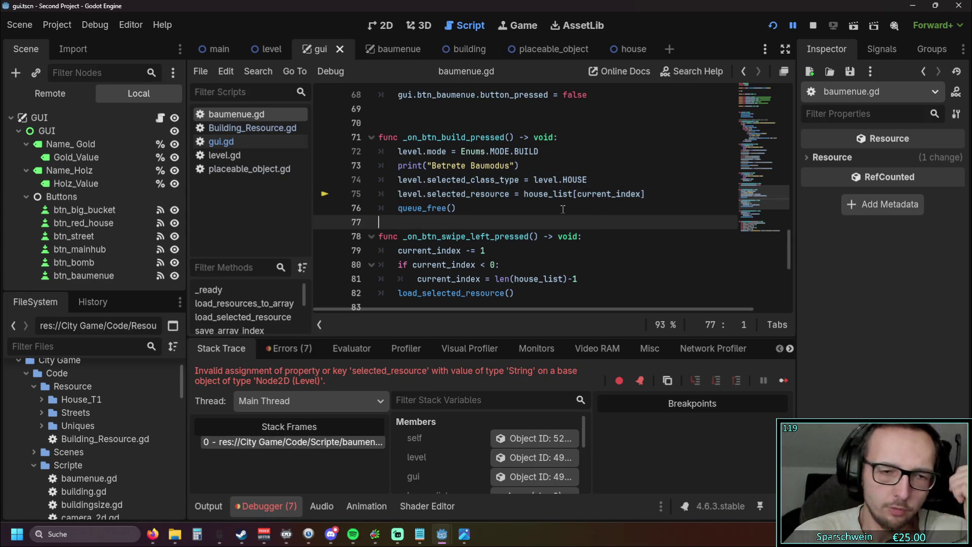
Step: Wrap the lookup as load(house_list[current_index]) on line 75
scroll(557, 211, up, 1)
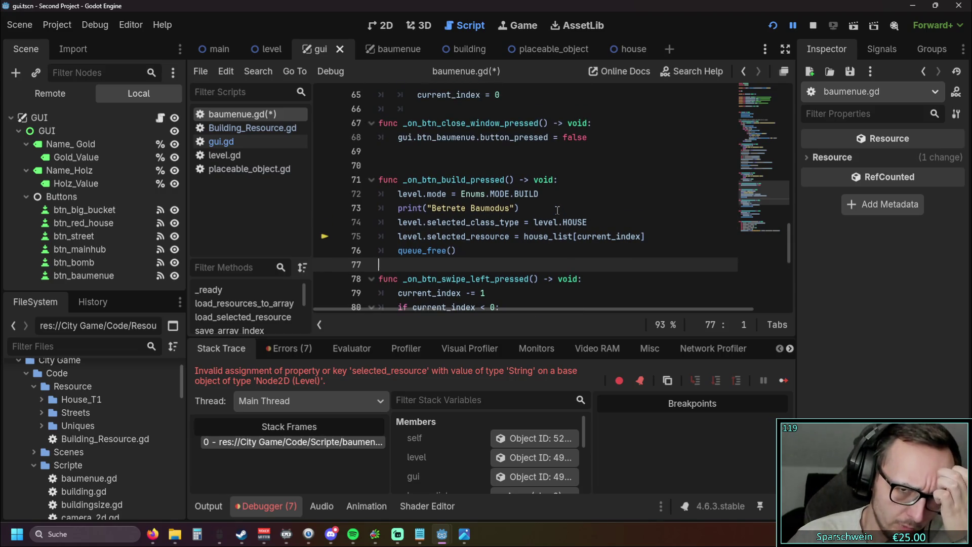
scroll(554, 210, up, 11)
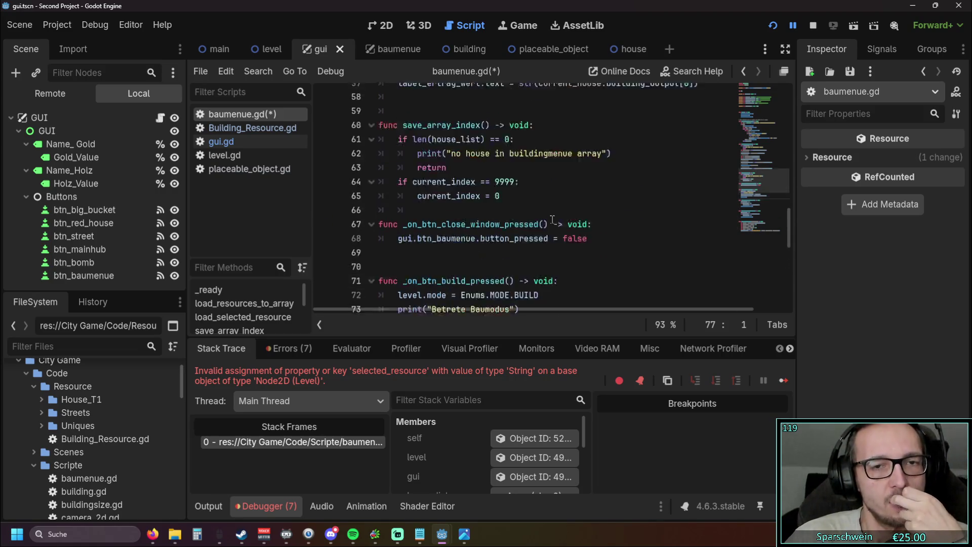
scroll(552, 219, up, 4)
scroll(552, 219, down, 2)
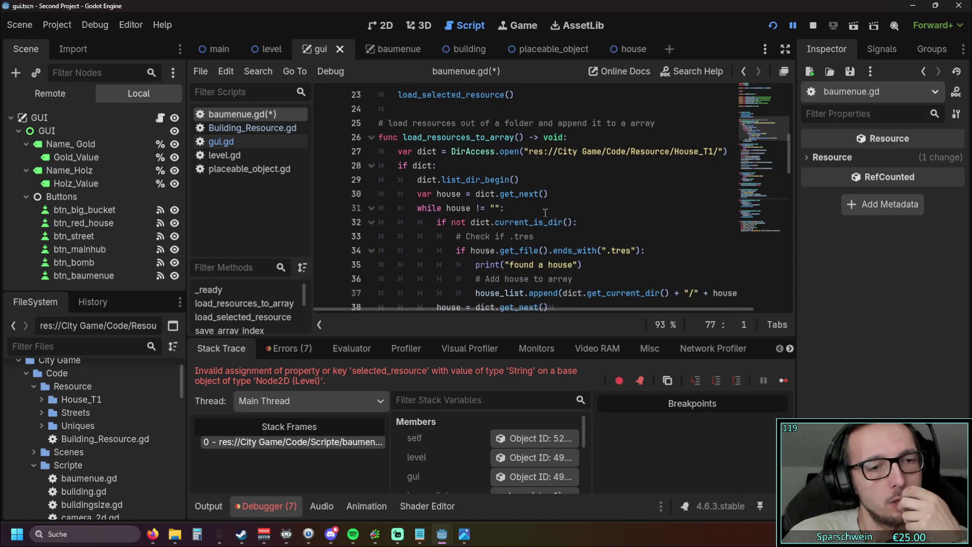
scroll(550, 218, down, 14)
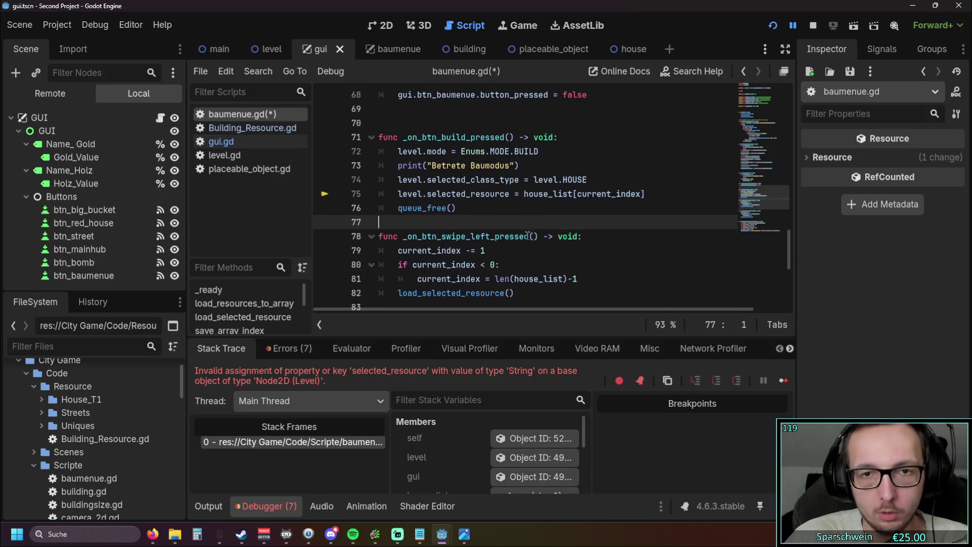
click(524, 194)
text(load.)
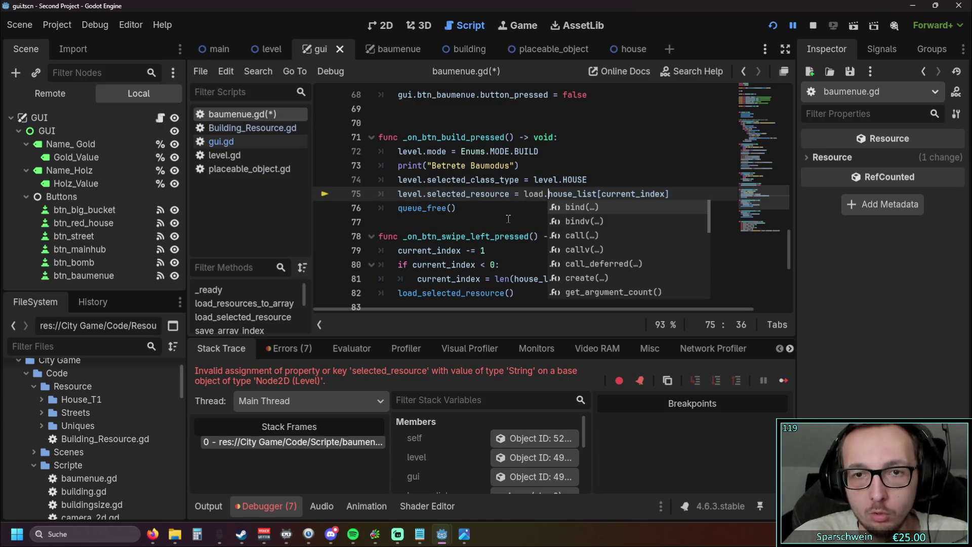
key(BackSpace)
text(()
click(682, 191)
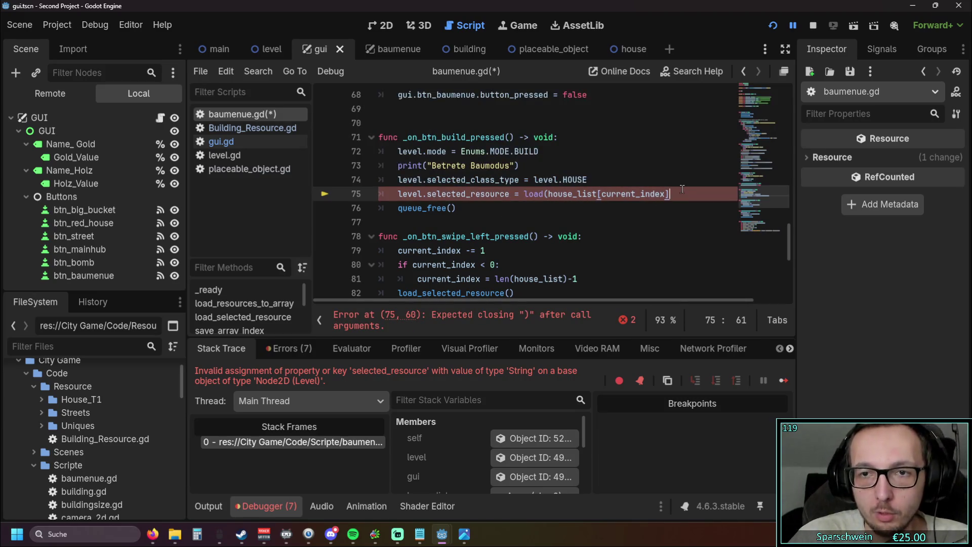
text())
click(663, 222)
Step: Run the game again to test loading the house resource
scroll(663, 218, up, 2)
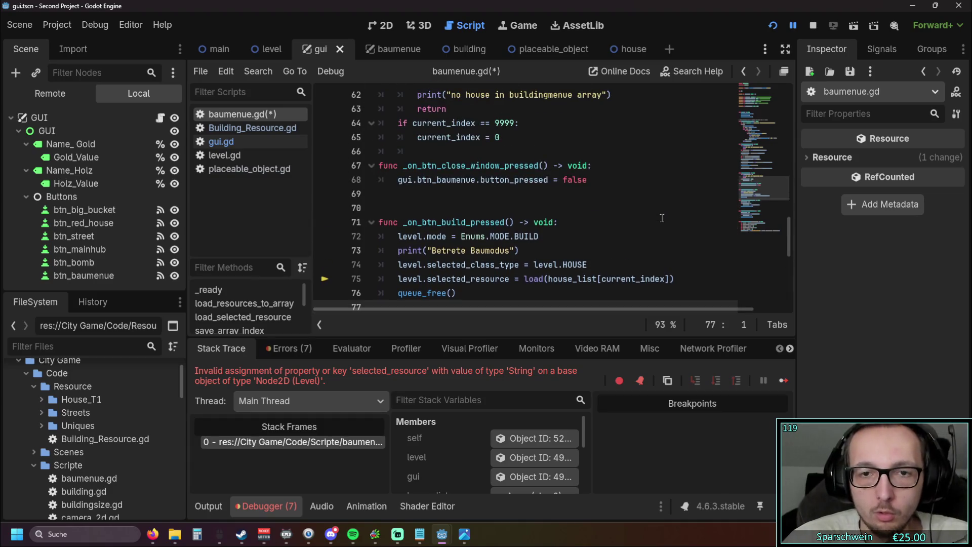
scroll(625, 203, up, 3)
scroll(626, 202, down, 4)
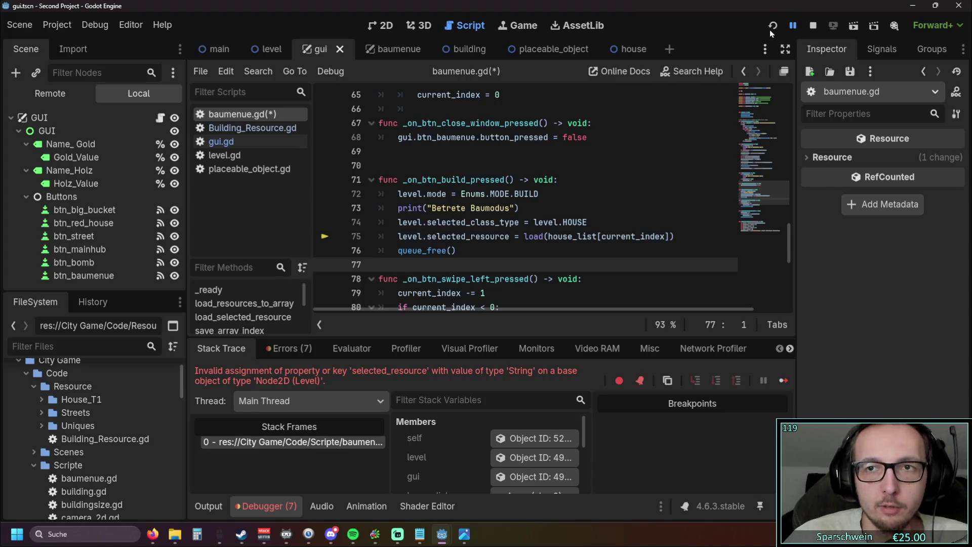
click(771, 32)
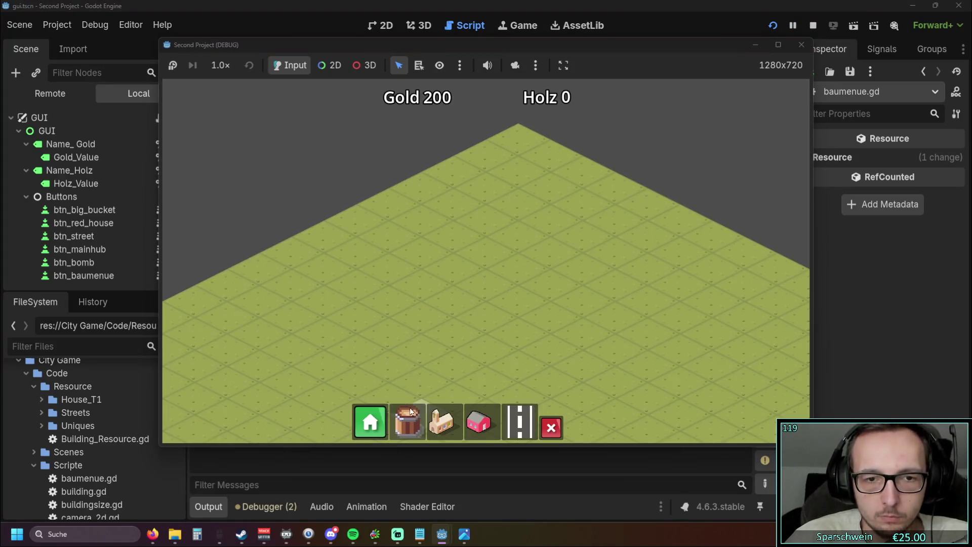
Step: Buy a house from the build menu and place four red houses on the map
click(370, 422)
click(471, 315)
click(482, 293)
click(448, 300)
click(416, 315)
click(385, 331)
Step: Pan the map, toggle the build menu off, then return to baumenue.gd
drag(442, 348, 479, 297)
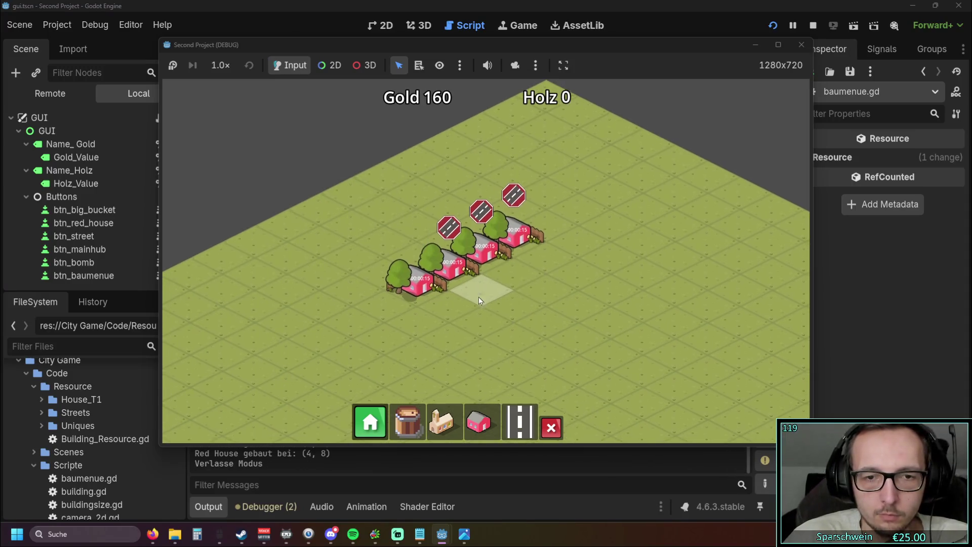
click(370, 422)
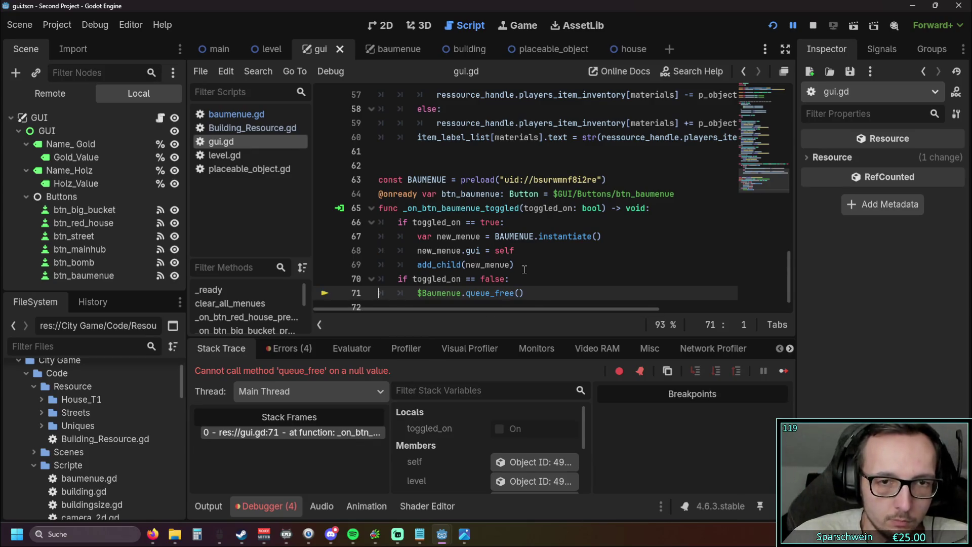
scroll(546, 281, down, 1)
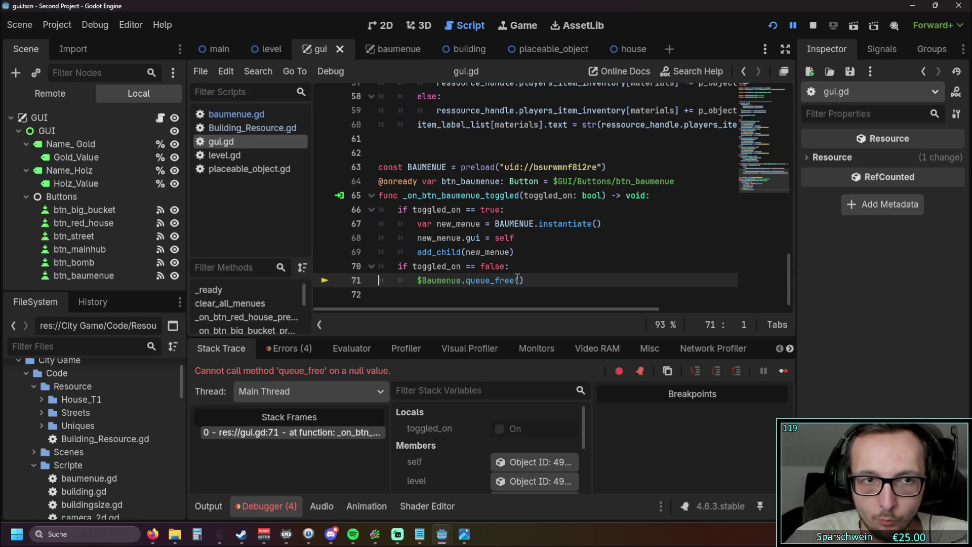
click(235, 116)
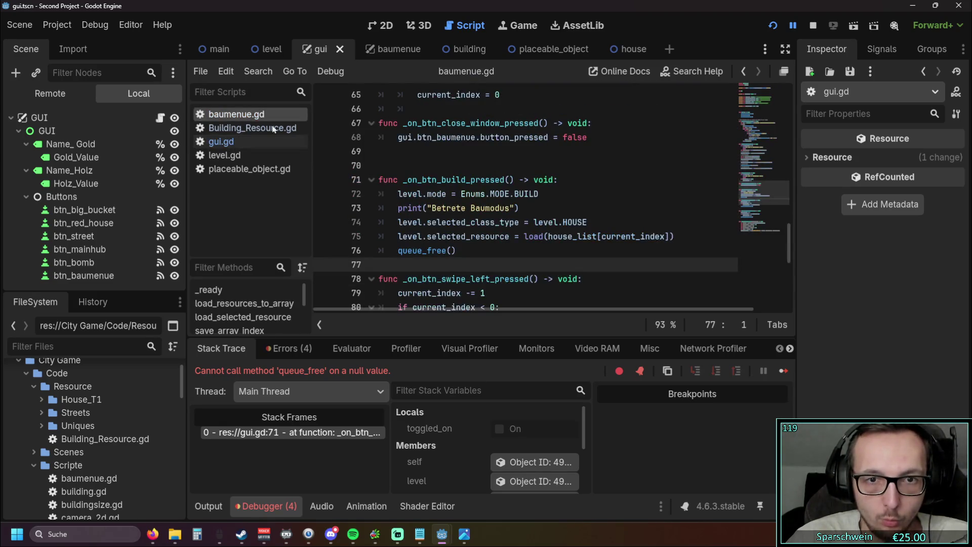
Step: Select the button_pressed reset on line 68 of the close-window handler
scroll(504, 213, up, 5)
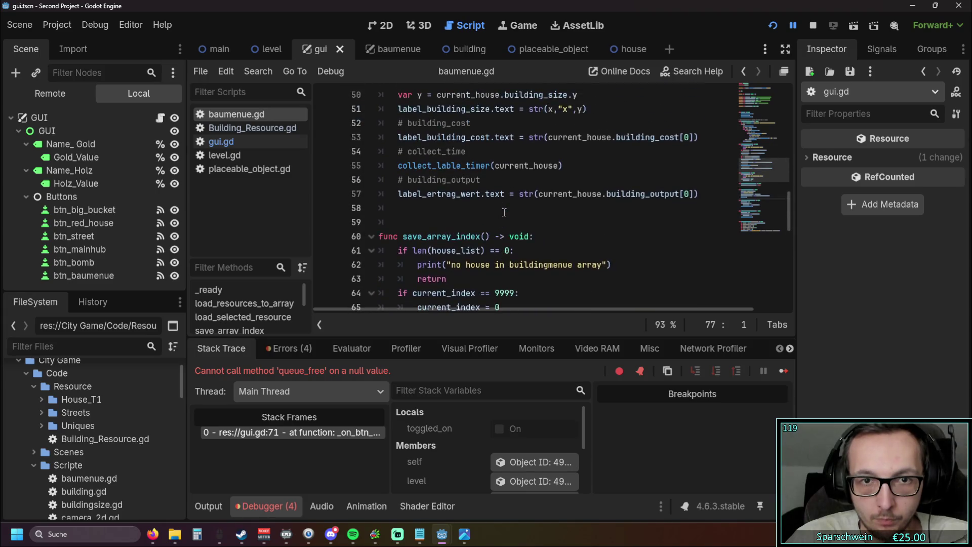
scroll(504, 212, up, 7)
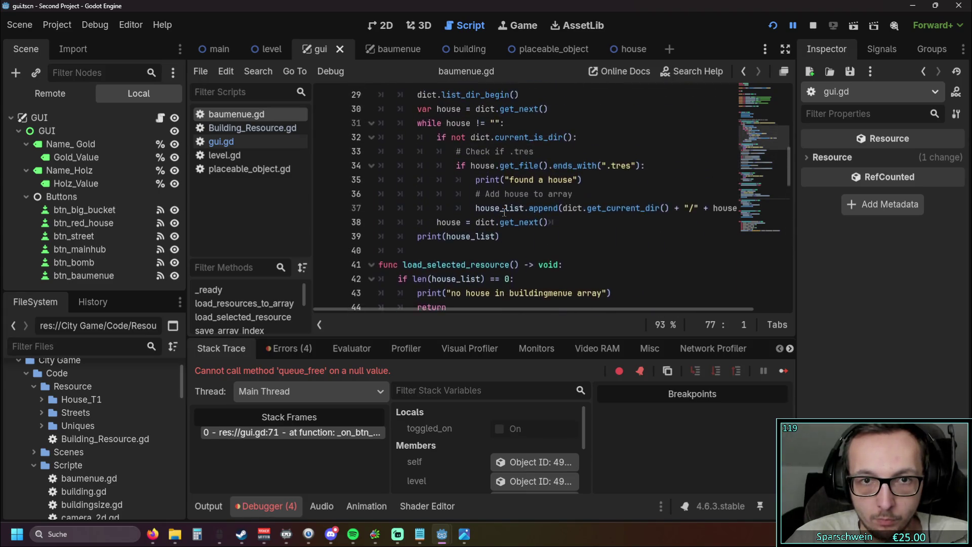
scroll(504, 212, up, 2)
scroll(512, 212, down, 19)
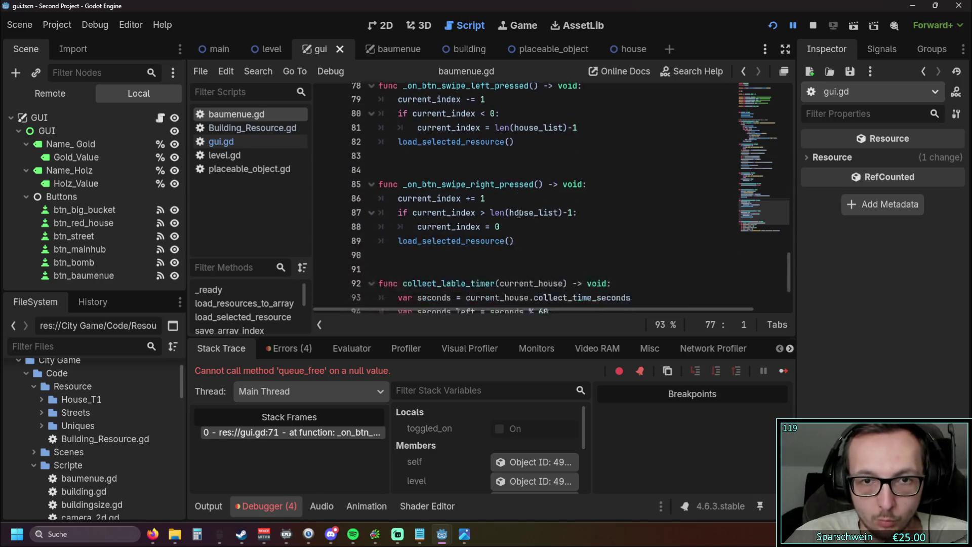
scroll(519, 213, down, 2)
scroll(519, 213, up, 6)
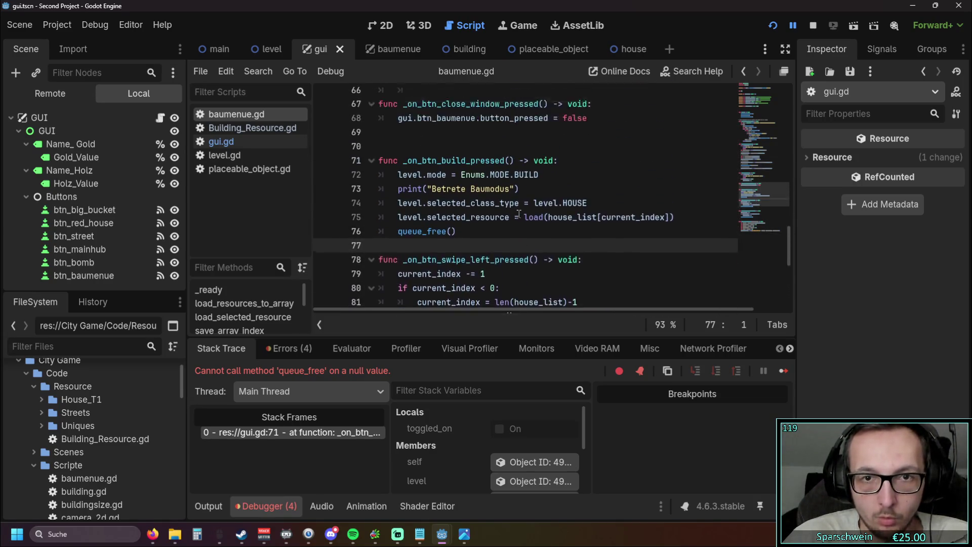
scroll(519, 213, up, 2)
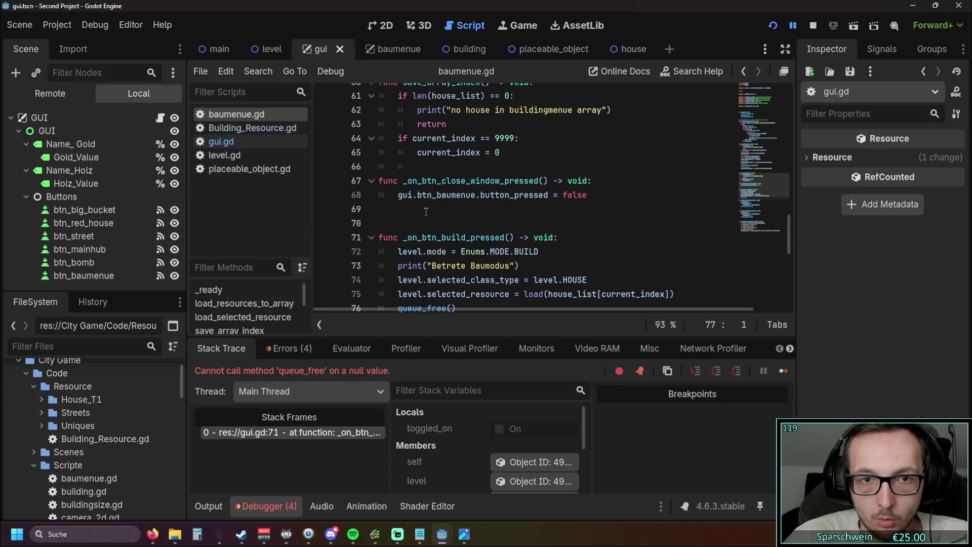
drag(398, 195, 476, 196)
key(shift+End)
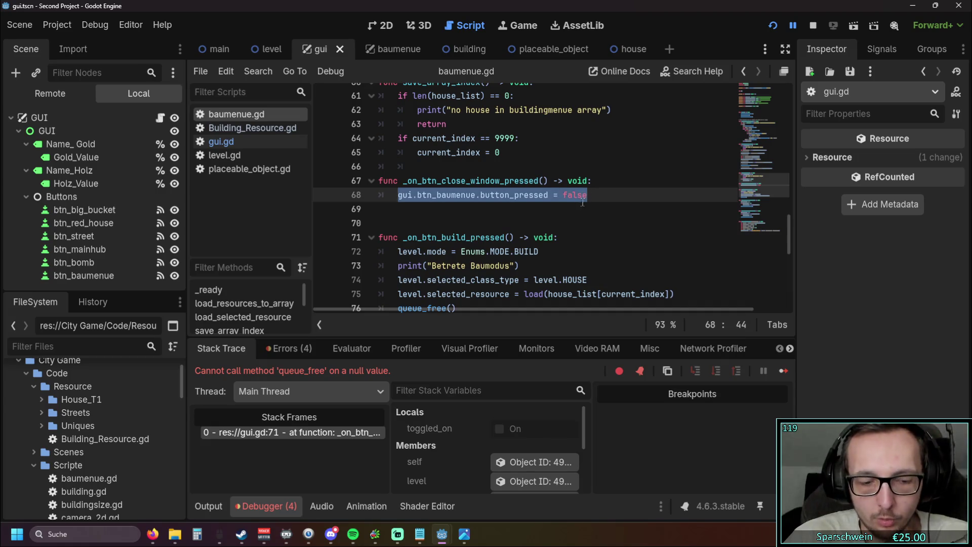
scroll(520, 235, down, 3)
scroll(520, 236, down, 2)
scroll(507, 202, up, 1)
Step: Replace queue_free() on line 76 with a call to _on_btn_close_window_pressed()
click(470, 138)
key(Return)
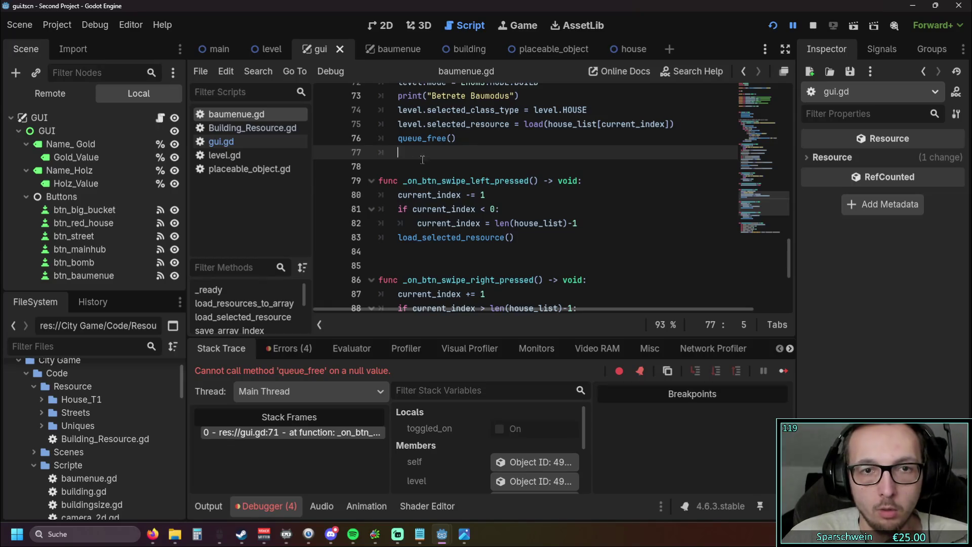
scroll(443, 174, up, 4)
scroll(443, 174, down, 2)
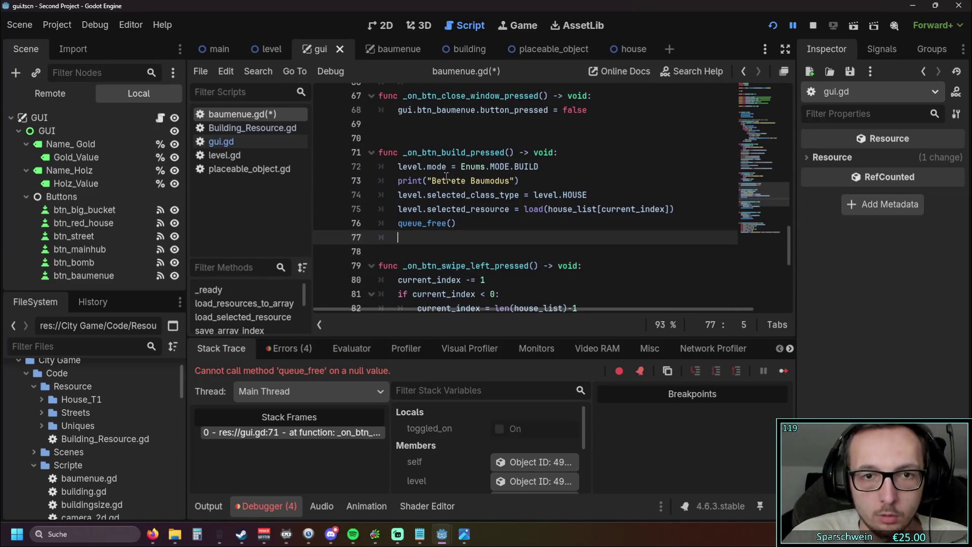
scroll(447, 176, up, 1)
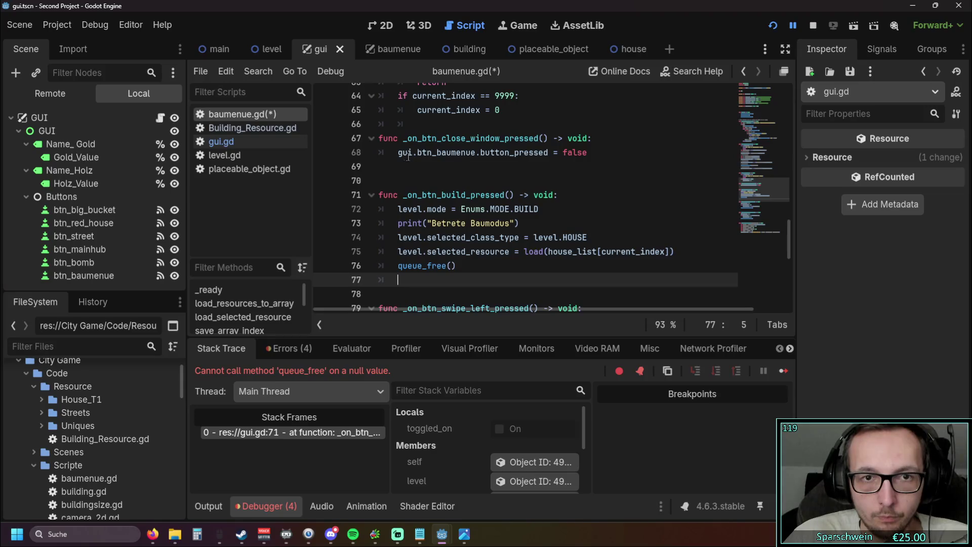
mouse_move(407, 153)
drag(404, 138, 549, 138)
key(ctrl+c)
drag(399, 265, 458, 266)
key(ctrl+v)
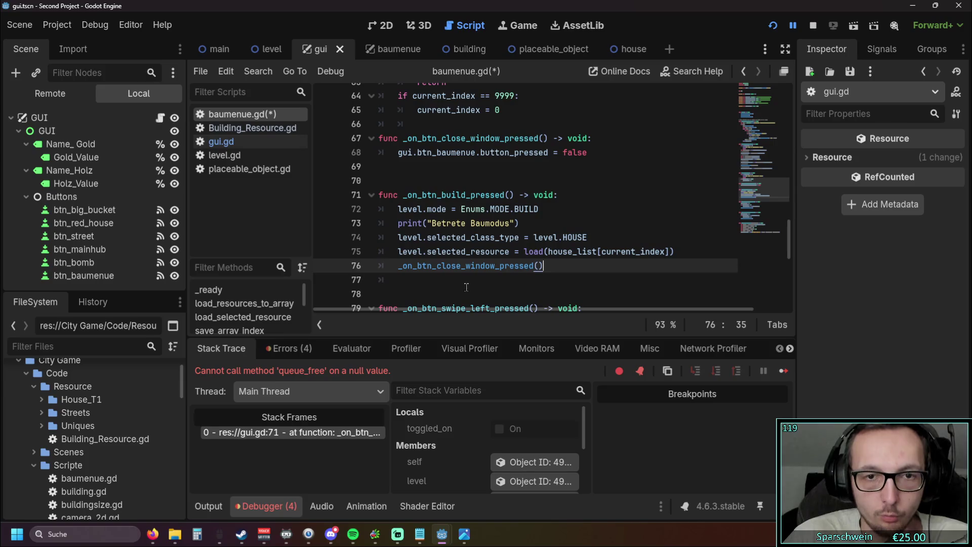
key(Return)
click(545, 269)
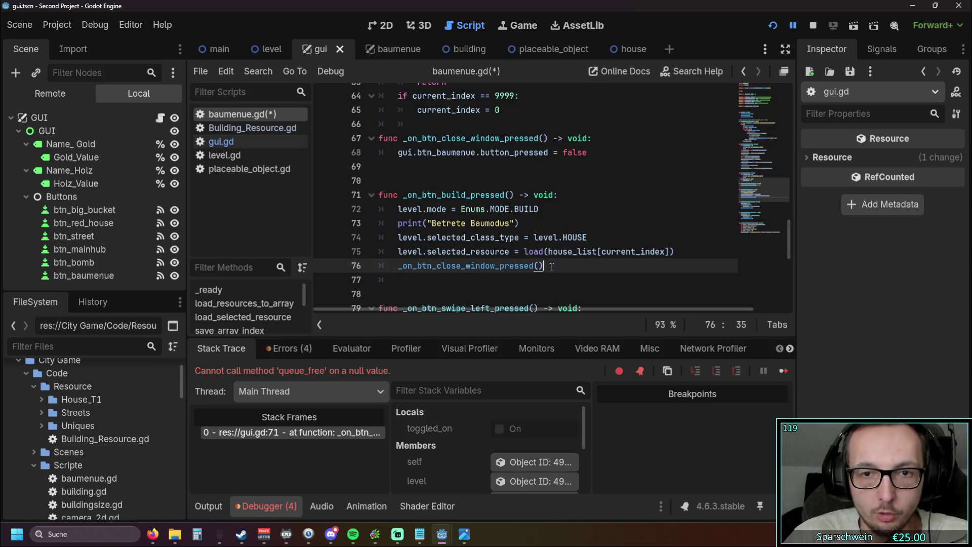
Step: Tidy the blank lines around the new call and reload the running project
click(585, 167)
click(411, 294)
key(BackSpace)
click(545, 266)
key(Return)
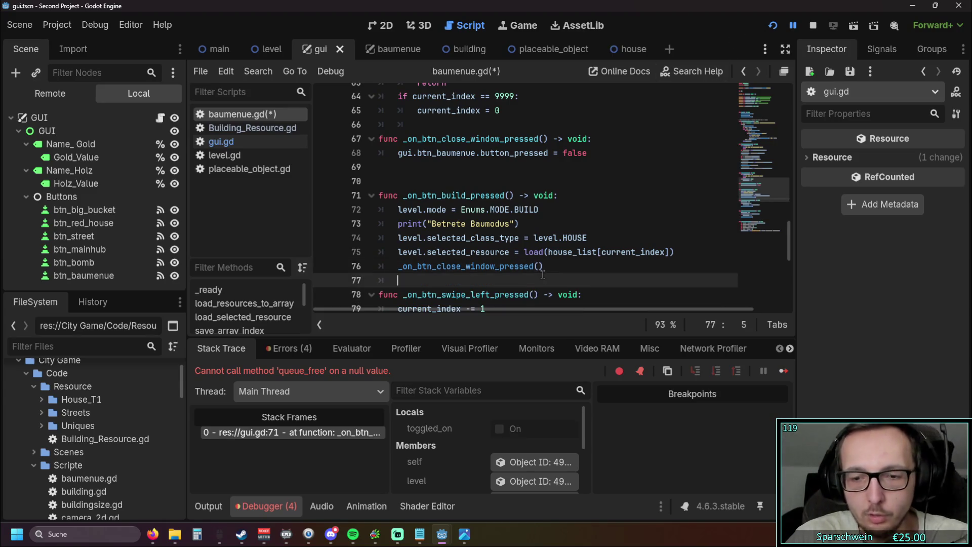
key(BackSpace)
click(603, 229)
click(766, 28)
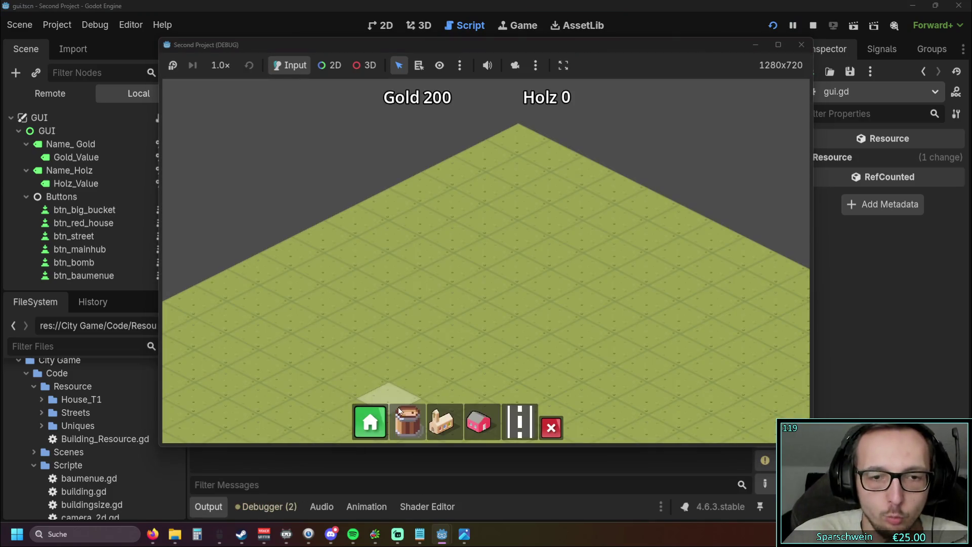
Step: Build red houses from Baumenue, placing three in a row and a diagonal street beside them
click(370, 422)
click(484, 322)
click(484, 281)
click(446, 297)
click(413, 312)
scroll(491, 282, down, 3)
mouse_move(380, 335)
mouse_down()
mouse_move(552, 226)
mouse_move(596, 217)
mouse_up()
Step: Build the big bucket by the street, try placing more without enough gold, then leave build mode
click(370, 421)
click(550, 241)
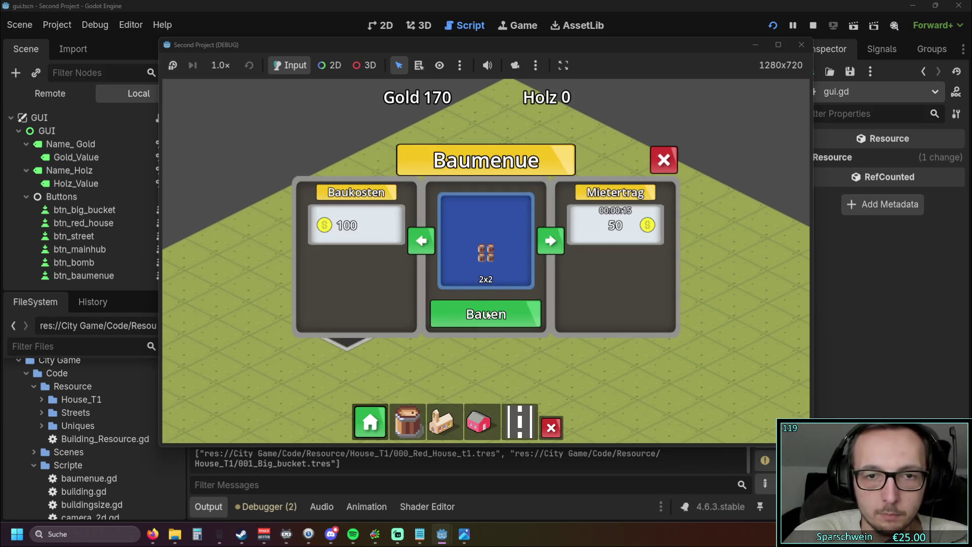
click(485, 314)
click(439, 324)
click(556, 260)
click(510, 289)
right_click(509, 289)
Step: Start building the church, then cancel its build mode
scroll(544, 285, down, 1)
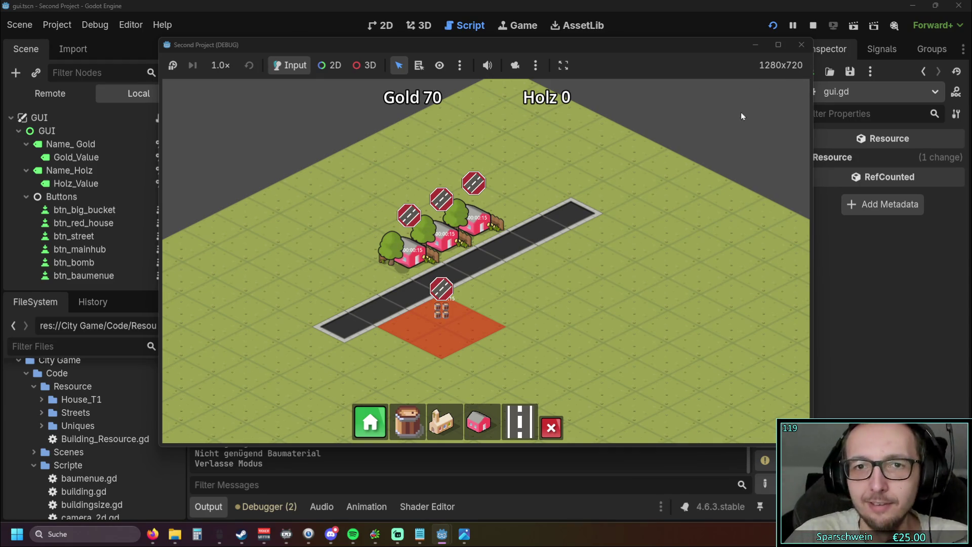
scroll(565, 238, down, 1)
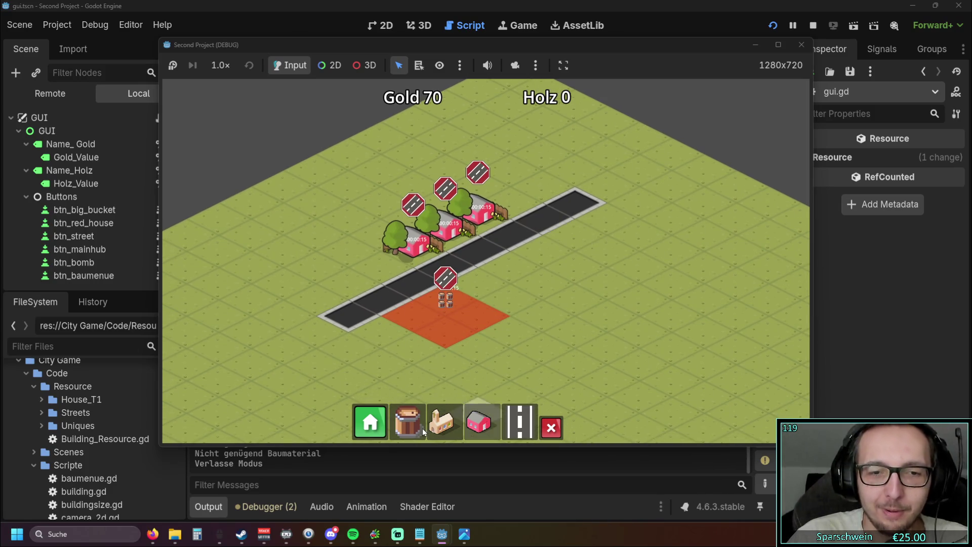
click(438, 424)
right_click(648, 296)
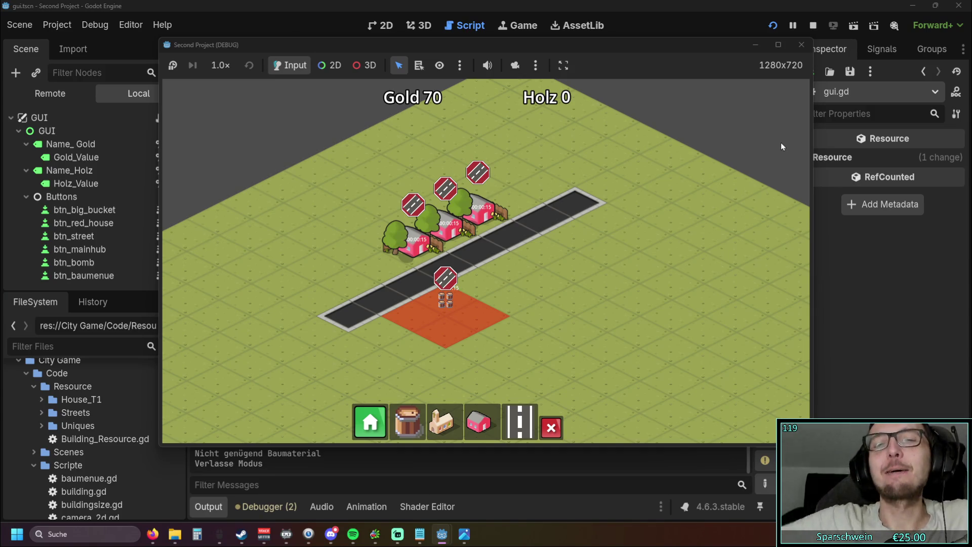
Step: Browse the Baumenue building cards, close the menu without building, and close the running game
click(374, 418)
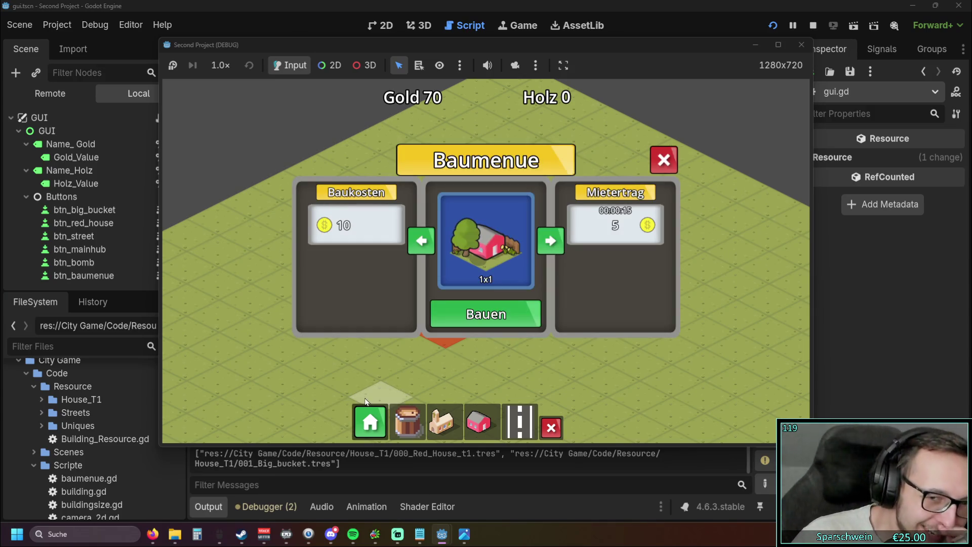
click(551, 243)
click(422, 246)
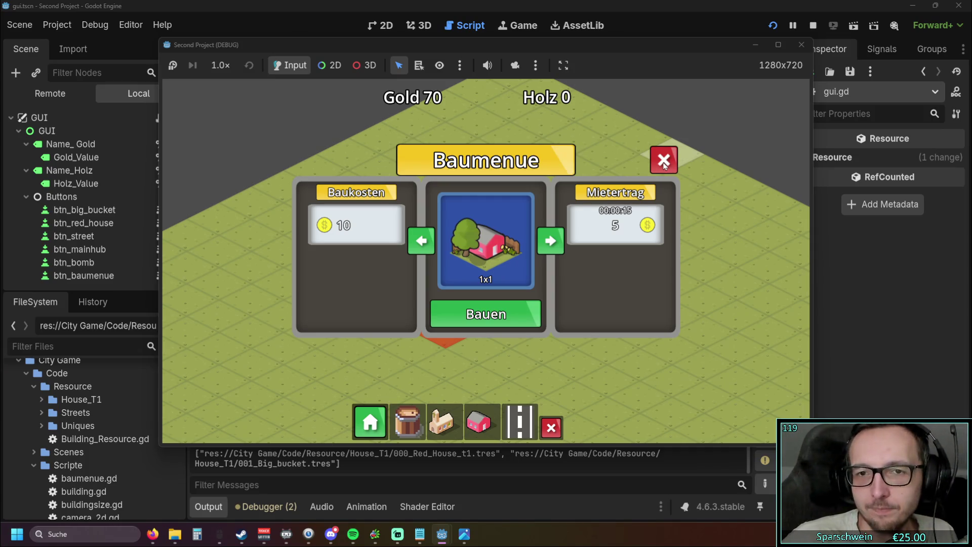
click(550, 241)
click(423, 240)
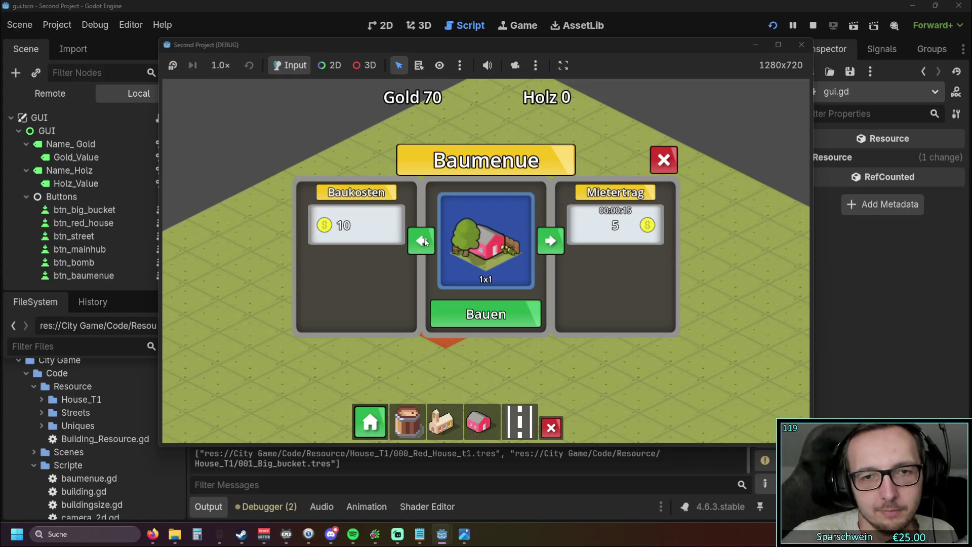
click(550, 241)
click(549, 241)
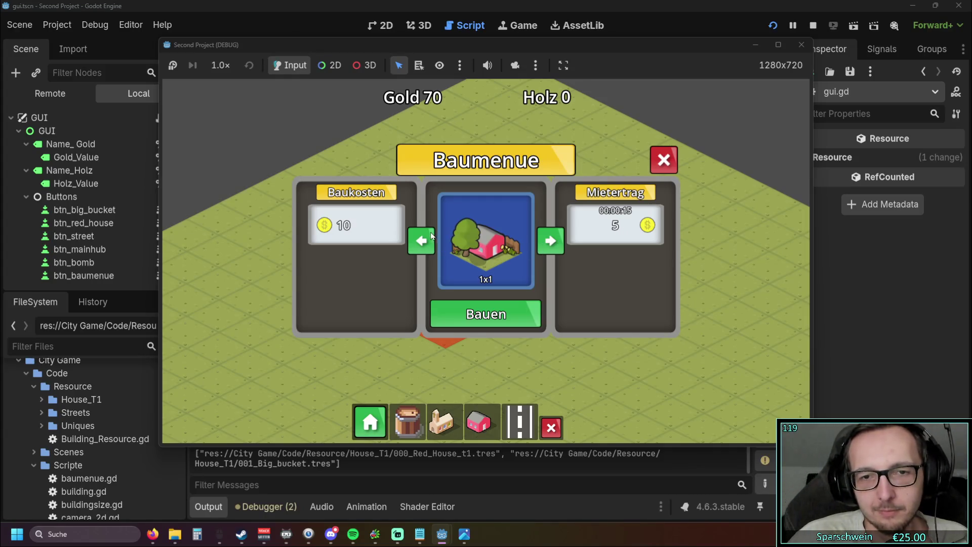
click(664, 167)
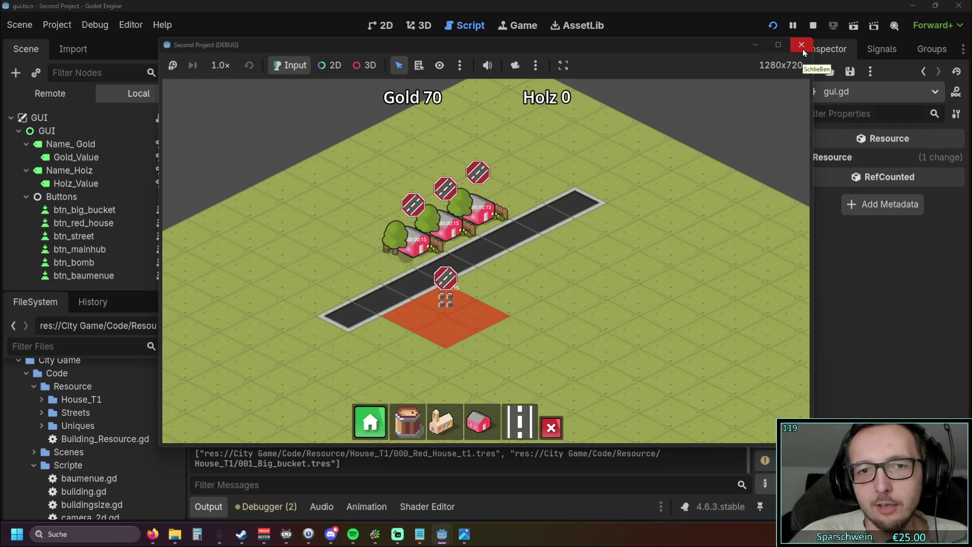
click(803, 49)
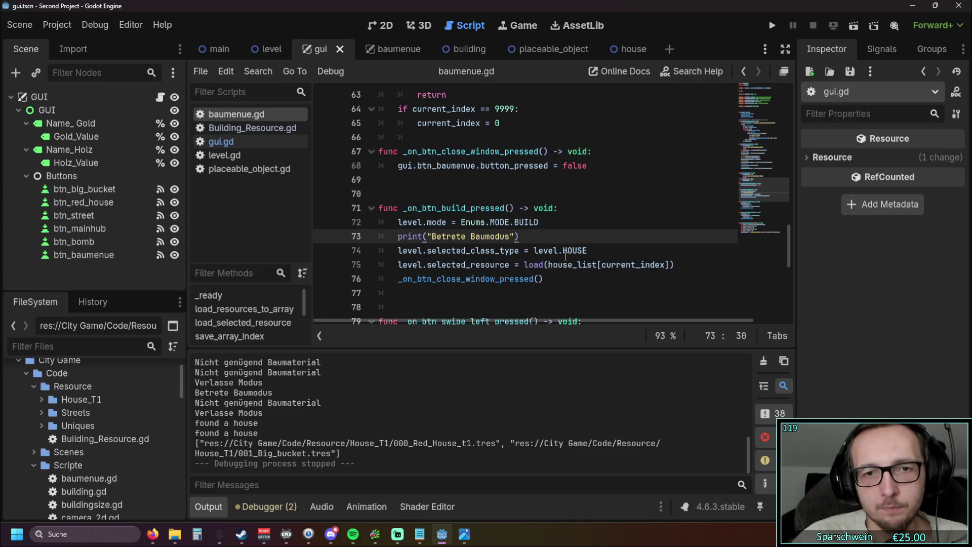
Step: Open Building_Resource.gd in the script editor and scroll through its code
scroll(566, 257, down, 3)
scroll(565, 252, up, 1)
scroll(566, 252, up, 1)
scroll(557, 252, down, 4)
scroll(542, 251, up, 5)
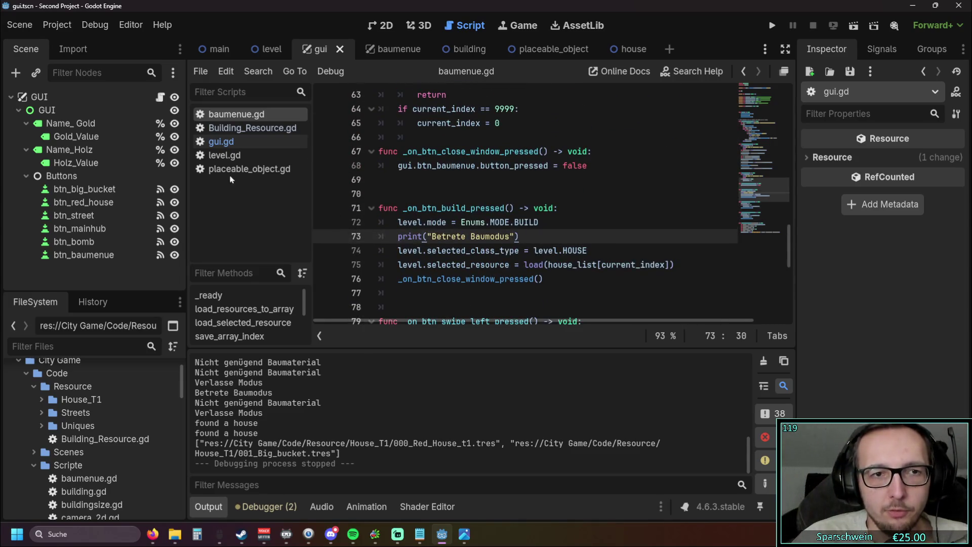
click(252, 128)
scroll(420, 177, down, 1)
scroll(420, 178, up, 1)
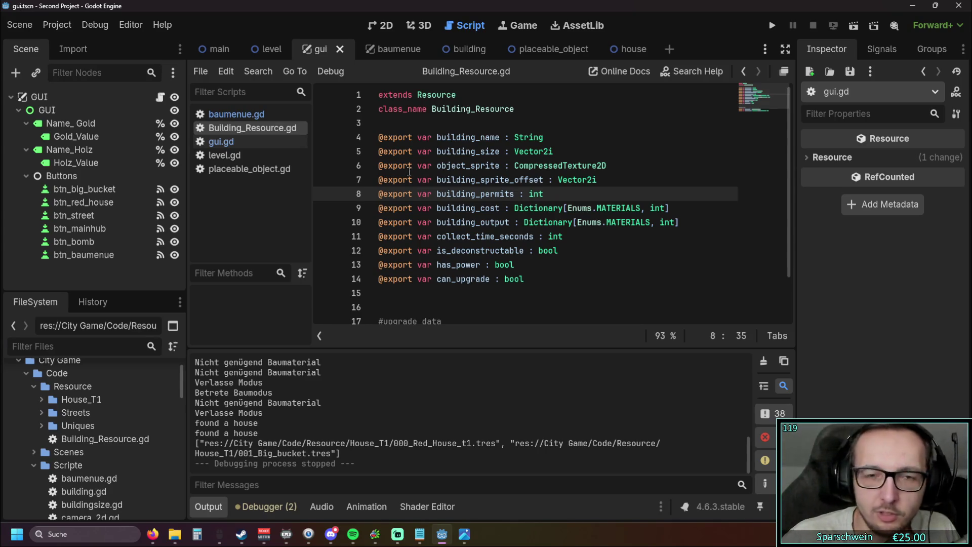
scroll(400, 166, down, 2)
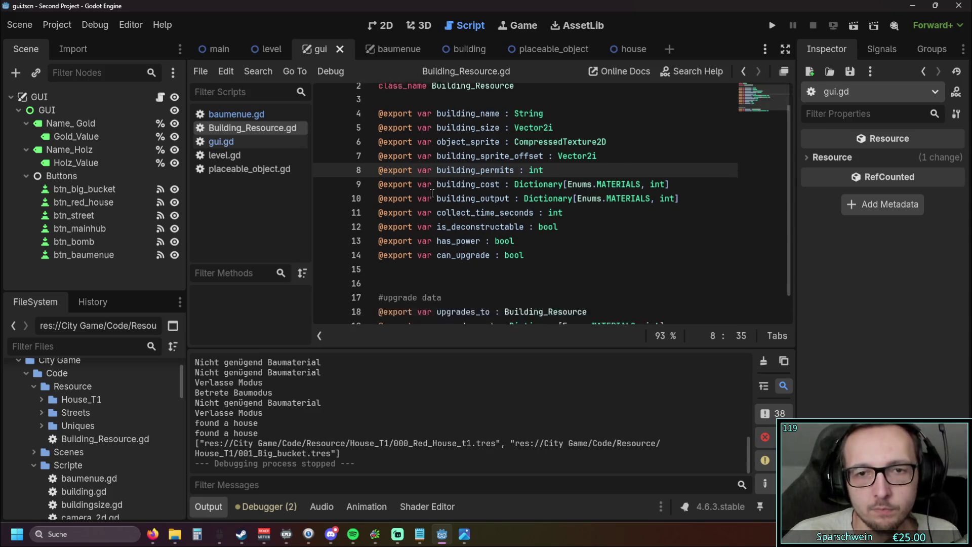
scroll(410, 182, up, 2)
scroll(420, 200, down, 2)
Step: Look through gui.gd, level.gd and placeable_object.gd, then switch away from Godot
click(221, 141)
click(224, 155)
click(249, 169)
key(alt+Tab)
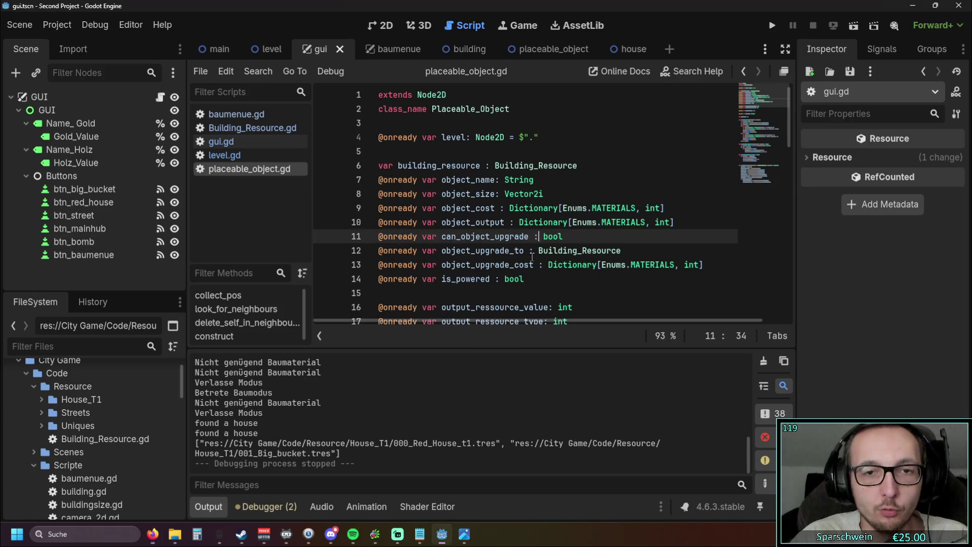
Step: Bring up hauptgebäude bauen.txt in Notepad and select the gebäude menü and bau menü lines
click(420, 534)
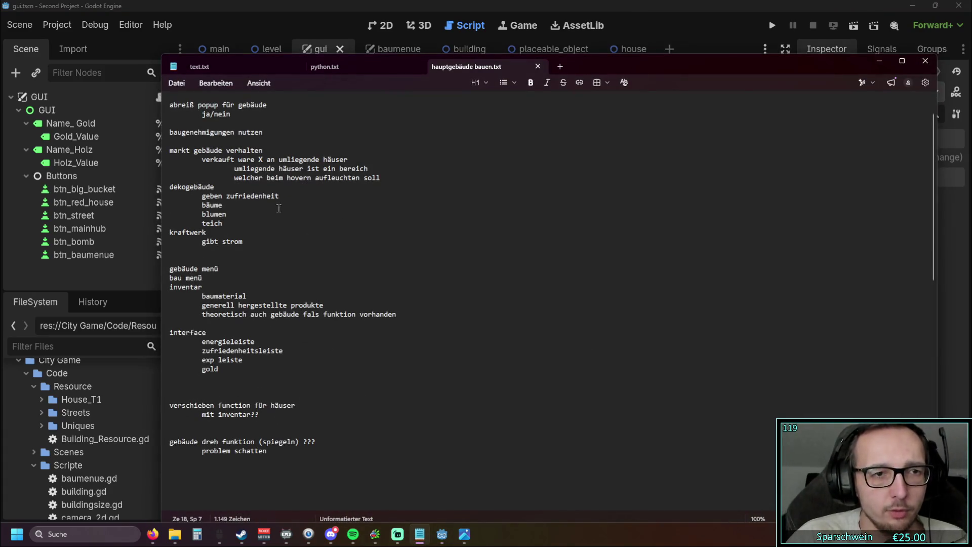
click(223, 269)
key(shift+Home)
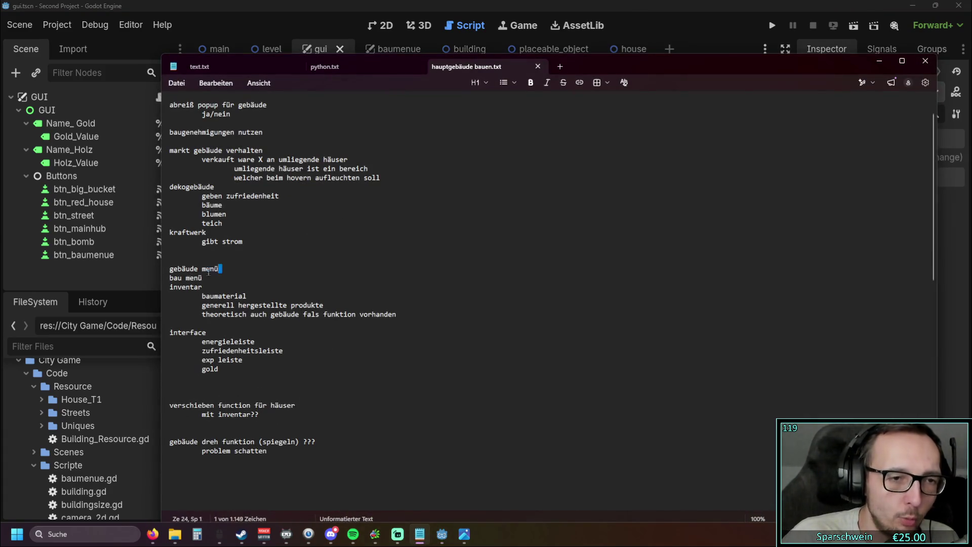
click(233, 274)
drag(223, 269, 159, 267)
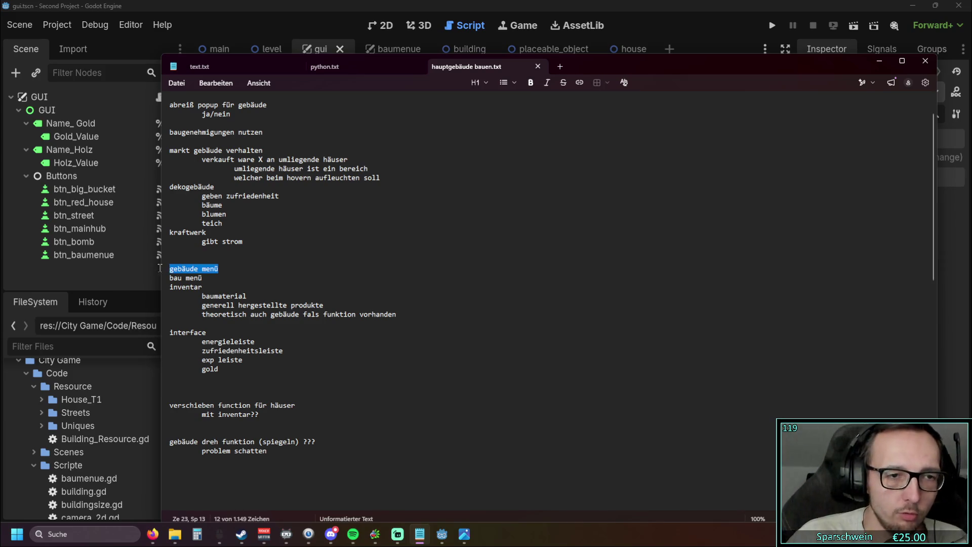
click(240, 267)
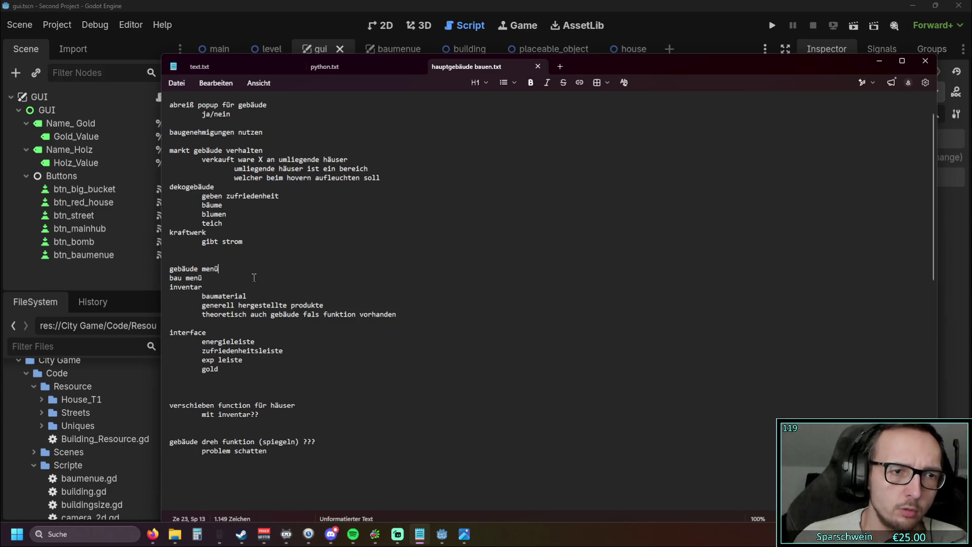
drag(219, 276, 170, 277)
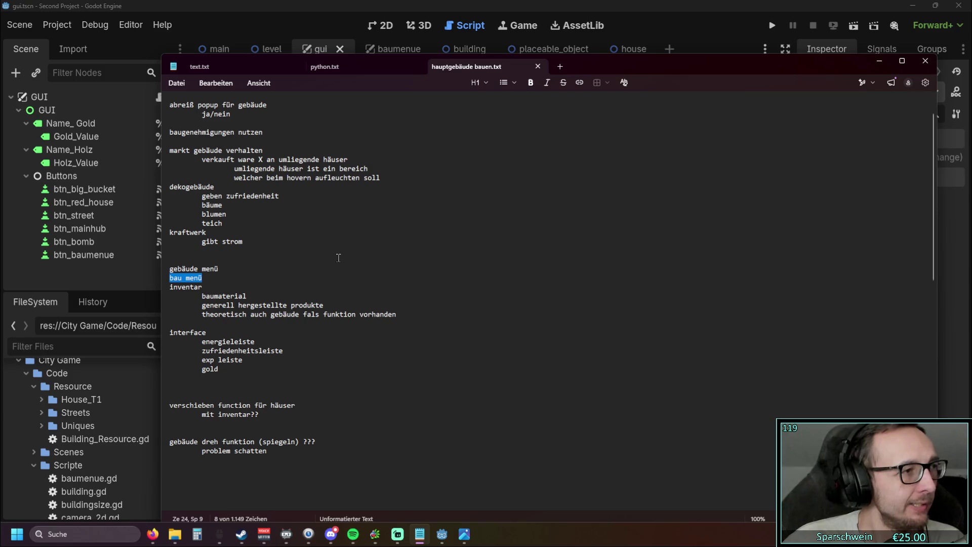
key(Right)
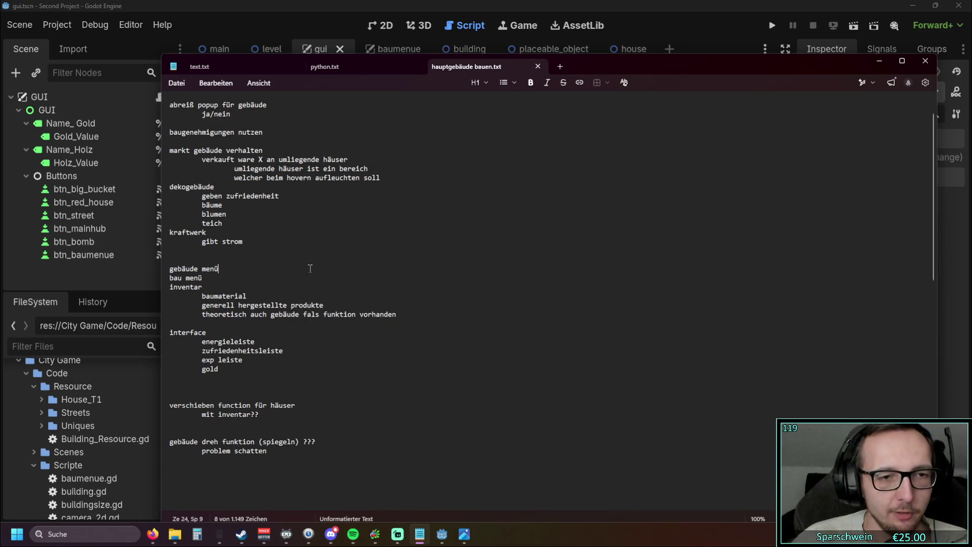
Step: Delete the bau menü line from the to-do list
key(shift+Home)
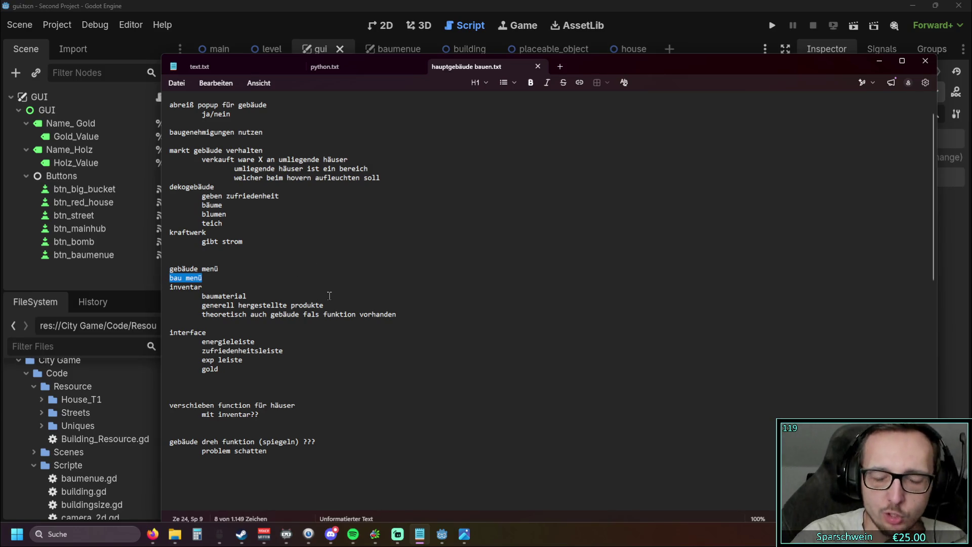
key(BackSpace)
key(BackSpace)
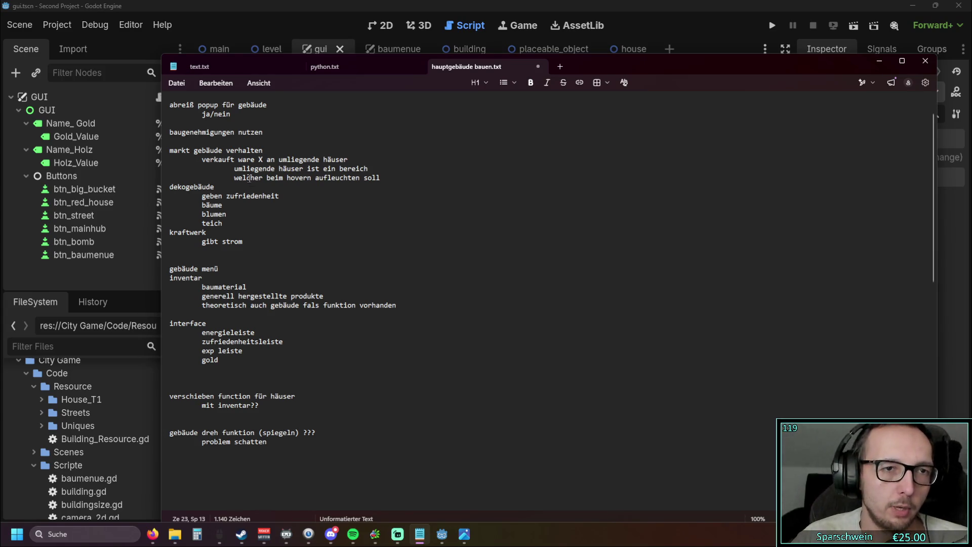
scroll(269, 151, up, 1)
drag(230, 158, 171, 140)
Step: Review the top entries, selecting the hover animation für coin/stopschild and baugenehmigungen nutzen lines
click(339, 161)
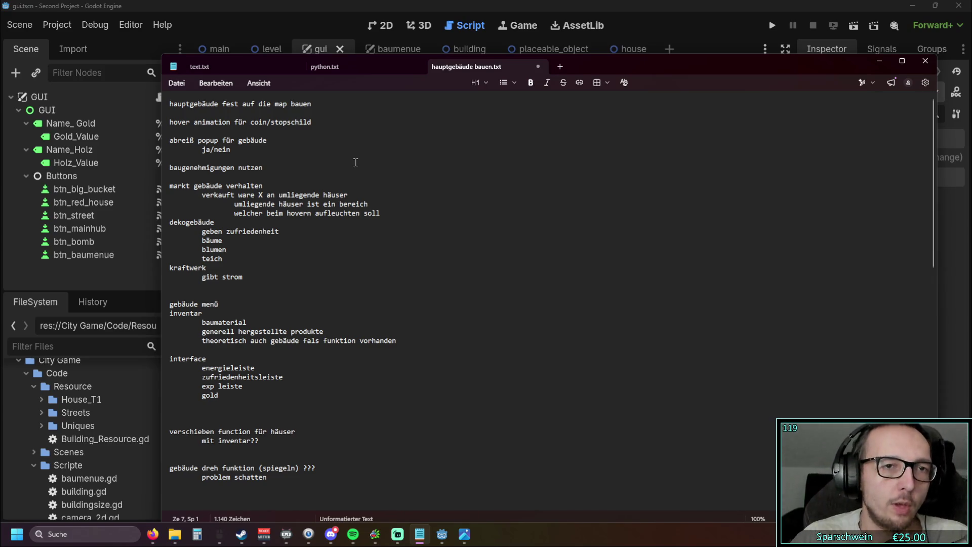
drag(170, 123, 237, 132)
mouse_move(169, 140)
mouse_down()
mouse_move(231, 150)
mouse_move(161, 164)
mouse_up()
click(387, 149)
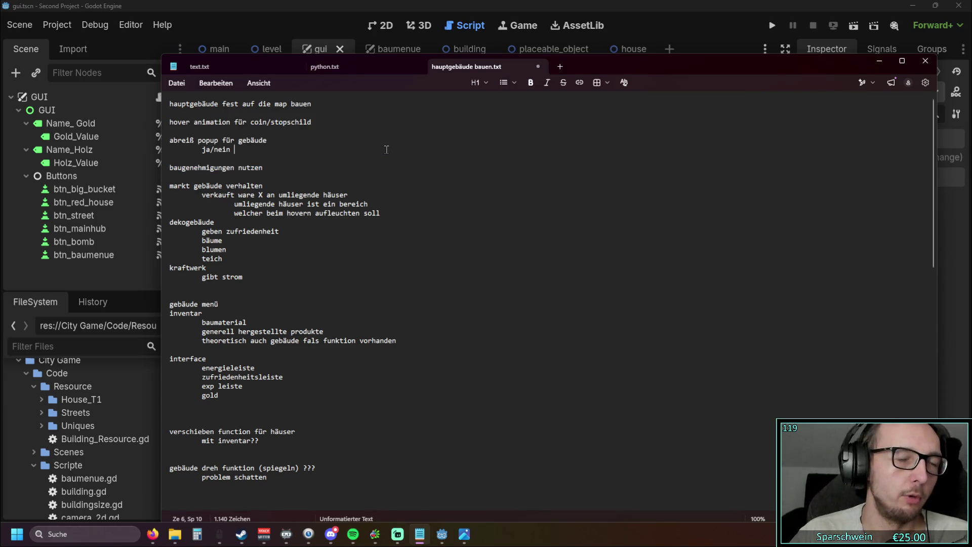